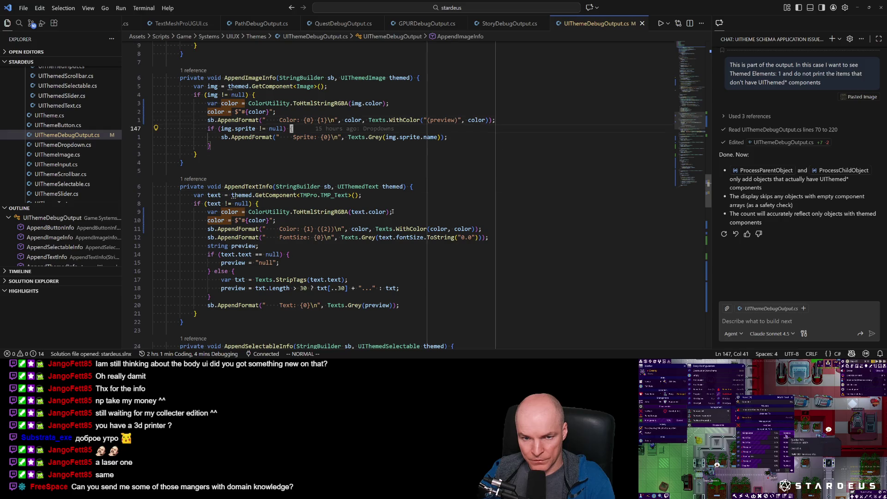
# Step: Copy the text Color AppendFormat line into AppendImageInfo, save, and check it in the game
pyautogui.press('1')
pyautogui.press('2')
pyautogui.press('k')
pyautogui.press('V')
pyautogui.press('p')
pyautogui.hotkey('ctrl', 's')
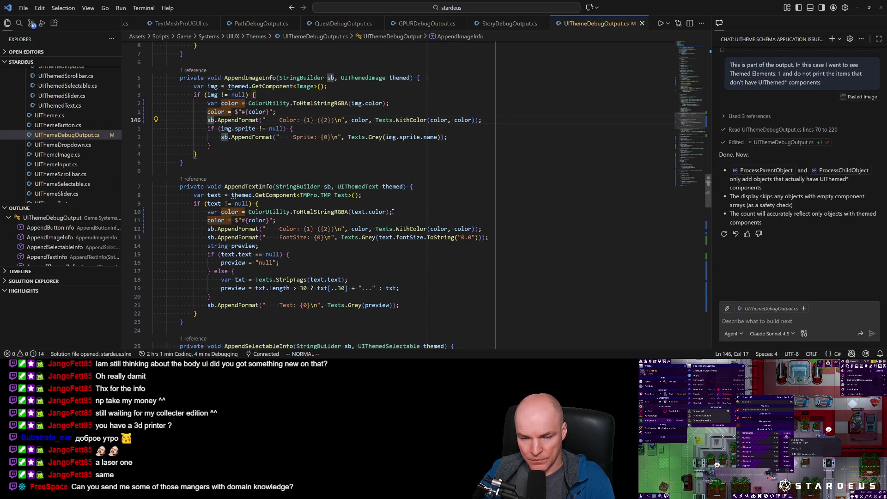
pyautogui.hotkey('alt', 'Tab')
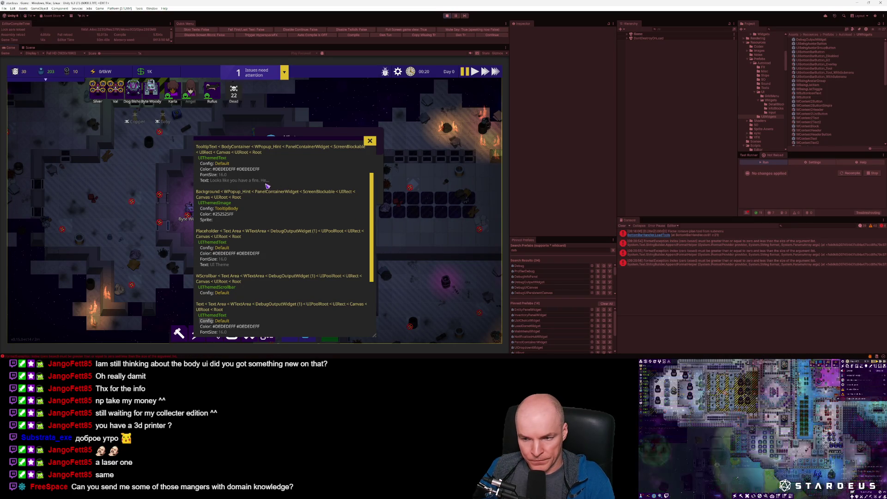
pyautogui.hotkey('alt', 'Tab')
# Step: Change the image Color placeholders to {0} and {1} and save
pyautogui.click(308, 120)
pyautogui.press('r')
pyautogui.press('0')
pyautogui.click(323, 120)
pyautogui.press('r')
pyautogui.press('1')
pyautogui.hotkey('ctrl', 's')
# Step: Edit the AppendTextInfo Color placeholders, previewing the output in the game along the way
pyautogui.click(310, 229)
pyautogui.press('r')
pyautogui.press('0')
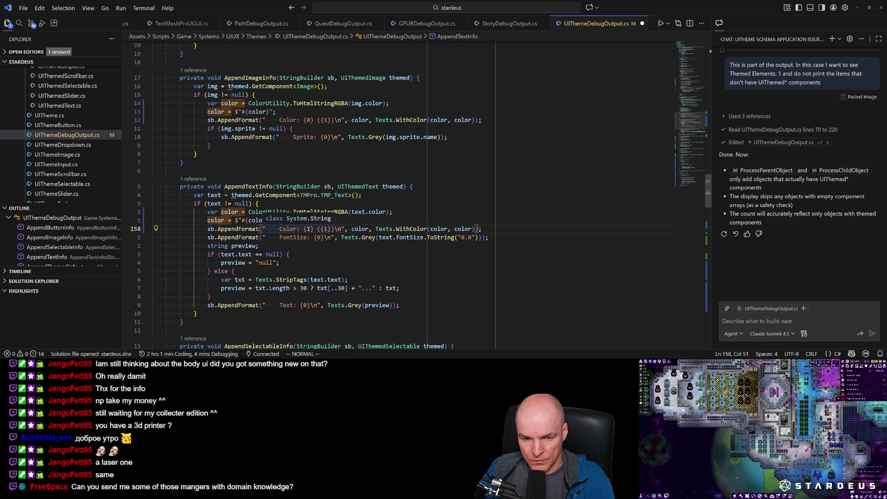
pyautogui.hotkey('ctrl', 's')
pyautogui.hotkey('alt', 'Tab')
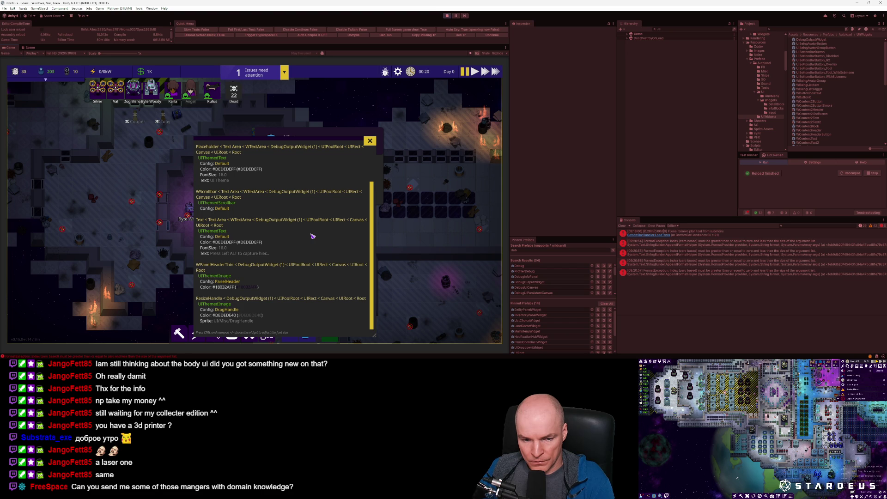
pyautogui.hotkey('alt', 'Tab')
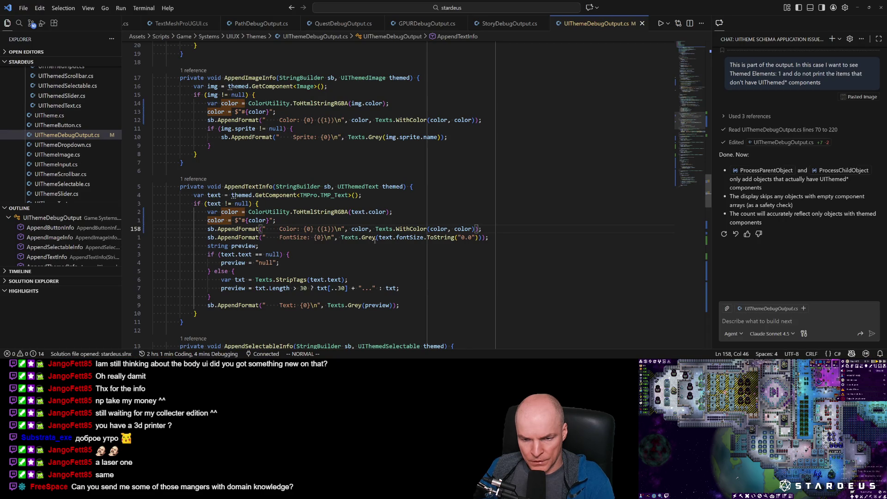
pyautogui.press('r')
pyautogui.press('1')
# Step: Swap the image Color placeholders to {1} ({0}), save, and verify the colours in the game
pyautogui.press('1')
pyautogui.press('2')
pyautogui.press('k')
pyautogui.press('r')
pyautogui.press('1')
pyautogui.press('f')
pyautogui.press('1')
pyautogui.press('r')
pyautogui.press('0')
pyautogui.hotkey('ctrl', 's')
pyautogui.hotkey('alt', 'Tab')
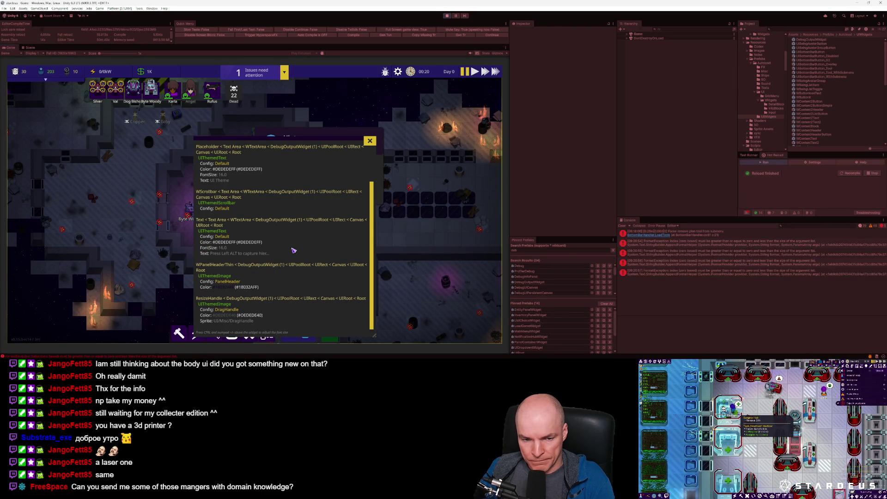
# Step: Open the inventory panel to list its 15 themed elements with colors, then return to VS Code
pyautogui.scroll(2, 293, 251)
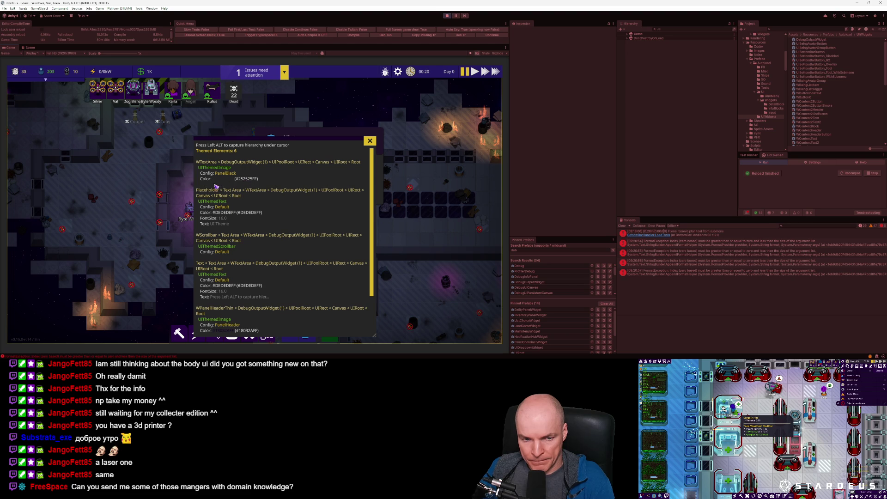
pyautogui.scroll(-2, 239, 226)
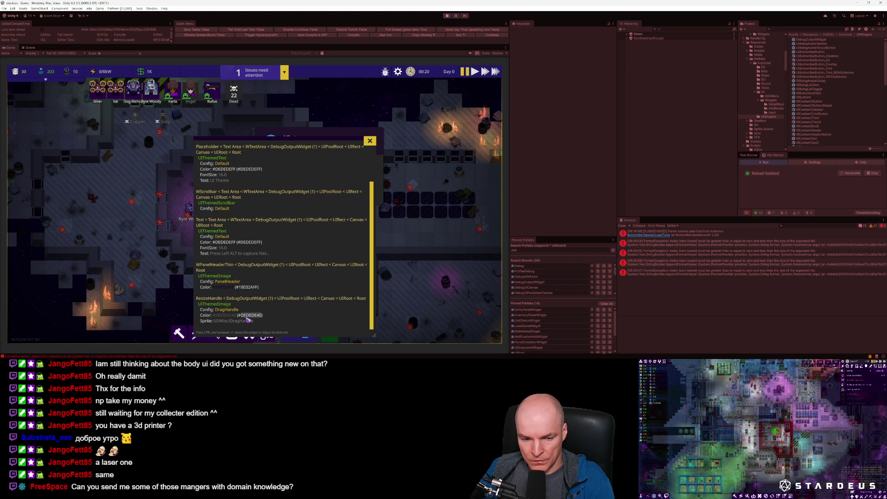
pyautogui.scroll(3, 253, 237)
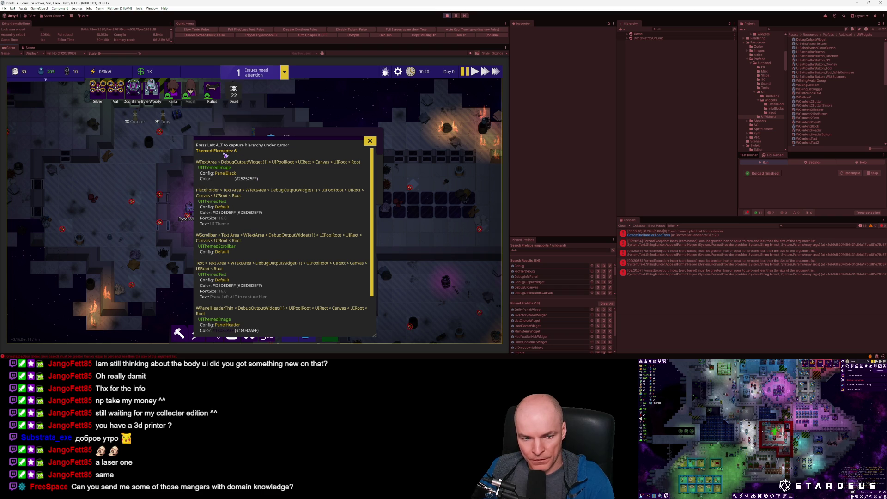
pyautogui.scroll(-2, 233, 192)
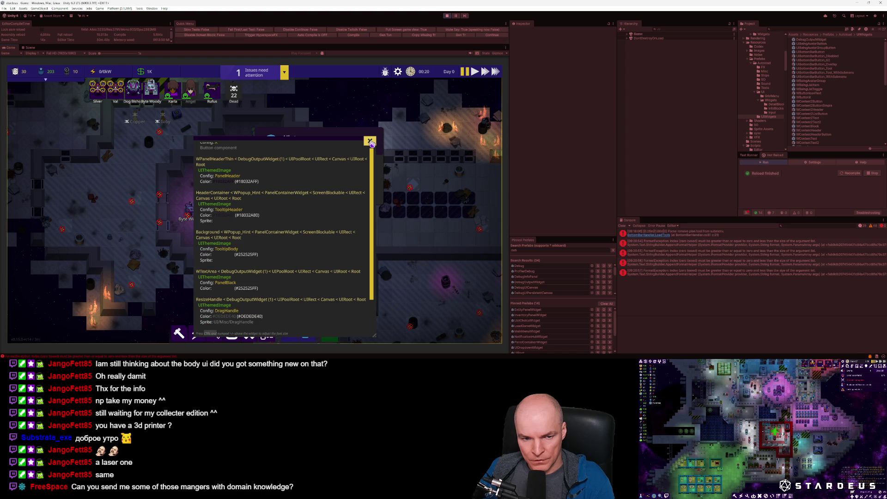
pyautogui.scroll(2, 324, 195)
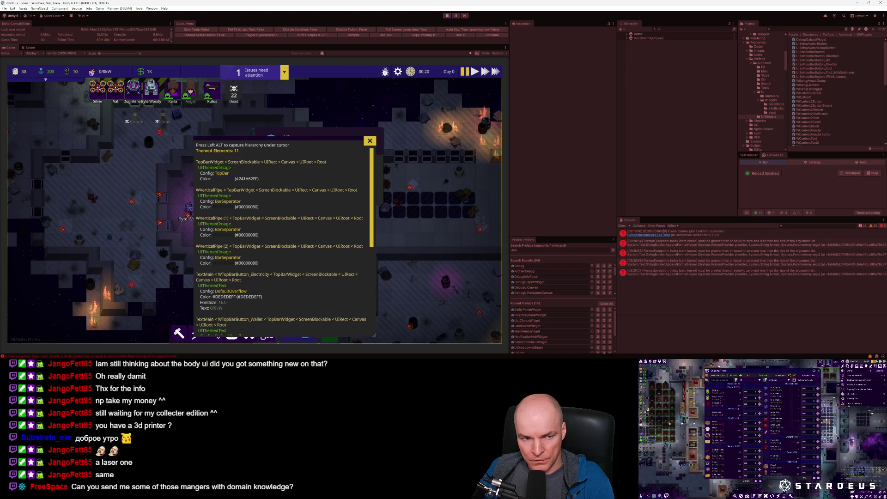
pyautogui.click(68, 75)
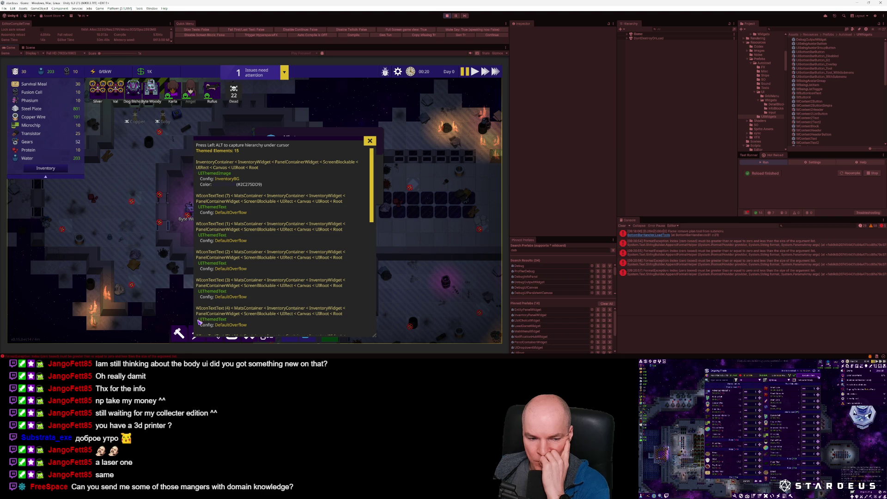
pyautogui.moveTo(123, 363)
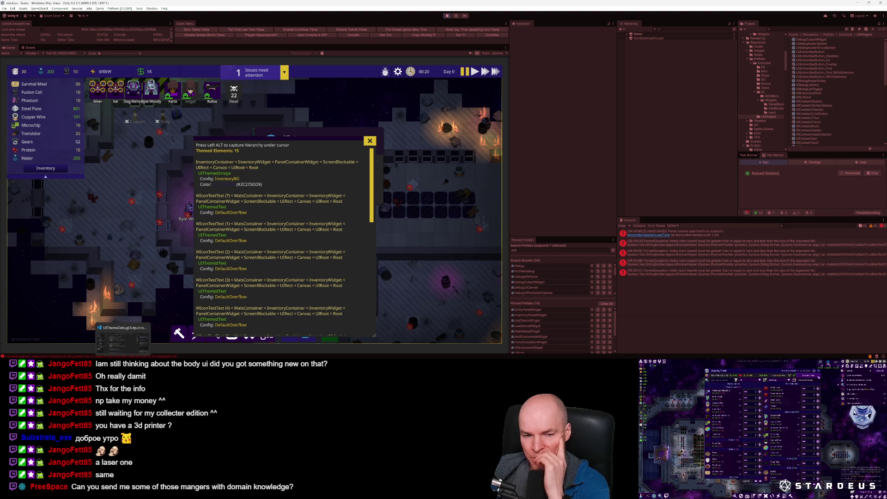
pyautogui.click(123, 339)
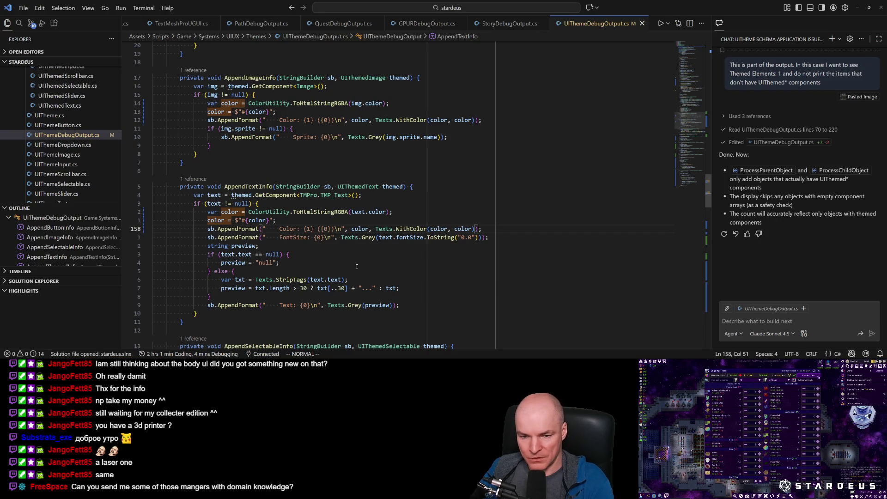
# Step: Search for /D.G, jump to the GOPath definition in D.cs, and begin selecting the function
pyautogui.hotkey('ctrl', 'p')
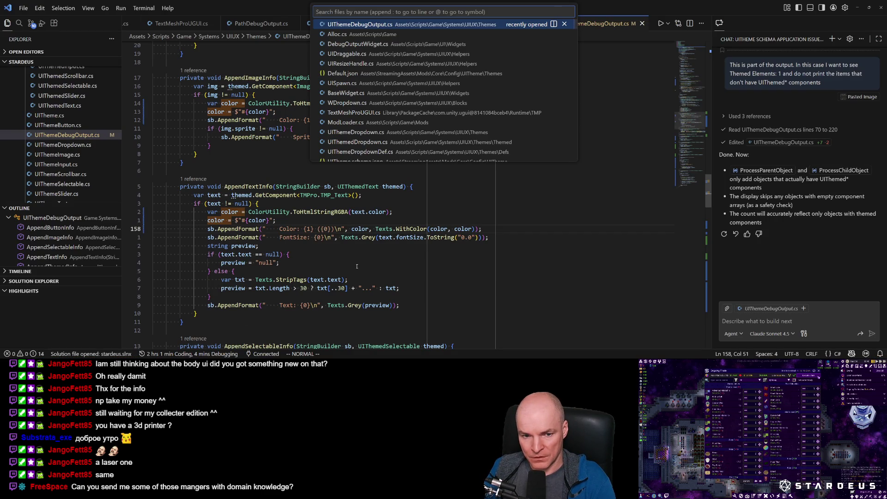
pyautogui.press('Escape')
pyautogui.write('/D.G')
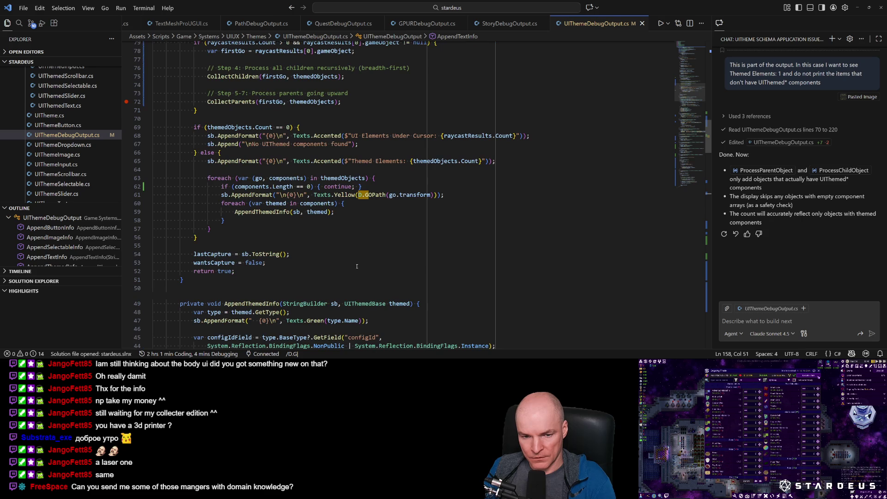
pyautogui.press('Return')
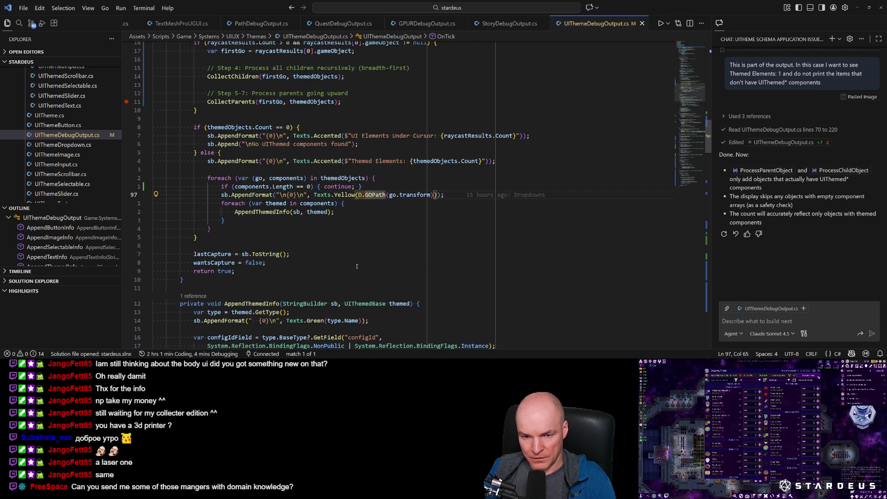
pyautogui.press('F12')
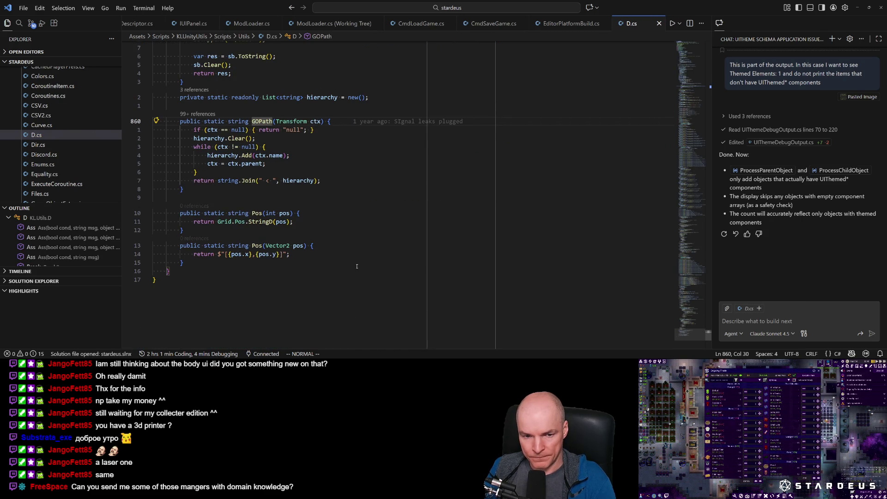
pyautogui.hotkey('shift', 'v')
# Step: Paste a duplicate GOPath function with an added 'string stopAt' parameter and save
pyautogui.press('j')
pyautogui.press('j')
pyautogui.press('j')
pyautogui.press('y')
pyautogui.press('k')
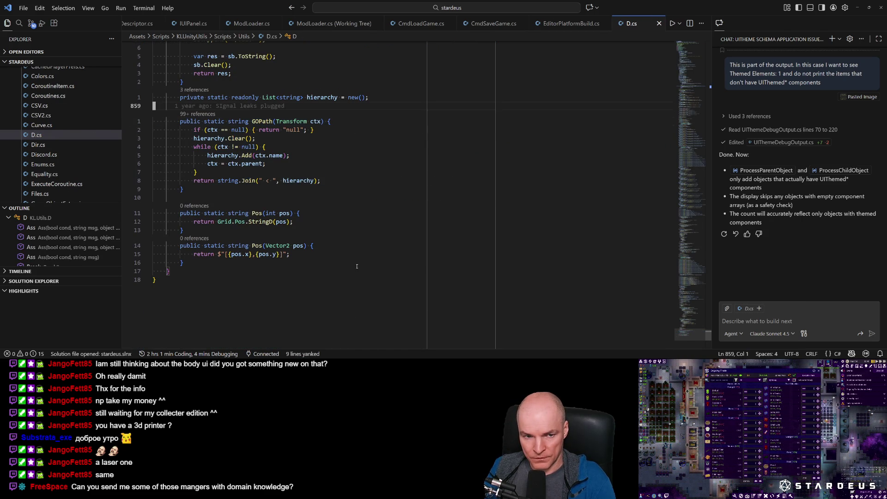
pyautogui.press('p')
pyautogui.press('w')
pyautogui.press('w')
pyautogui.press('w')
pyautogui.write('i, string stopA')
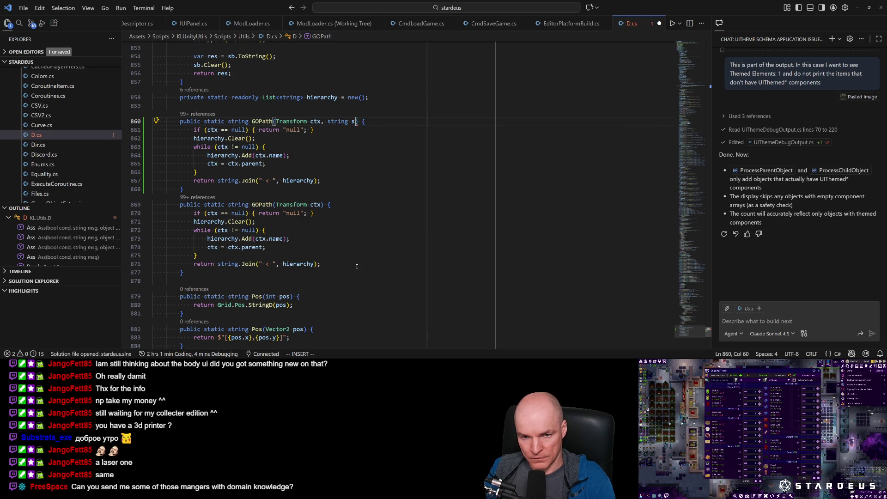
pyautogui.write('t')
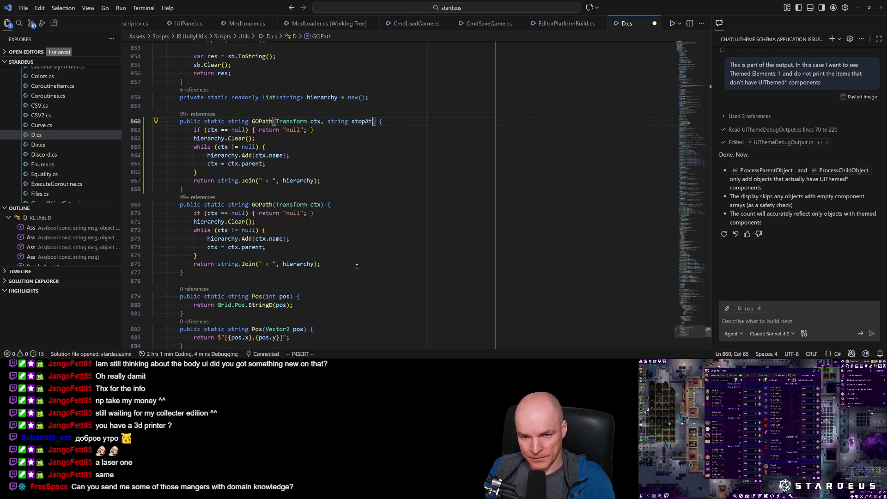
pyautogui.hotkey('ctrl', 's')
# Step: Try deleting the body of the new stopAt GOPath copy, then undo to restore it
pyautogui.press('Escape')
pyautogui.press('j')
pyautogui.press('j')
pyautogui.press('j')
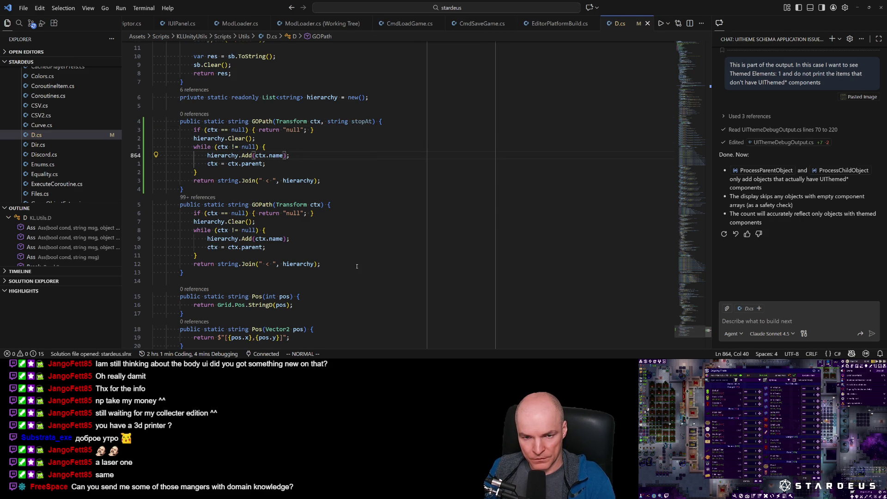
pyautogui.press('k')
pyautogui.press('k')
pyautogui.press('k')
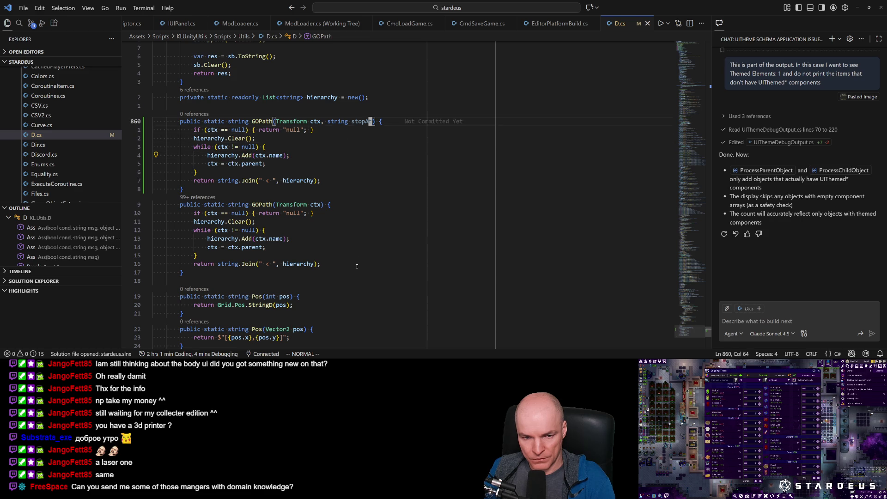
pyautogui.hotkey('shift', 'v')
pyautogui.press('j')
pyautogui.press('j')
pyautogui.press('j')
pyautogui.press('j')
pyautogui.press('d')
pyautogui.press('f')
pyautogui.press(')')
pyautogui.press('i')
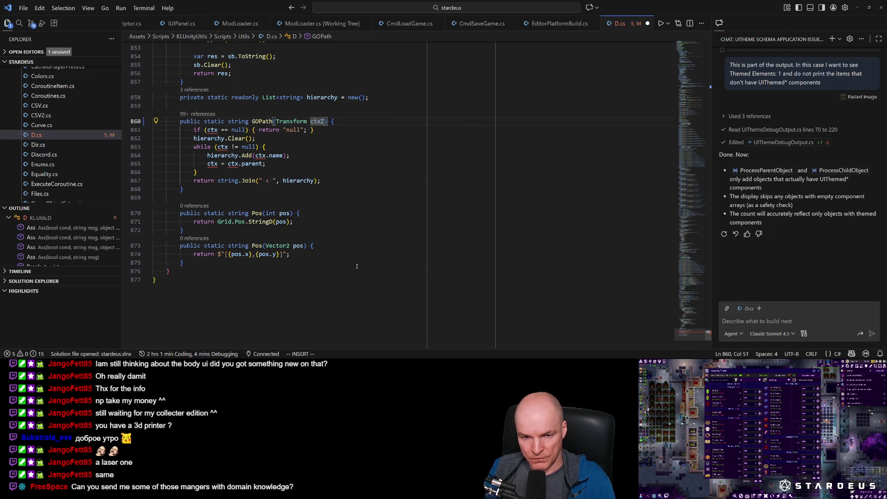
pyautogui.press('Escape')
pyautogui.press('u')
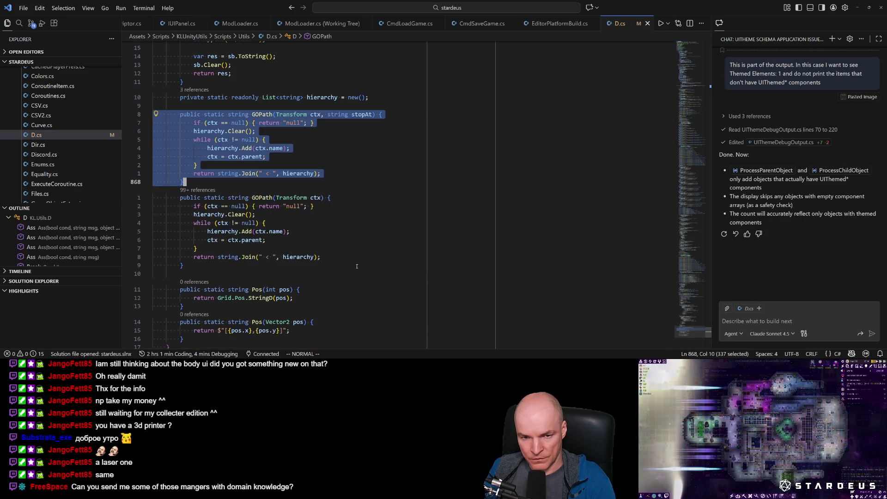
# Step: Add a 'var name = ctx.name;' line inside the while loop
pyautogui.press('k')
pyautogui.press('k')
pyautogui.press('k')
pyautogui.press('w')
pyautogui.press('w')
pyautogui.press('w')
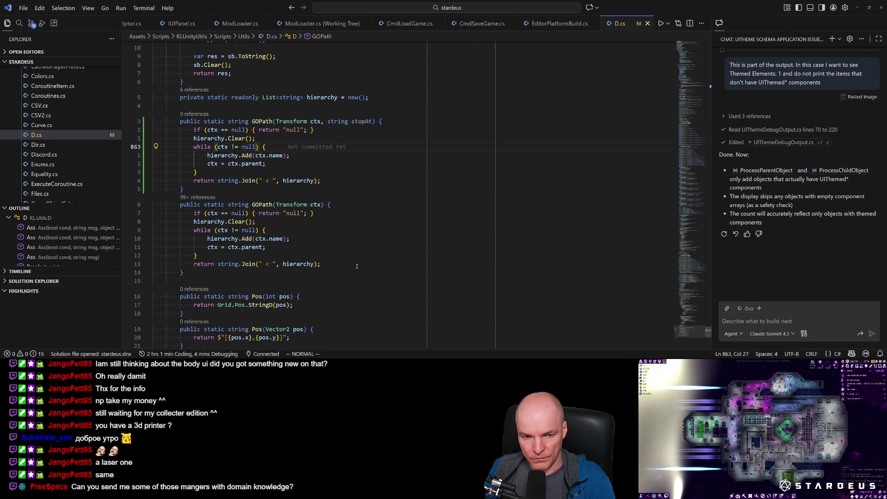
pyautogui.write('oif (ctx.')
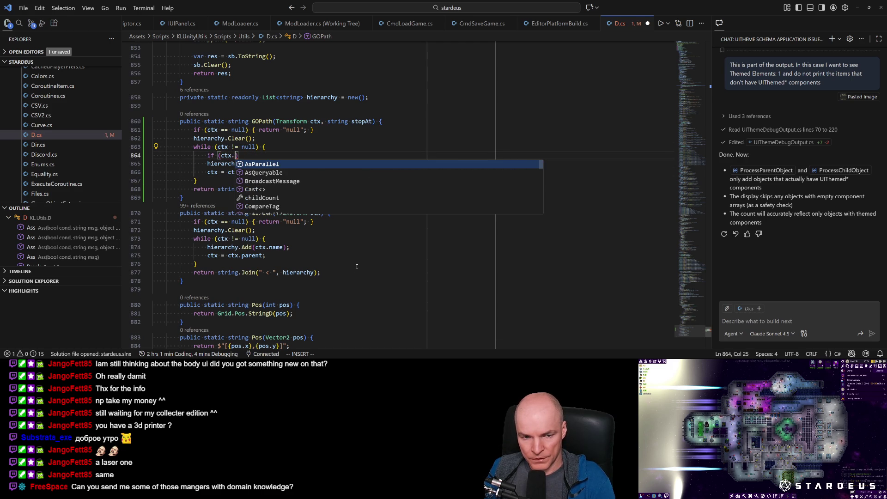
pyautogui.press('Escape')
pyautogui.press('c')
pyautogui.press('c')
pyautogui.write('c')
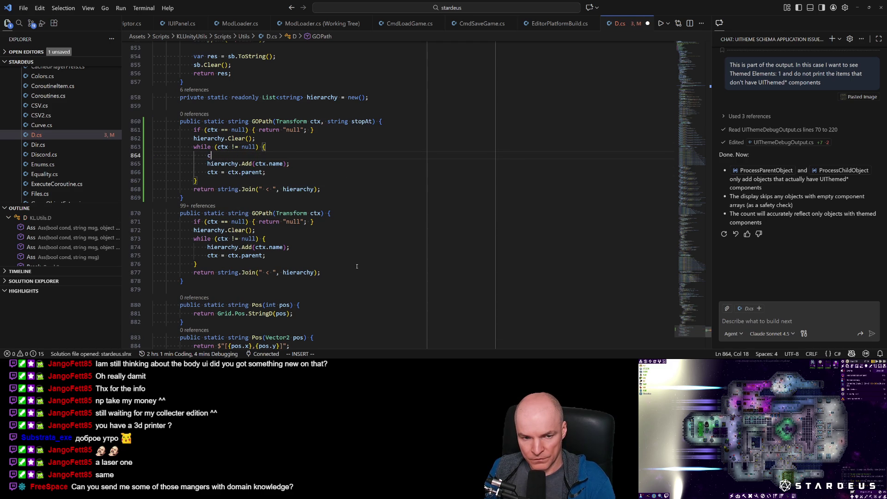
pyautogui.press('BackSpace')
pyautogui.write('var name = ctx.name;')
pyautogui.press('Tab')
pyautogui.write(';')
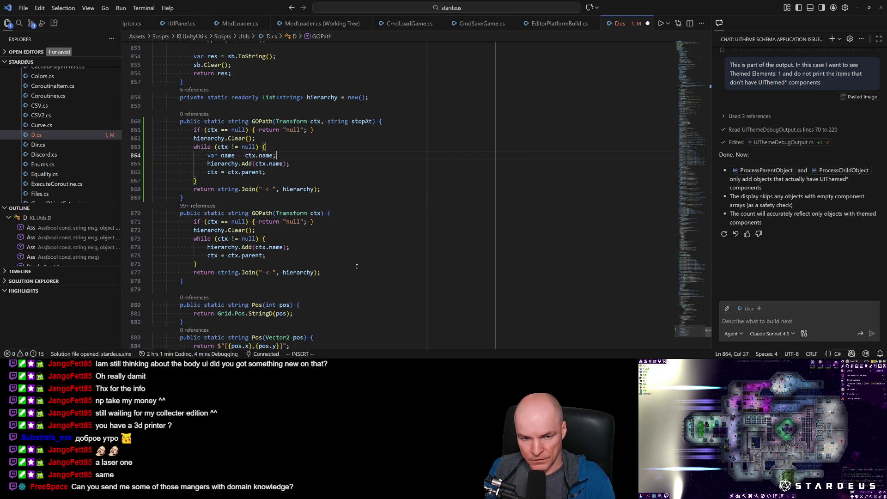
pyautogui.press('Return')
# Step: Pass the name variable to hierarchy.Add and save
pyautogui.press('Escape')
pyautogui.press('j')
pyautogui.press('w')
pyautogui.press('w')
pyautogui.press('w')
pyautogui.press('w')
pyautogui.press('c')
pyautogui.press('i')
pyautogui.press('(')
pyautogui.write('name')
pyautogui.hotkey('ctrl', 's')
pyautogui.press('Escape')
# Step: Insert an 'if (name == stopAt) { break; }' check in the loop and save D.cs
pyautogui.press('k')
pyautogui.press('k')
pyautogui.write('oif (name == stopAt')
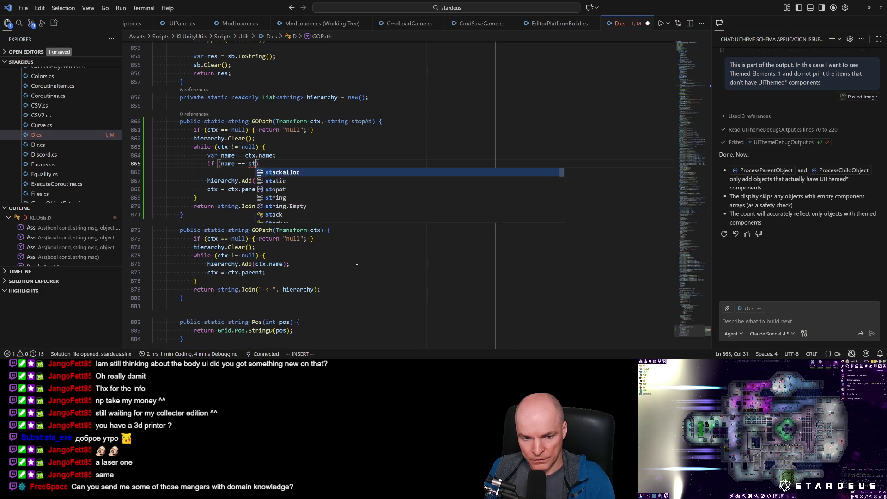
pyautogui.write(') {')
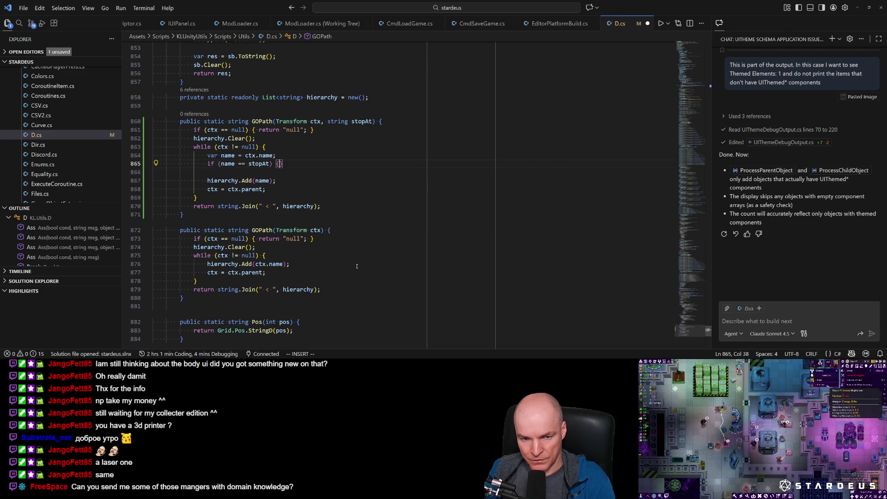
pyautogui.press('Return')
pyautogui.write('break;')
pyautogui.press('Return')
pyautogui.write('}')
pyautogui.press('Escape')
pyautogui.hotkey('ctrl', 's')
pyautogui.hotkey('ctrl', 'Tab')
pyautogui.hotkey('alt', 'Tab')
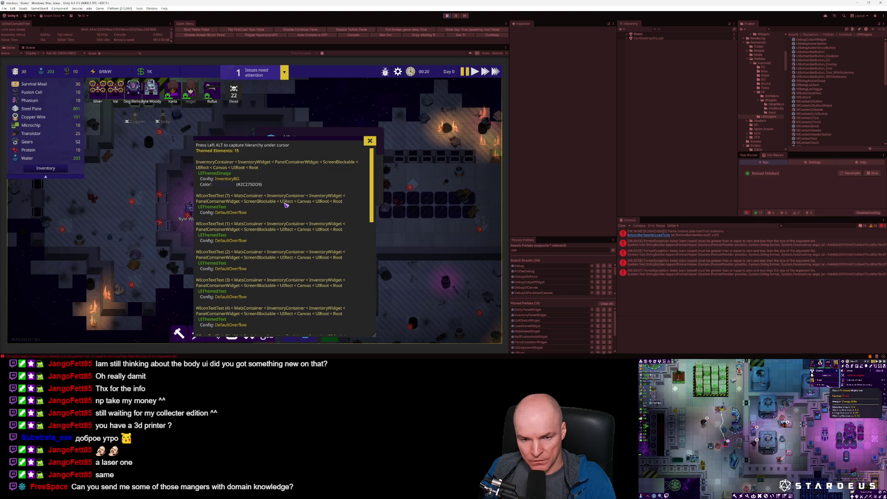
# Step: Add a "UIRect" argument to the D.GOPath call on line 97 and check the shortened paths in the game
pyautogui.hotkey('alt', 'Tab')
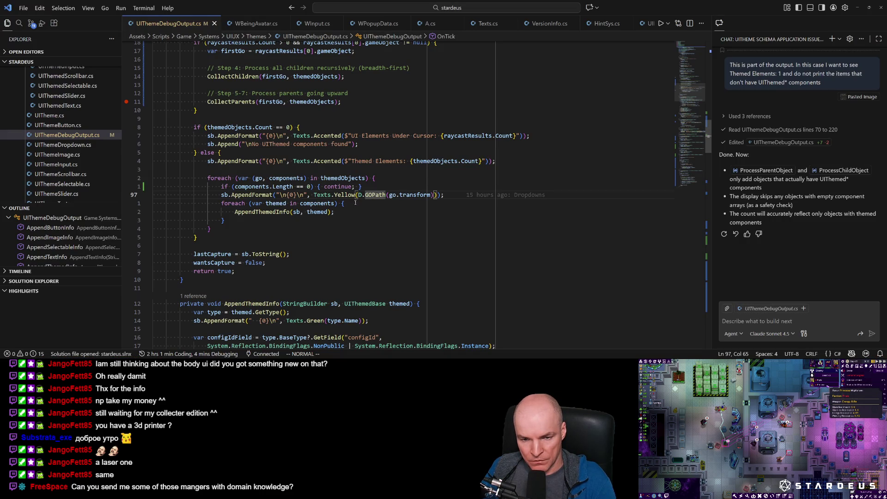
pyautogui.click(430, 195)
pyautogui.write('i, "UIRect"')
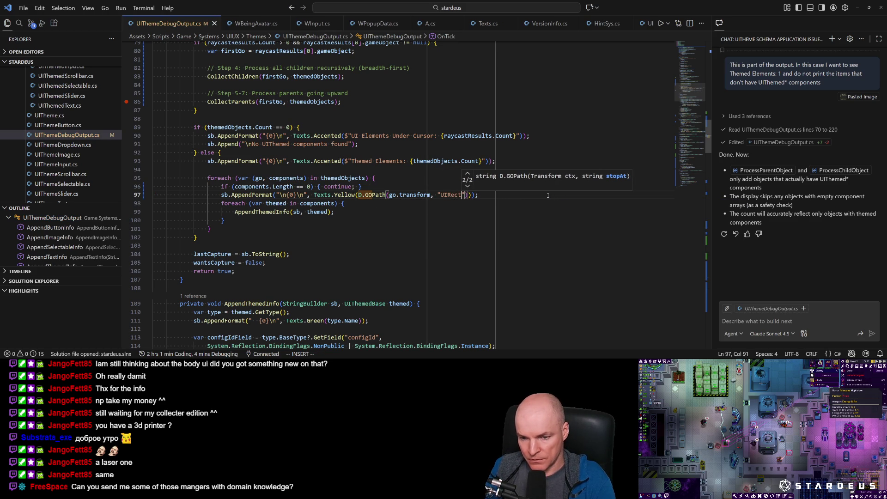
pyautogui.press('Escape')
pyautogui.write('?D.GO')
pyautogui.press('Return')
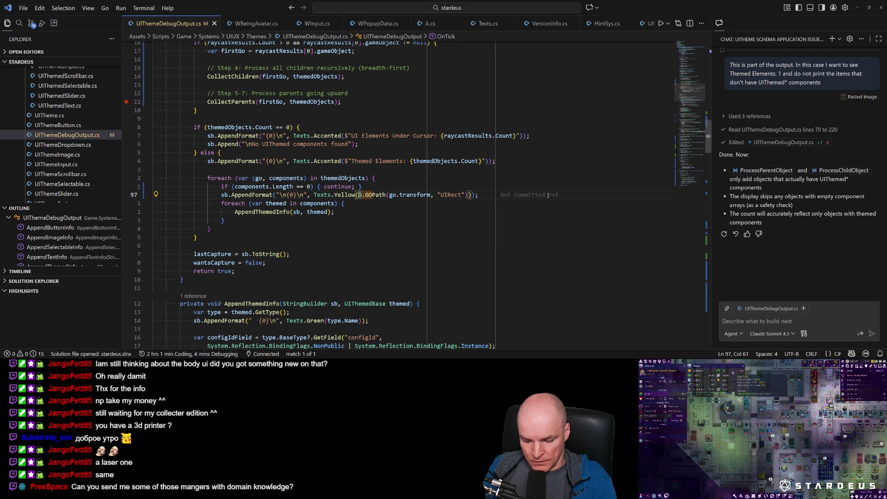
pyautogui.hotkey('alt', 'Tab')
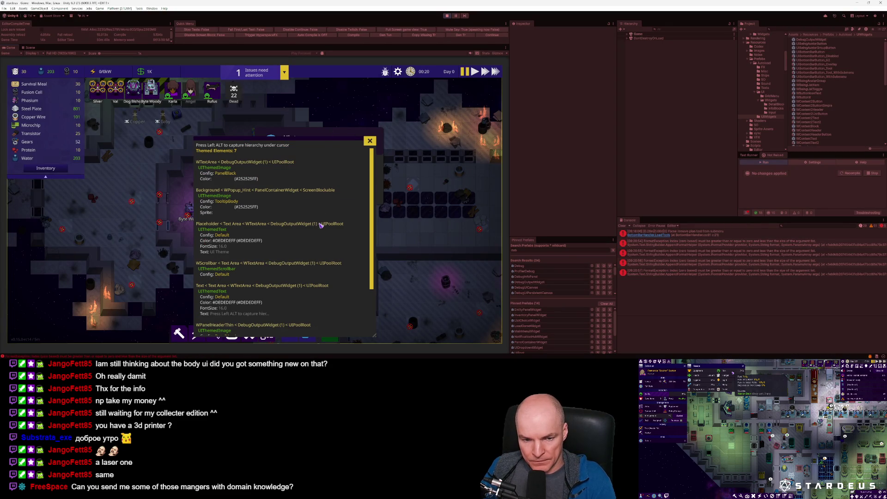
# Step: Review the debug overlay, clear the Console errors, and return the game to its main menu
pyautogui.scroll(-3, 319, 228)
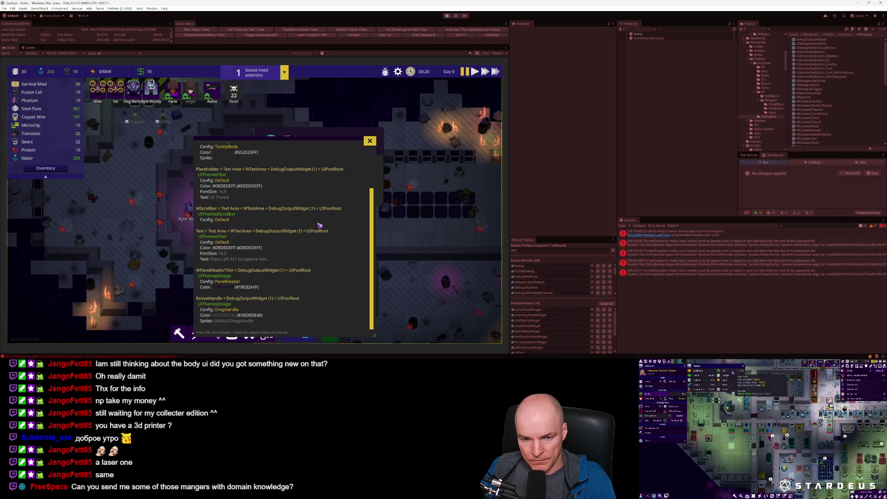
pyautogui.scroll(3, 319, 225)
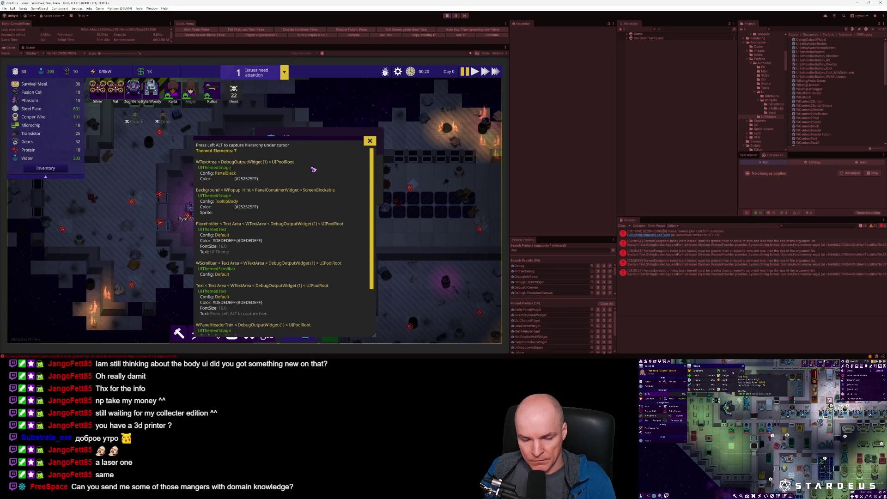
pyautogui.scroll(-5, 314, 170)
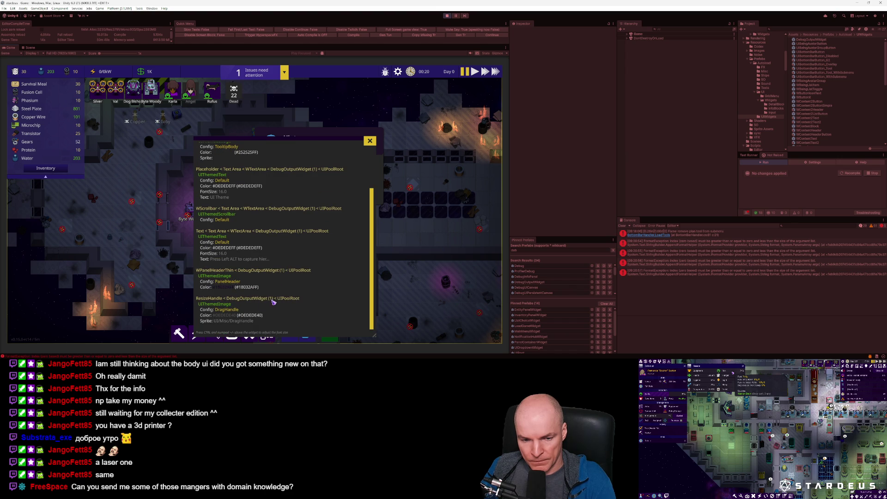
pyautogui.scroll(3, 316, 235)
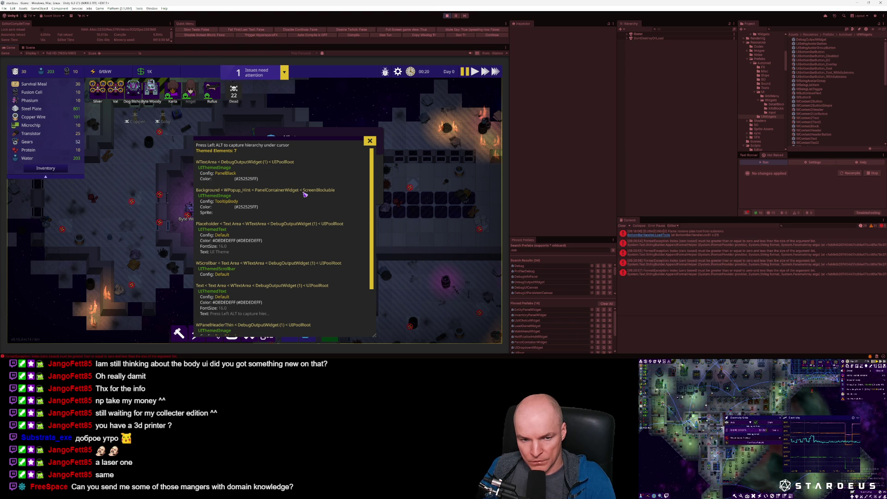
pyautogui.scroll(-3, 304, 194)
pyautogui.scroll(3, 305, 195)
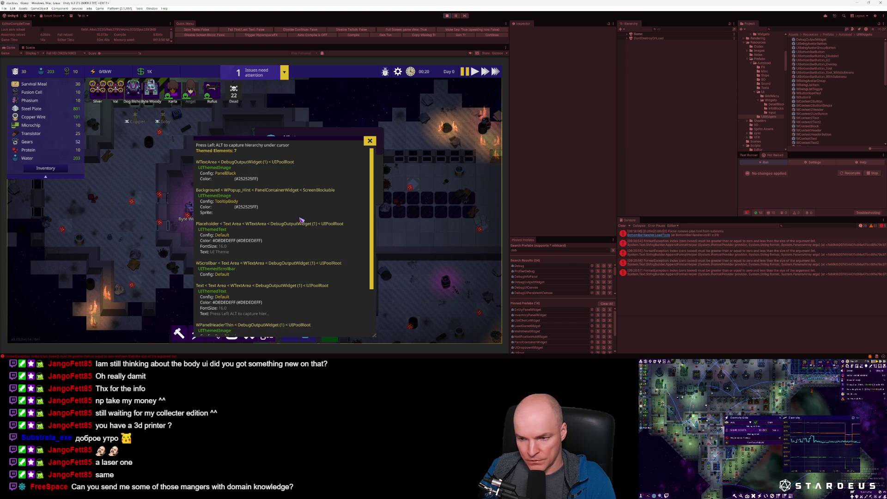
pyautogui.click(623, 226)
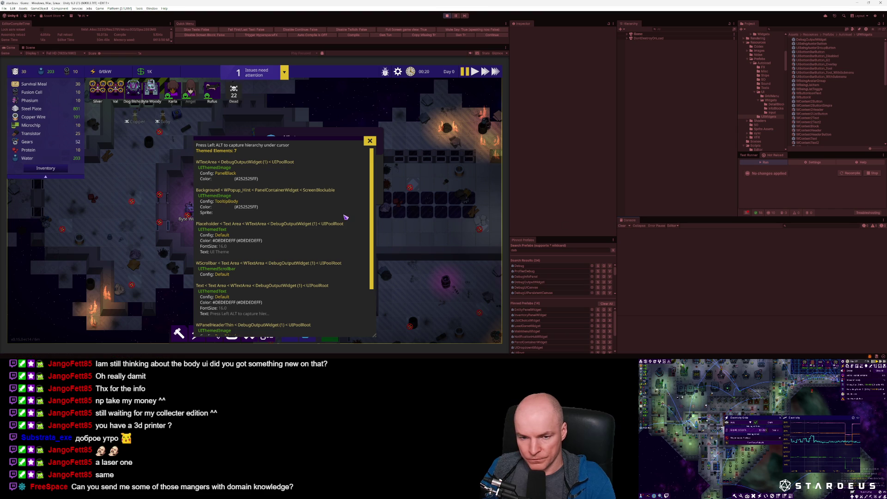
pyautogui.click(60, 140)
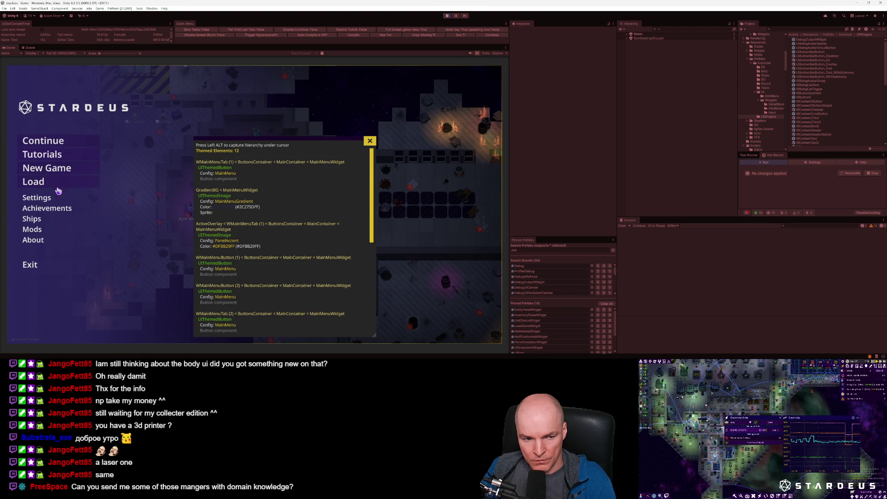
# Step: Open the Load saved-games list and capture the hierarchy under a hovered save entry with Alt
pyautogui.click(24, 183)
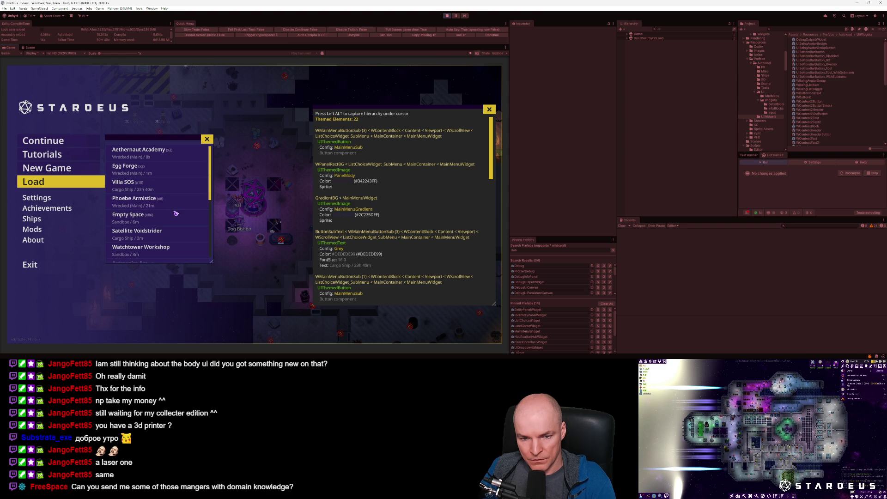
pyautogui.scroll(-10, 401, 245)
pyautogui.scroll(10, 392, 250)
pyautogui.scroll(-10, 385, 253)
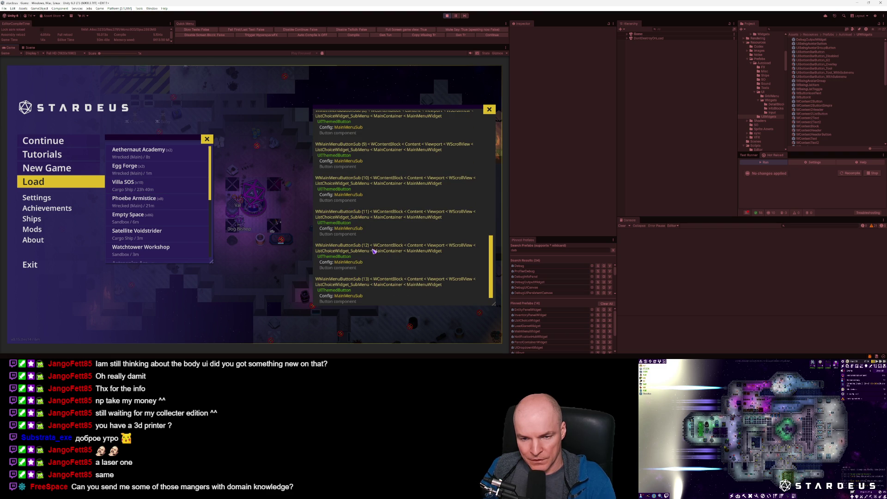
pyautogui.scroll(5, 385, 245)
pyautogui.scroll(5, 388, 245)
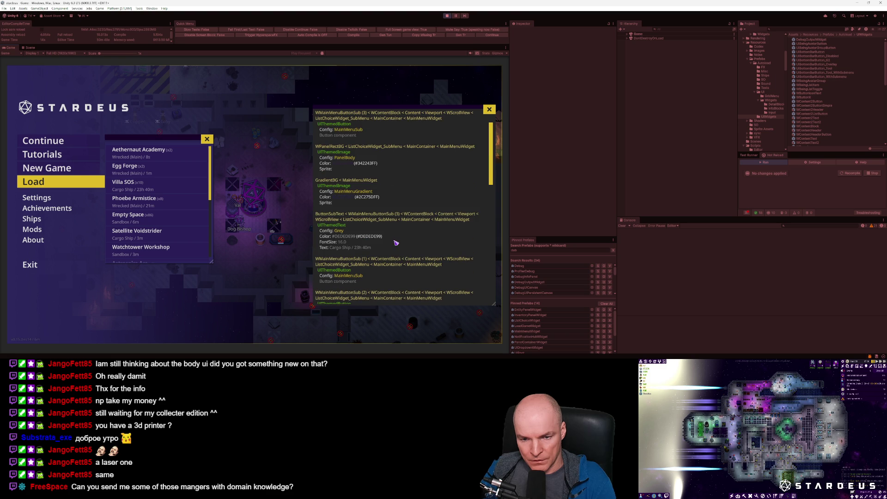
pyautogui.scroll(-2, 403, 231)
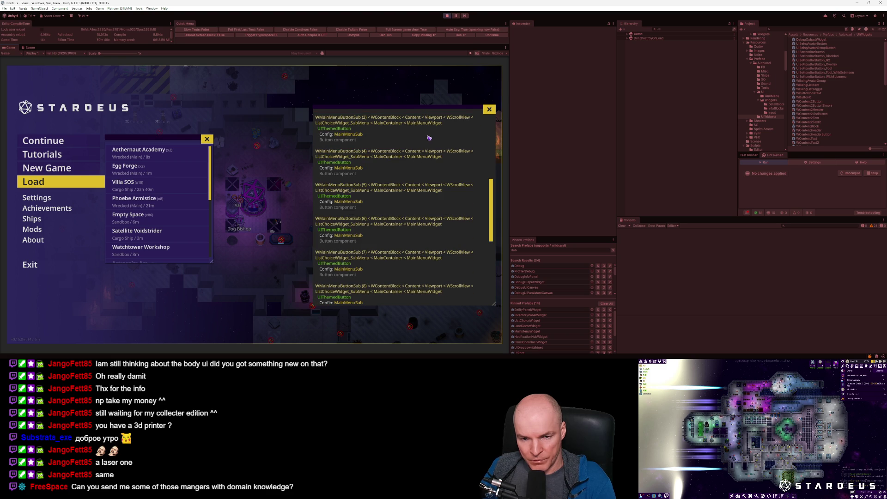
pyautogui.press('alt')
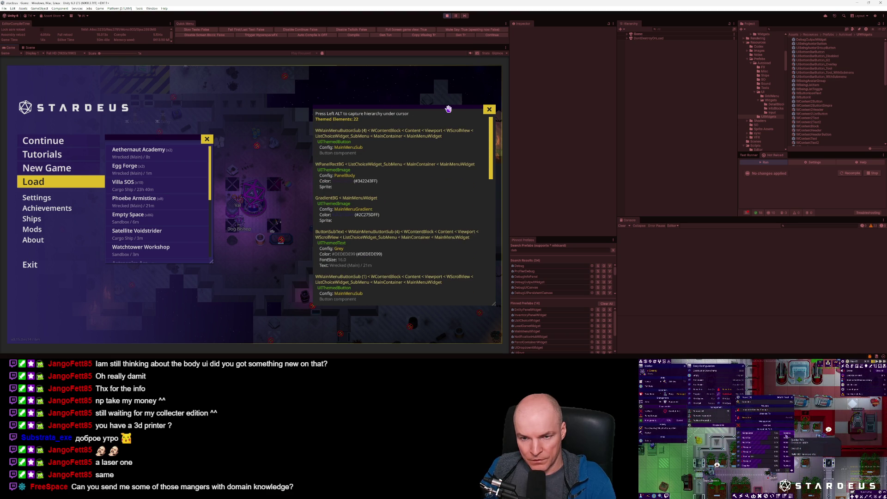
# Step: Move the debug panel up-left, shrink its text, and enlarge it to show more entries
pyautogui.moveTo(448, 109); pyautogui.dragTo(396, 93)
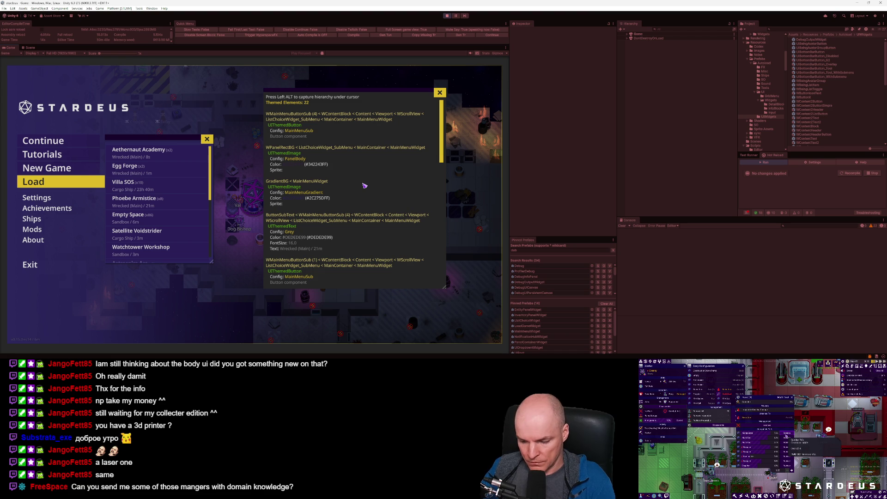
pyautogui.scroll(-3, 364, 186)
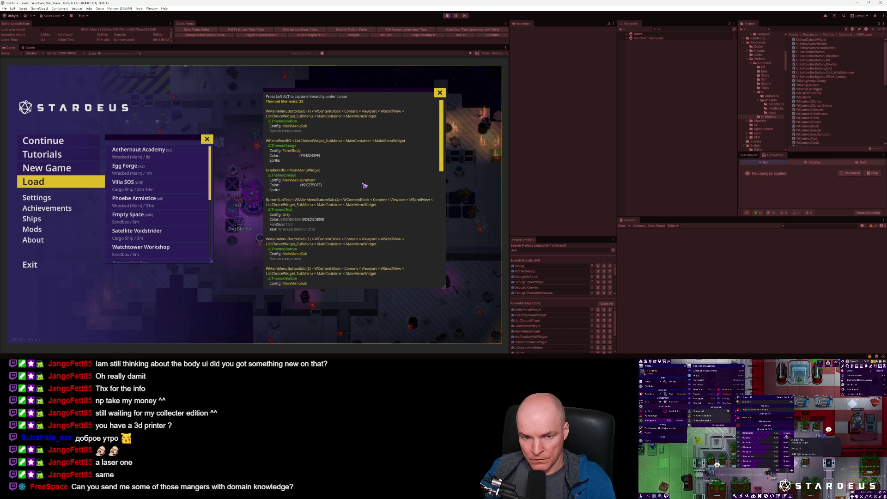
pyautogui.moveTo(445, 287); pyautogui.dragTo(451, 332)
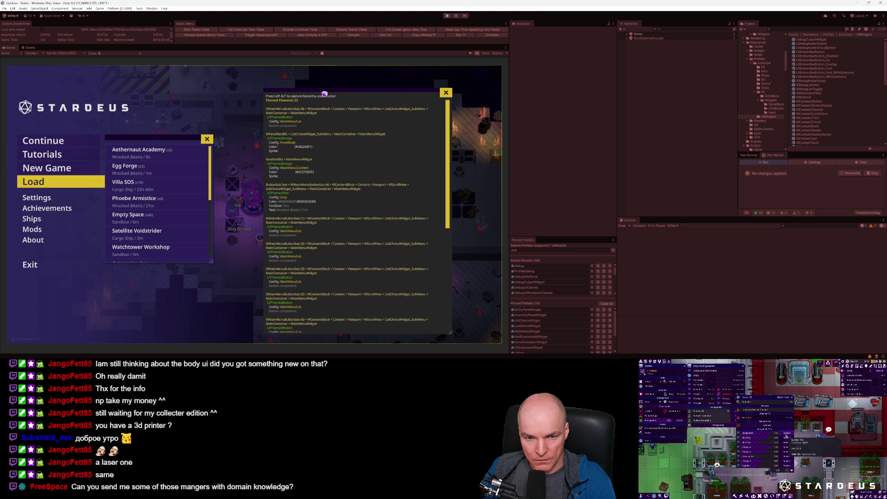
pyautogui.moveTo(325, 94); pyautogui.dragTo(285, 87)
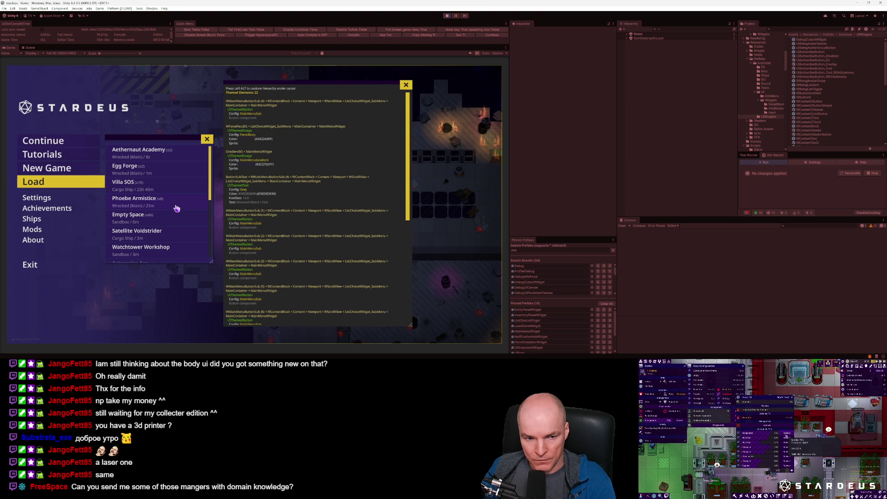
pyautogui.press('Print')
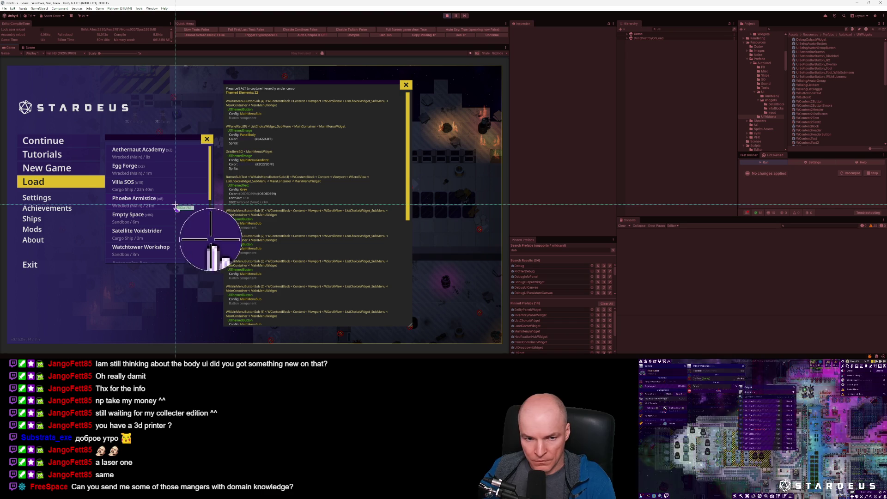
# Step: Copy a screenshot of the game view into the Copilot chat and start a prompt with 'when'
pyautogui.moveTo(416, 73)
pyautogui.mouseDown()
pyautogui.moveTo(100, 324)
pyautogui.moveTo(101, 334)
pyautogui.mouseUp()
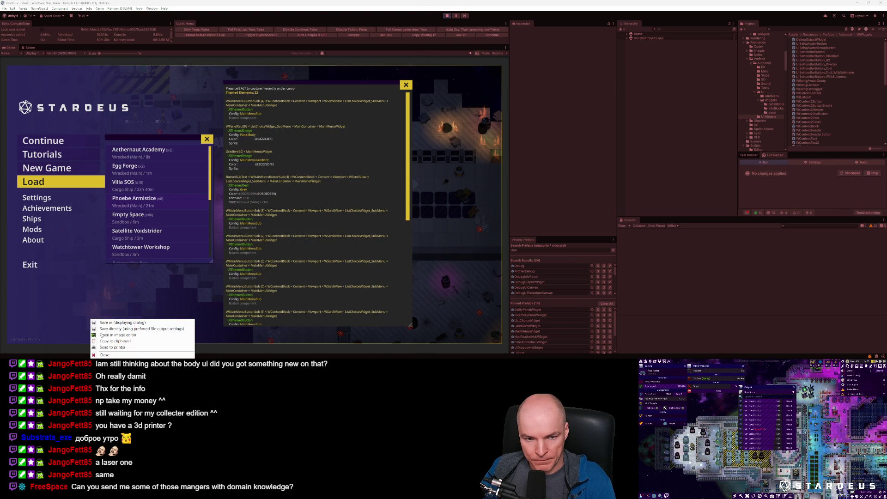
pyautogui.click(112, 341)
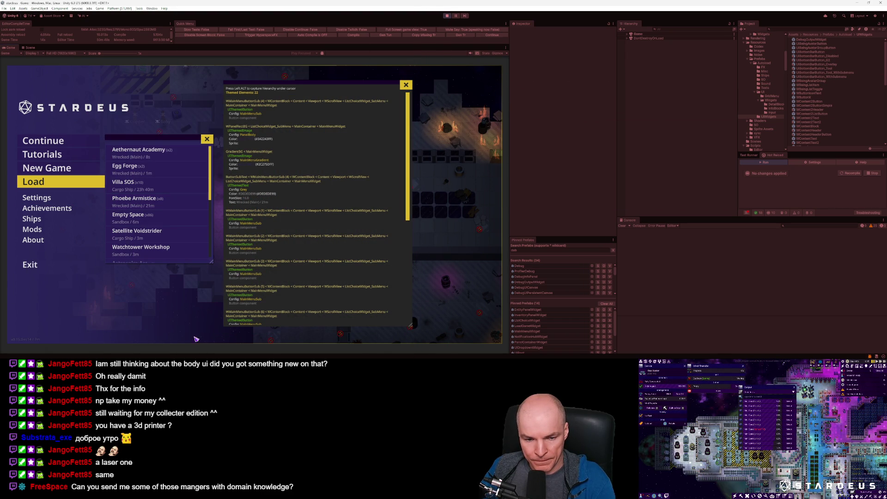
pyautogui.hotkey('alt', 'Tab')
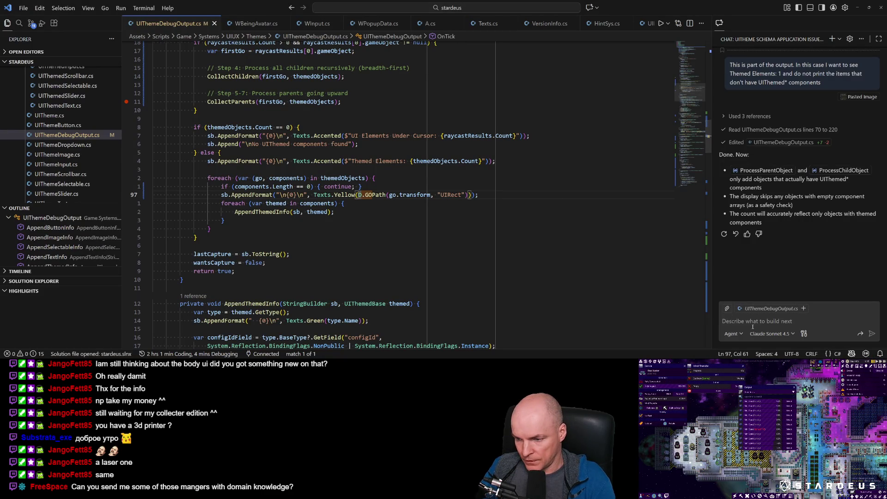
pyautogui.hotkey('alt', 'Tab')
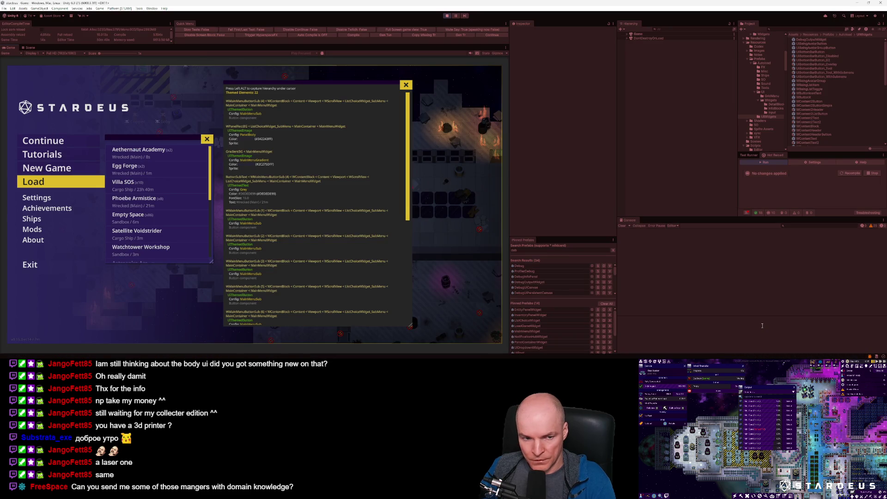
pyautogui.hotkey('alt', 'Tab')
pyautogui.write('when')
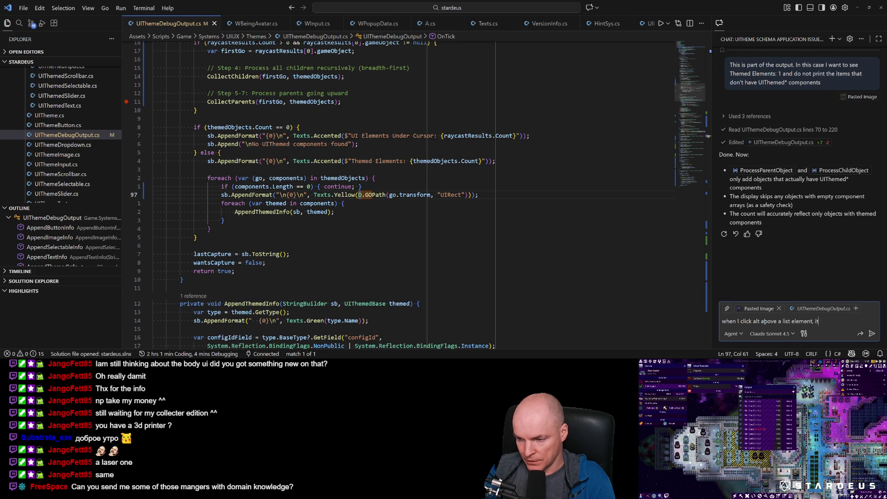
# Step: Ask Copilot to detect siblings with the same configuration differing only by name and skip them
pyautogui.hotkey('alt', 'Tab')
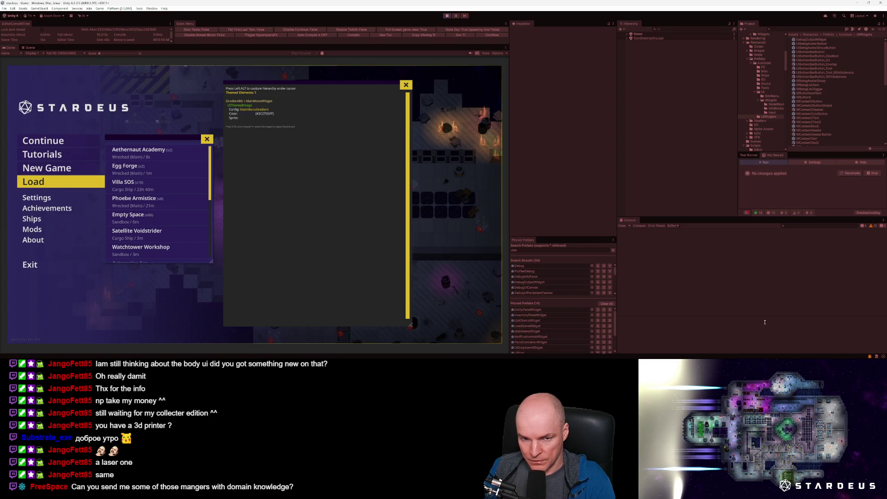
pyautogui.hotkey('alt', 'Tab')
pyautogui.write('go')
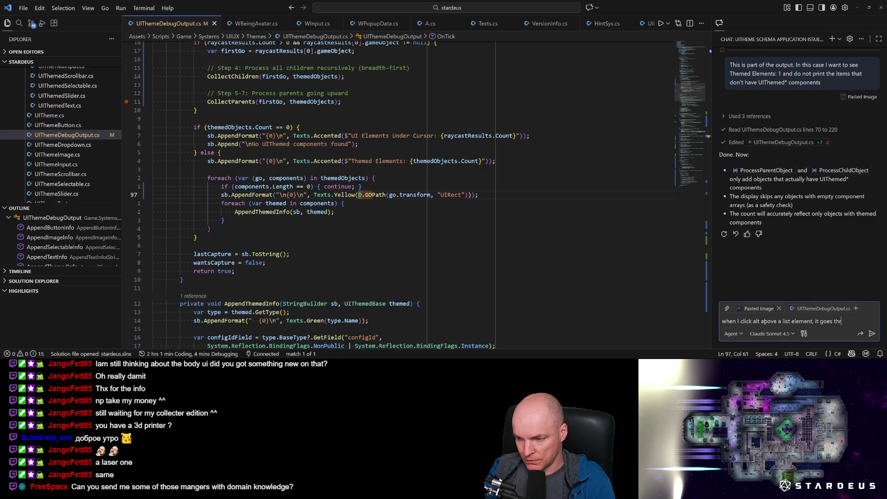
pyautogui.write('l the sibl')
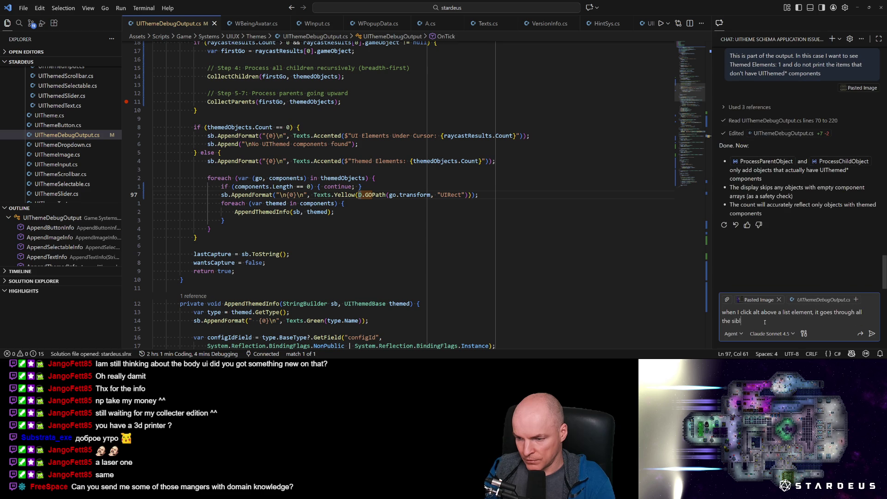
pyautogui.write('ings that are ')
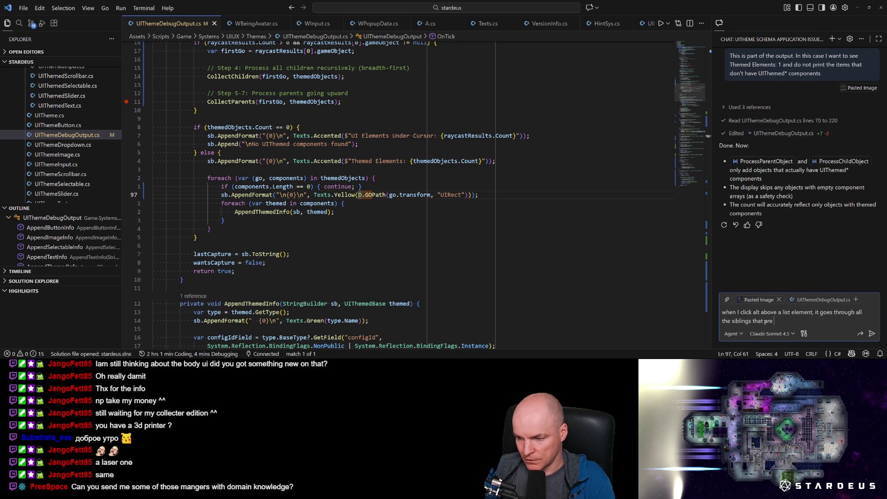
pyautogui.write('basically the same t')
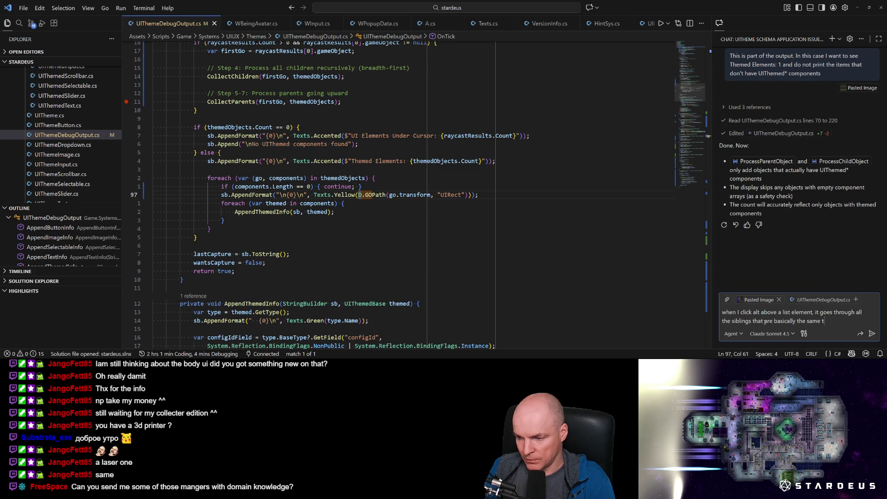
pyautogui.press('BackSpace')
pyautogui.write('configuration.')
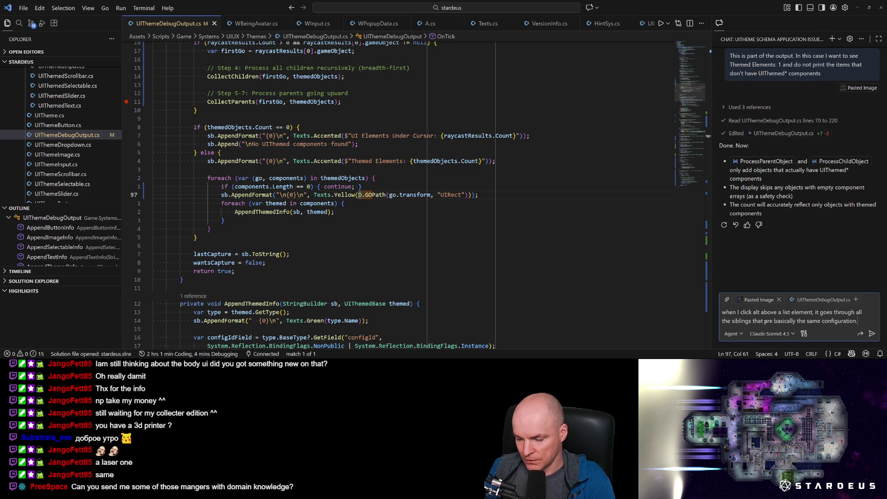
pyautogui.press('BackSpace')
pyautogui.write(', with just')
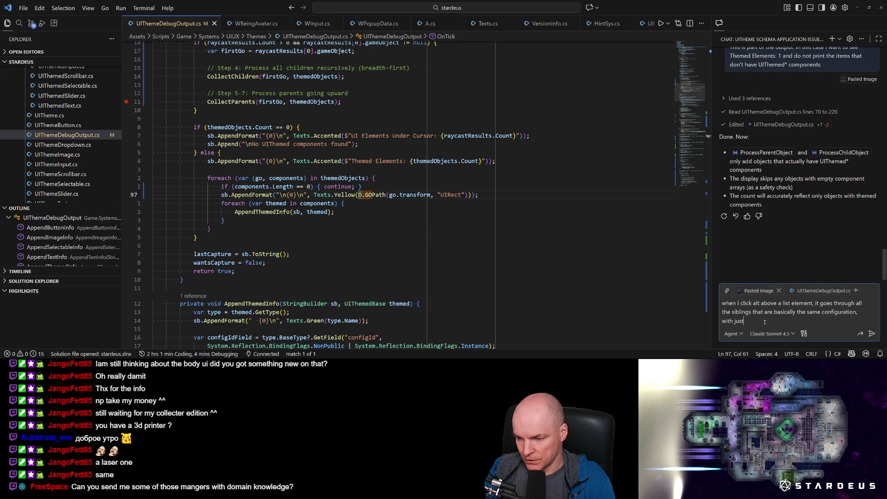
pyautogui.write(' a different name')
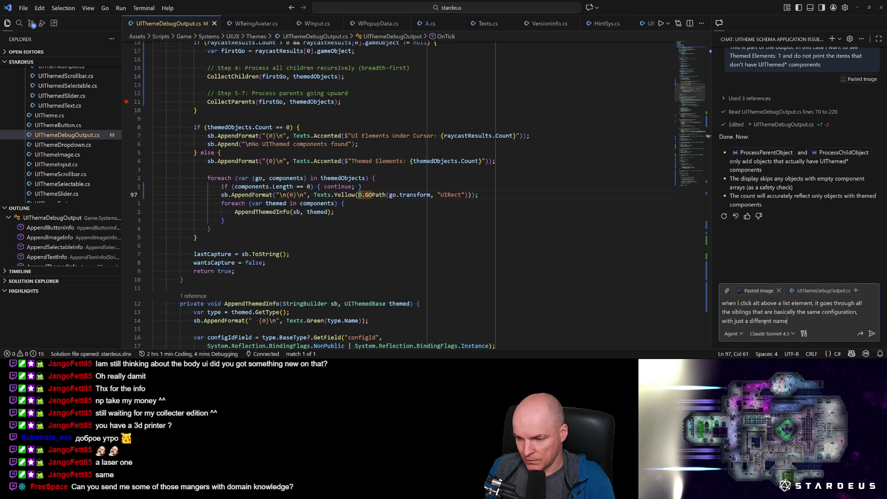
pyautogui.press('BackSpace')
pyautogui.press('BackSpace')
pyautogui.press('BackSpace')
pyautogui.press('BackSpace')
pyautogui.write('game')
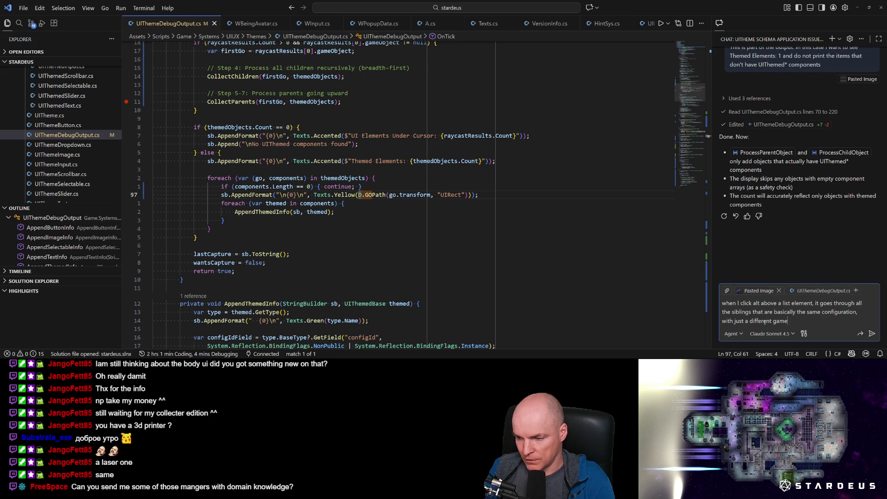
pyautogui.write(' object name. Can')
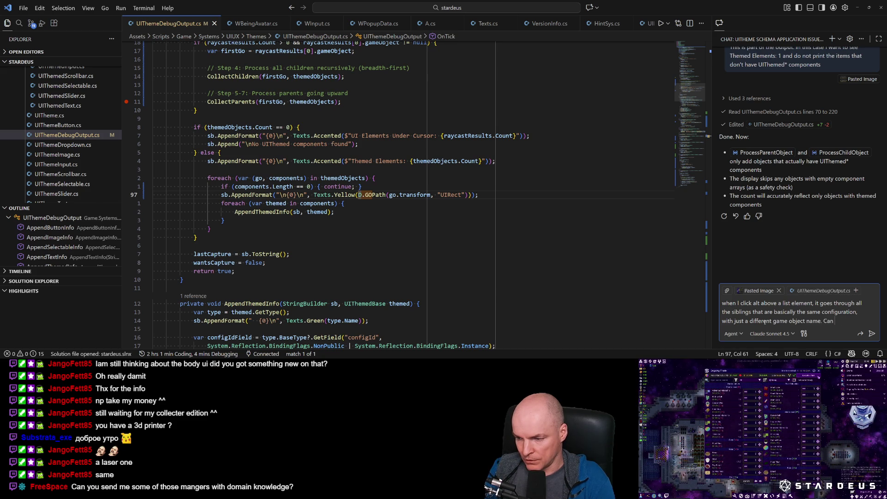
pyautogui.write(' you etect thi')
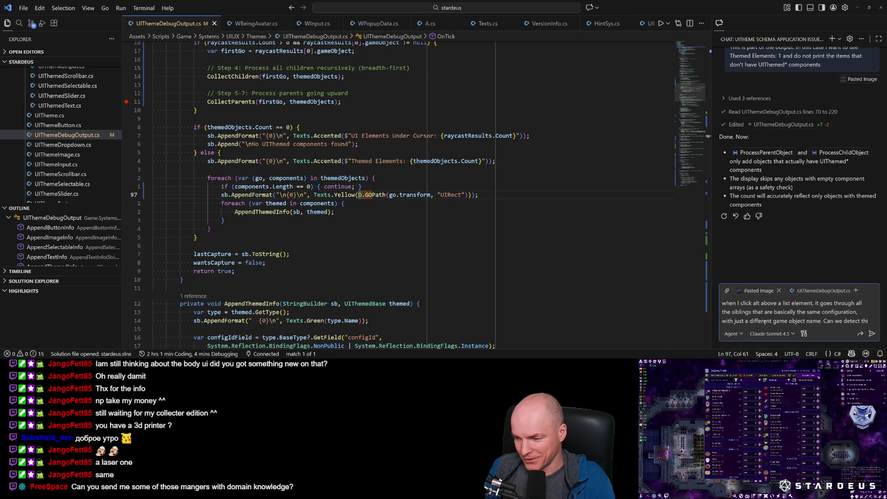
pyautogui.write('s ')
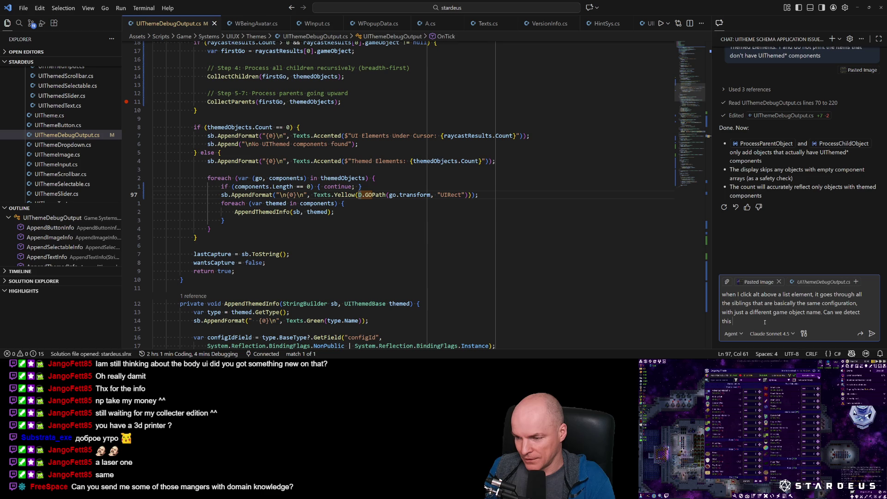
pyautogui.write('repetition')
pyautogui.write('d')
pyautogui.press('BackSpace')
pyautogui.press('BackSpace')
pyautogui.press('BackSpace')
pyautogui.write('skip the siblings')
pyautogui.write(' that match ')
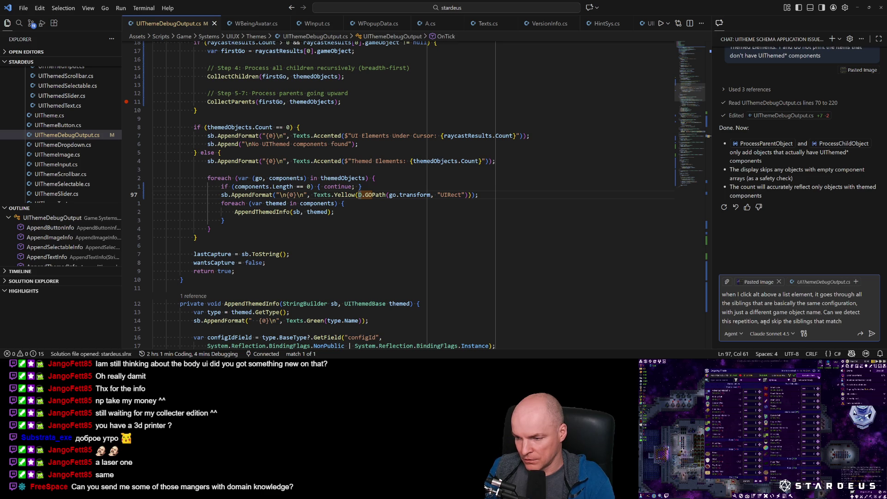
pyautogui.write('a pattern?')
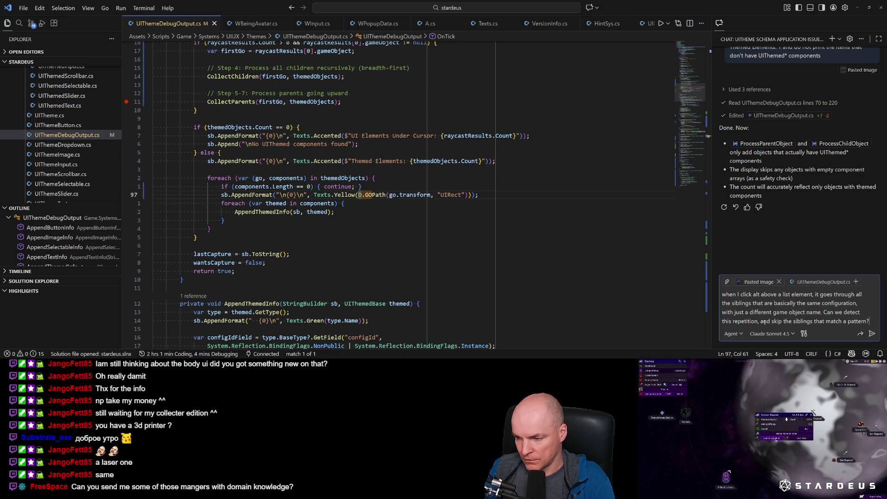
pyautogui.press('Return')
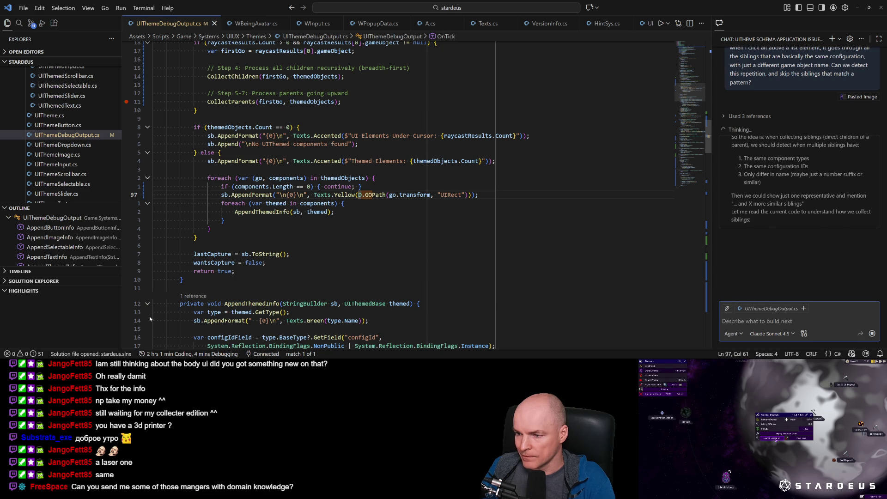
# Step: Review the UIThemeDebugOutput.cs diff and keep the assistant's identical-sibling deduplication changes
pyautogui.hotkey('alt', 'Tab')
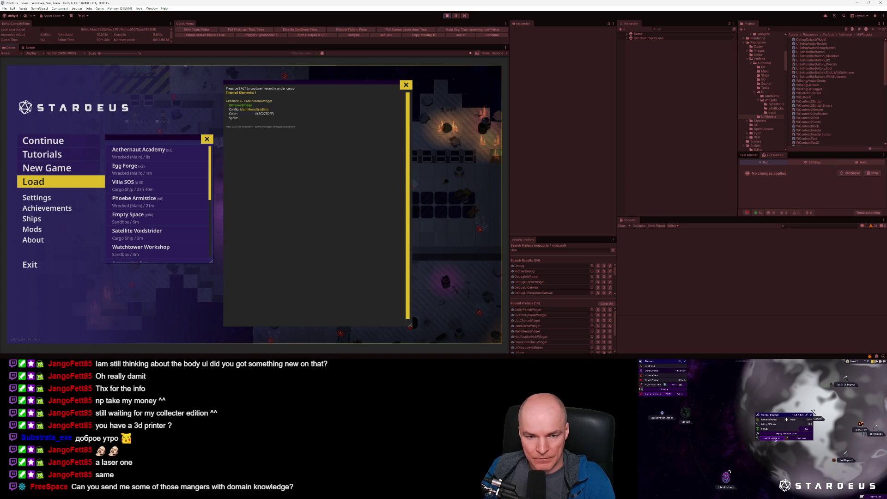
pyautogui.hotkey('alt', 'Tab')
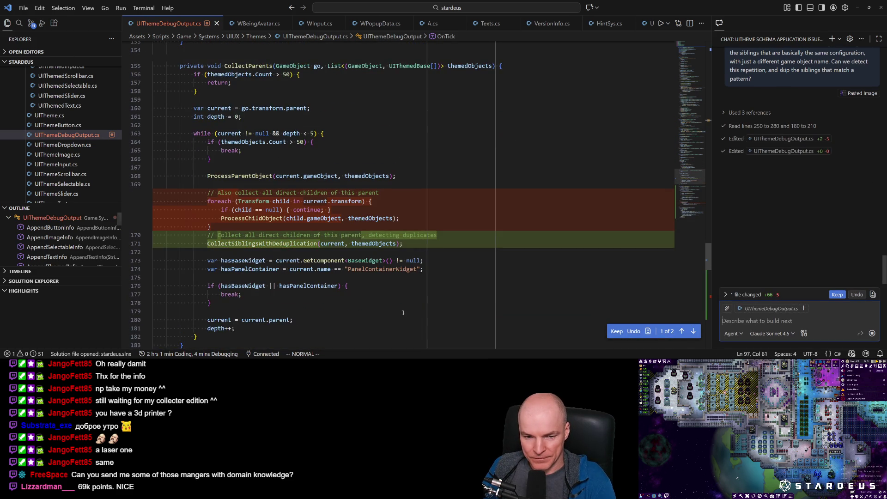
pyautogui.scroll(-12, 403, 315)
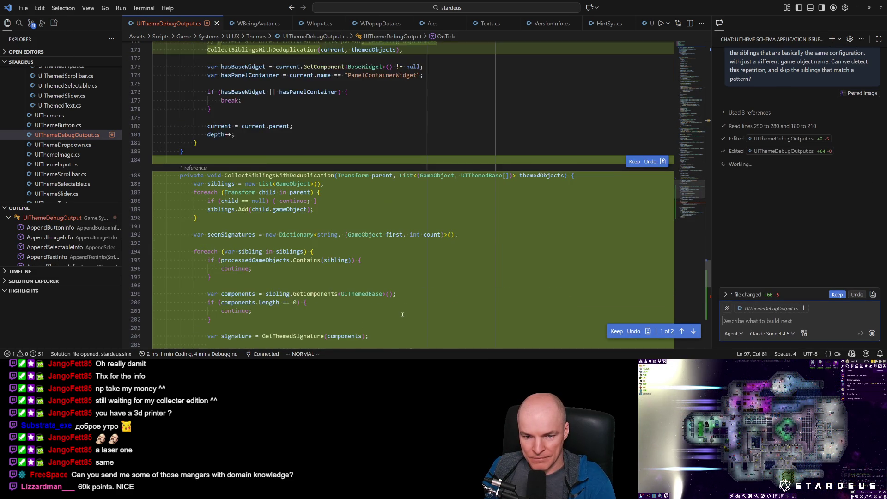
pyautogui.scroll(-5, 405, 313)
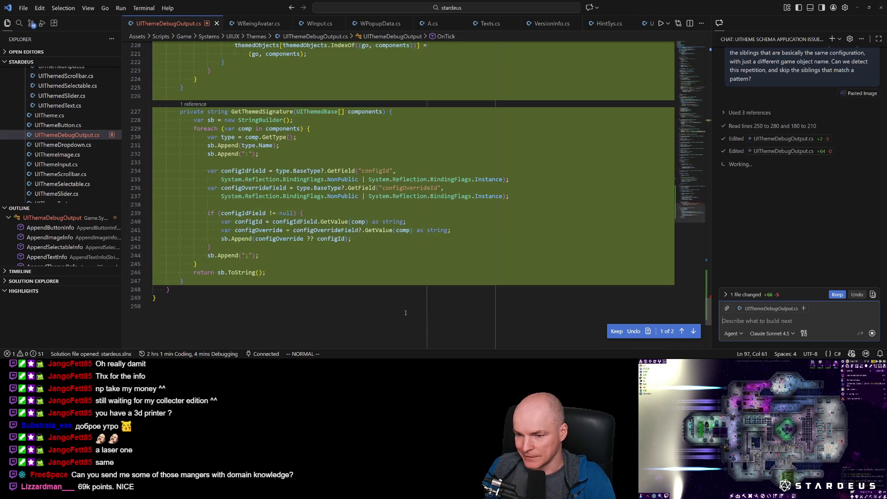
pyautogui.scroll(4, 405, 313)
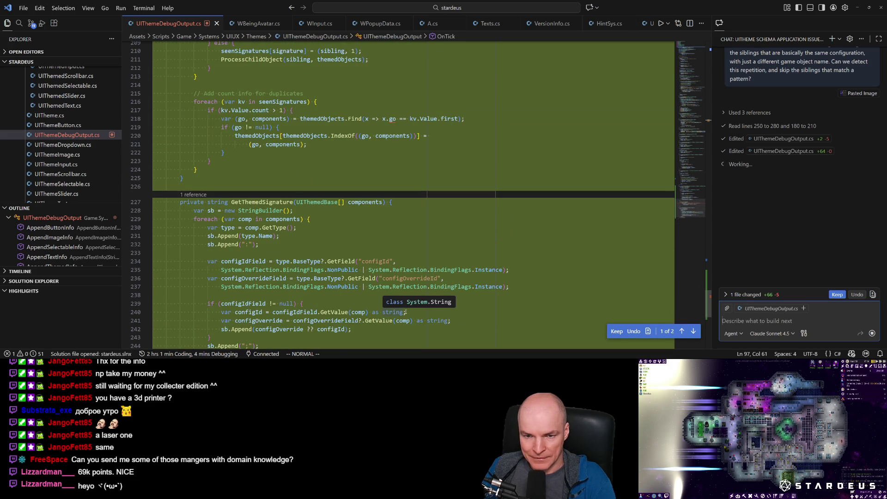
pyautogui.scroll(2, 422, 237)
pyautogui.moveTo(391, 171)
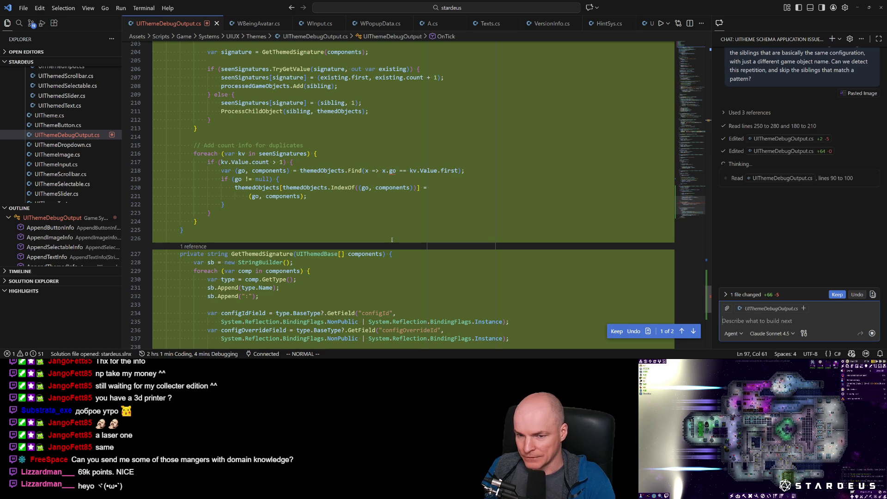
pyautogui.scroll(10, 396, 268)
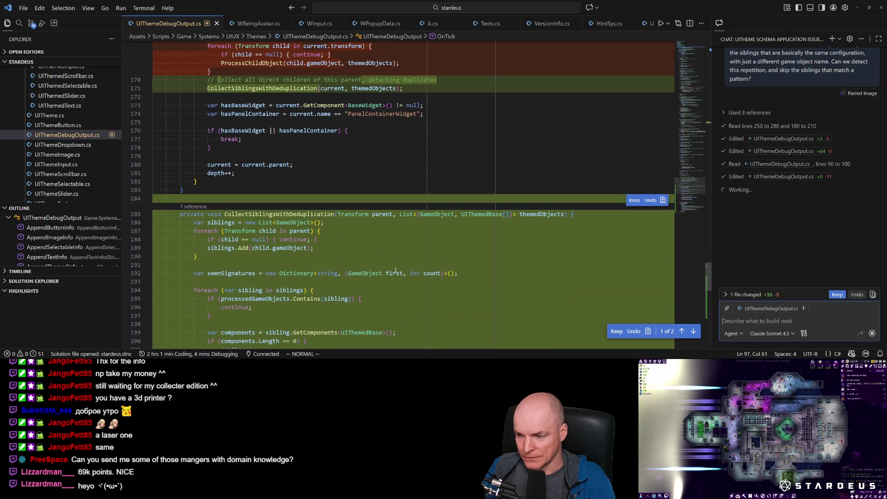
pyautogui.scroll(-12, 396, 271)
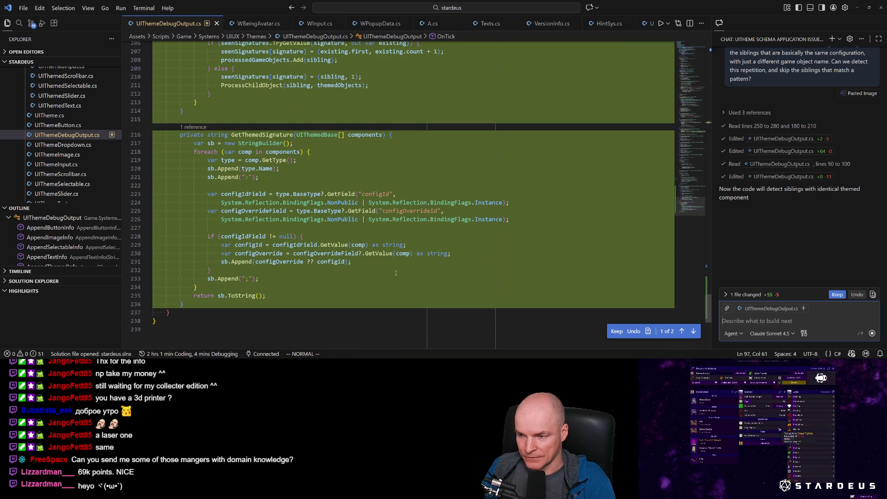
pyautogui.click(838, 294)
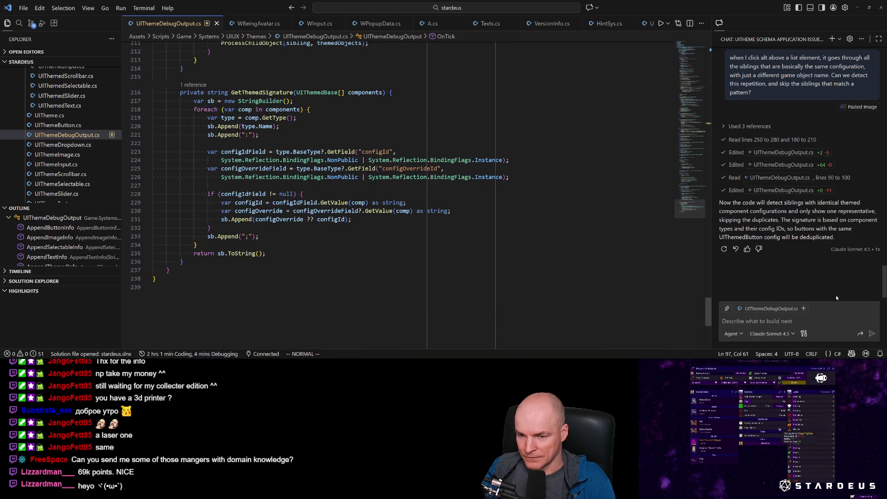
# Step: In Unity, capture the theme debug output for the Villa SOS and Egg Forge entries
pyautogui.hotkey('alt', 'Tab')
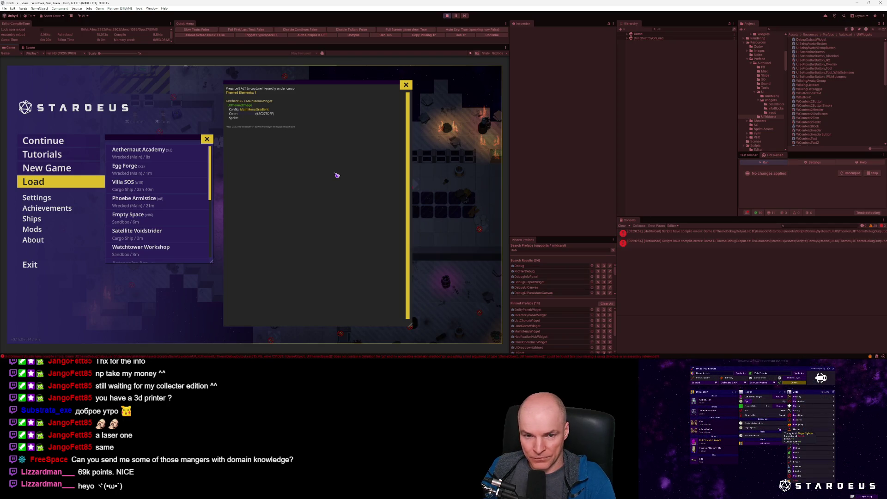
pyautogui.press('alt')
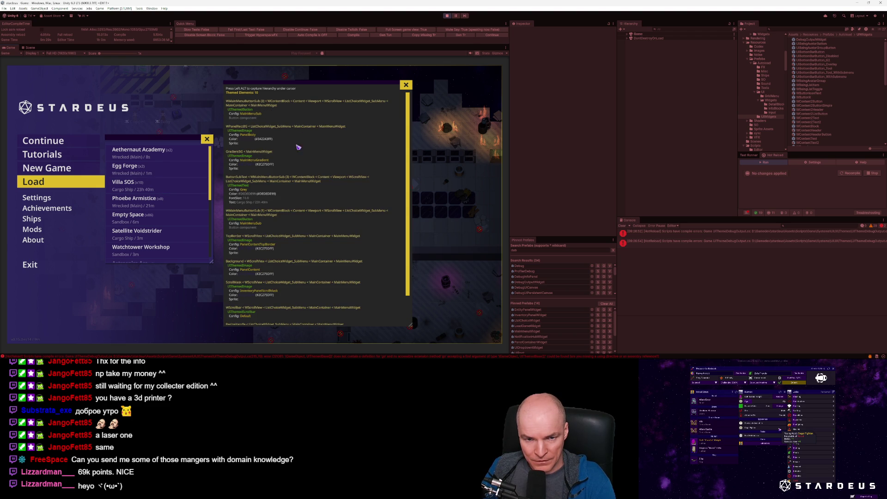
pyautogui.scroll(-3, 251, 198)
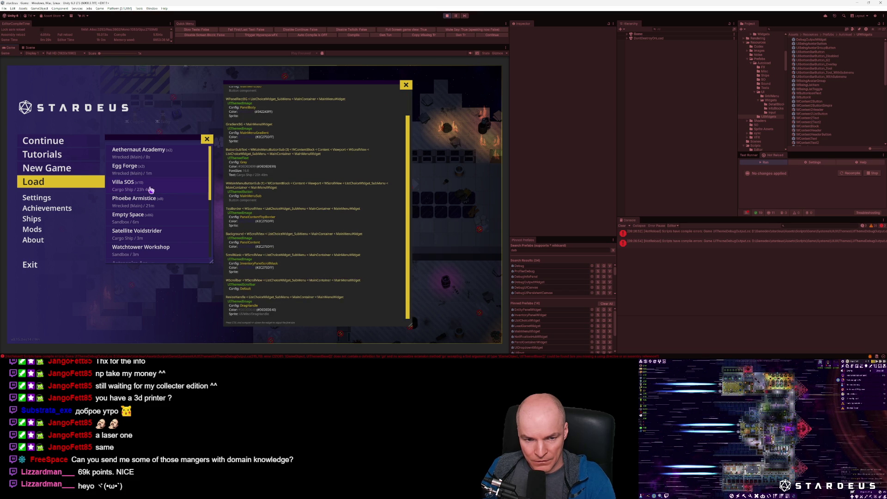
pyautogui.scroll(3, 244, 211)
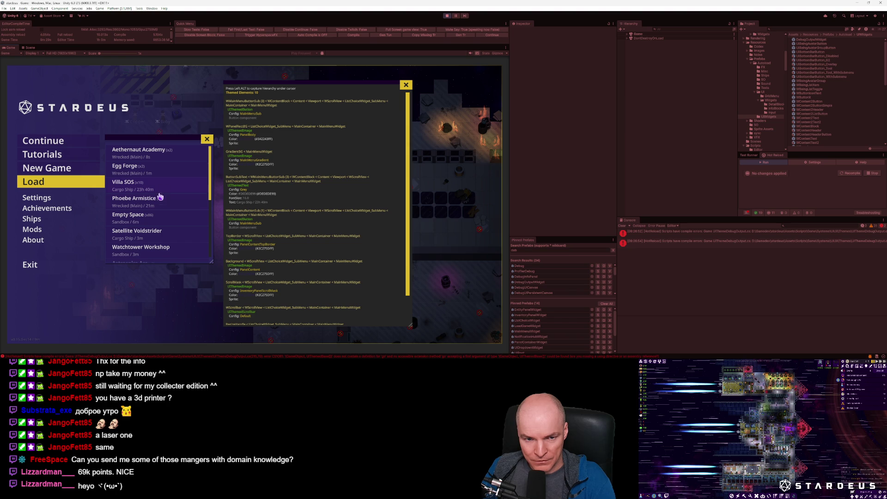
pyautogui.press('alt')
pyautogui.press('alt')
pyautogui.press('alt')
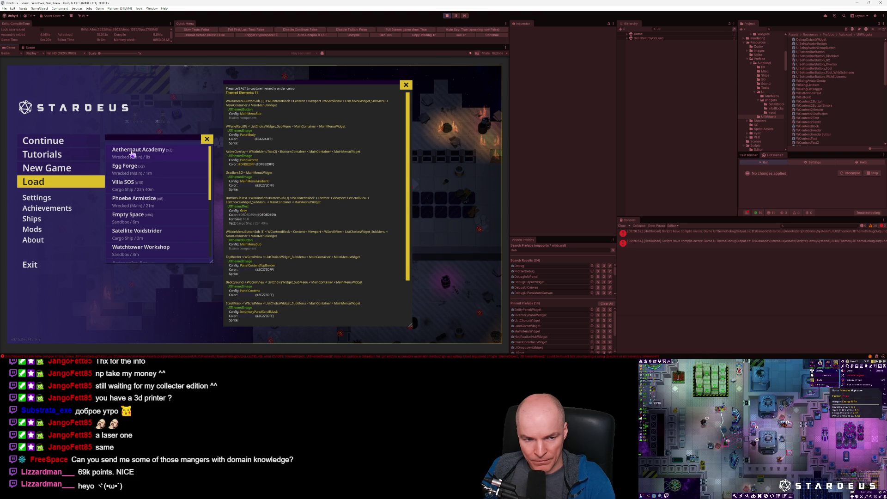
pyautogui.press('alt')
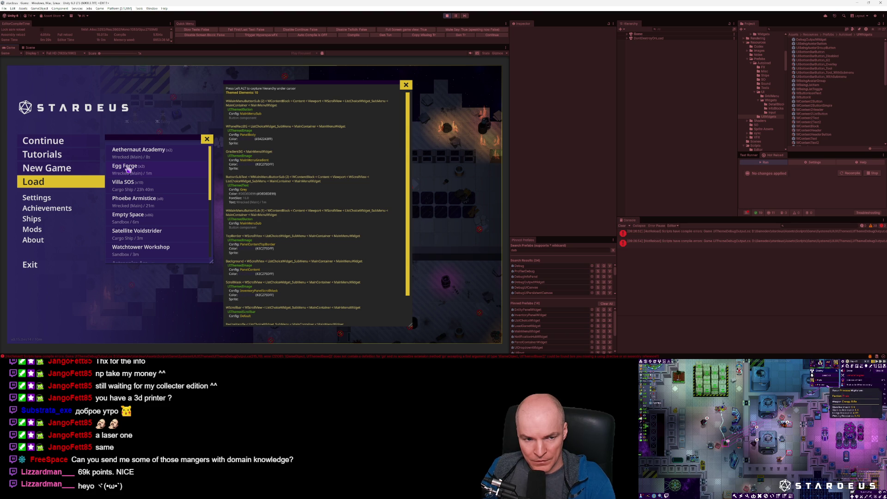
# Step: Filter the Hierarchy for WMainMenuButtonSub and select WMainMenuButtonSub (2)
pyautogui.click(663, 30)
pyautogui.write('wpa')
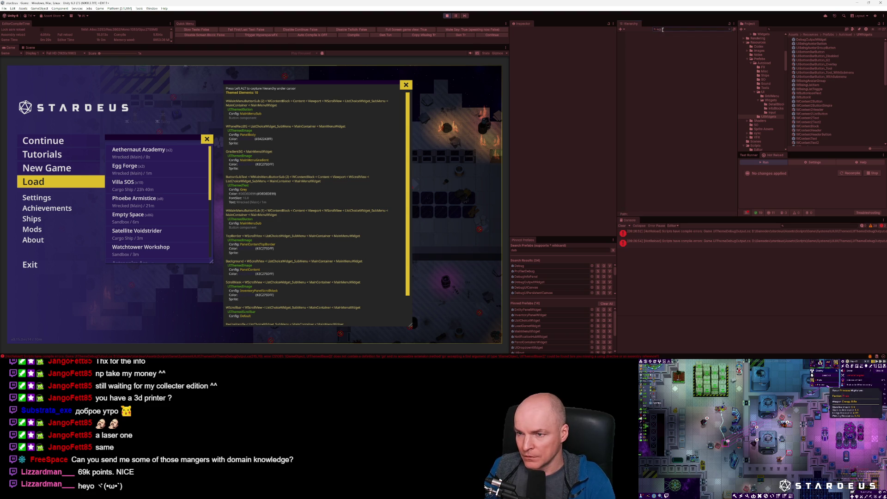
pyautogui.press('Escape')
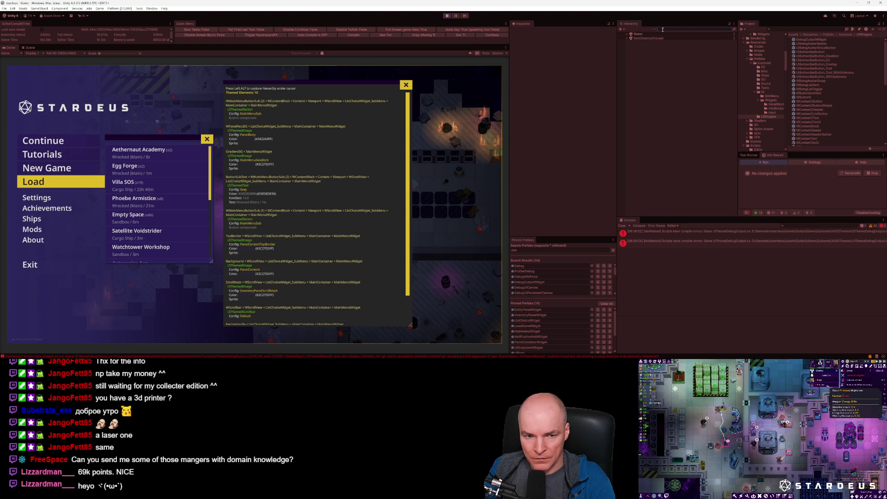
pyautogui.write('WMainMenu')
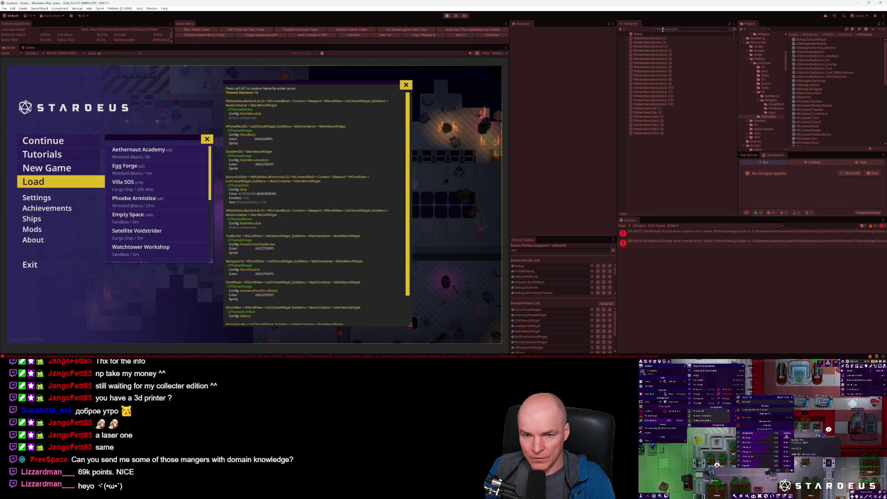
pyautogui.write('ButtonSub')
pyautogui.click(666, 42)
pyautogui.click(731, 30)
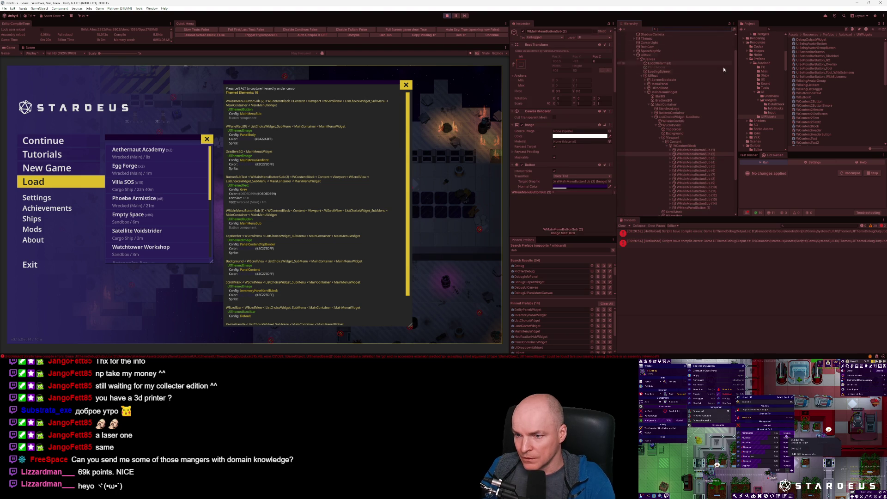
# Step: Expand WMainMenuButtonSub (2), inspect ButtonText's TextMeshPro label, then reselect the parent
pyautogui.click(671, 154)
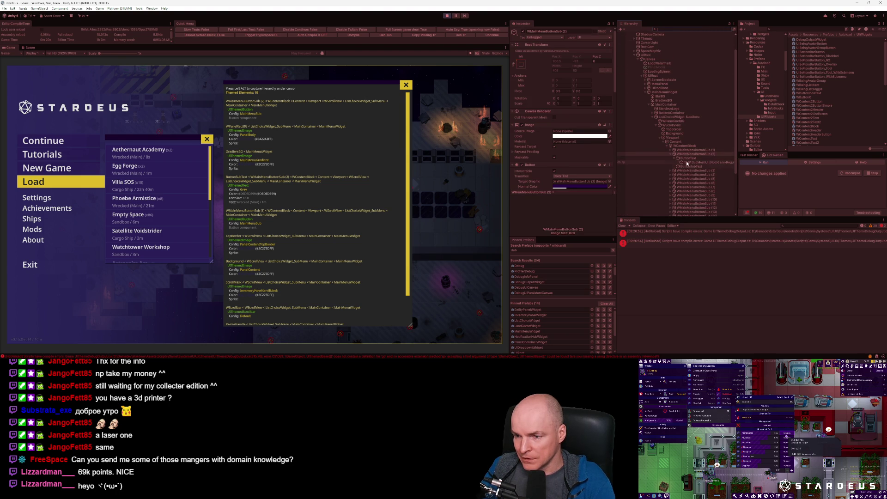
pyautogui.click(680, 158)
pyautogui.click(688, 154)
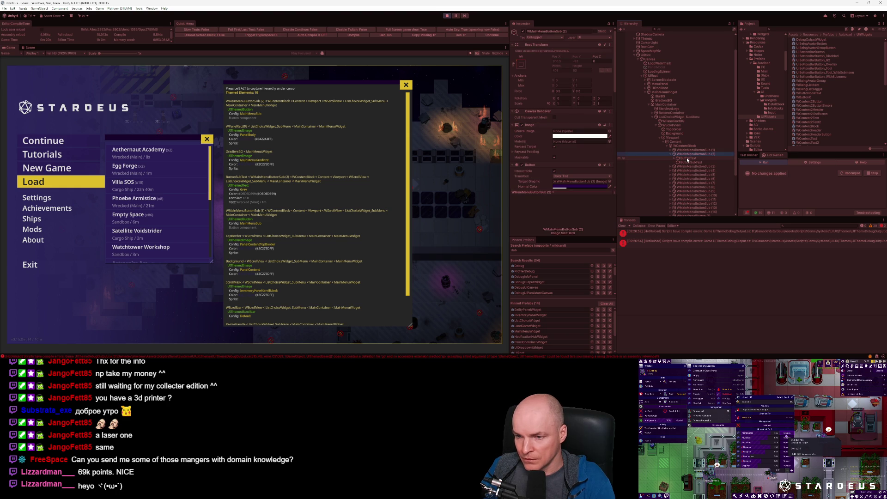
pyautogui.click(679, 158)
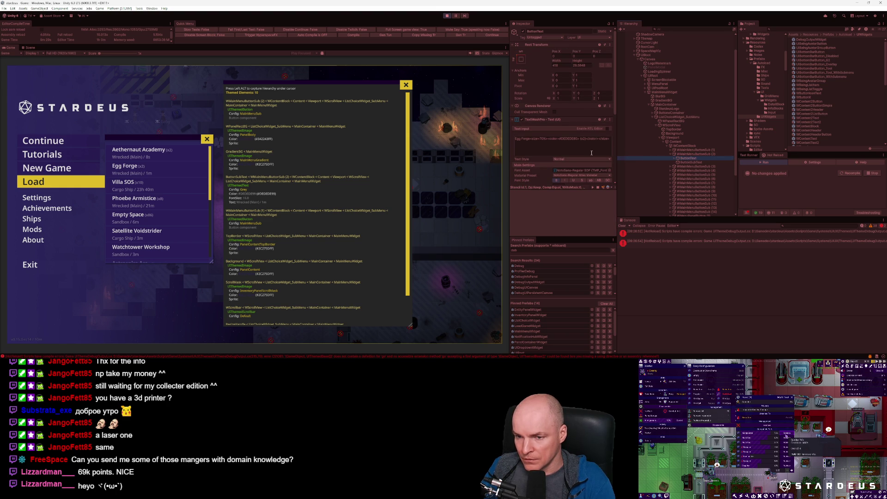
pyautogui.click(688, 155)
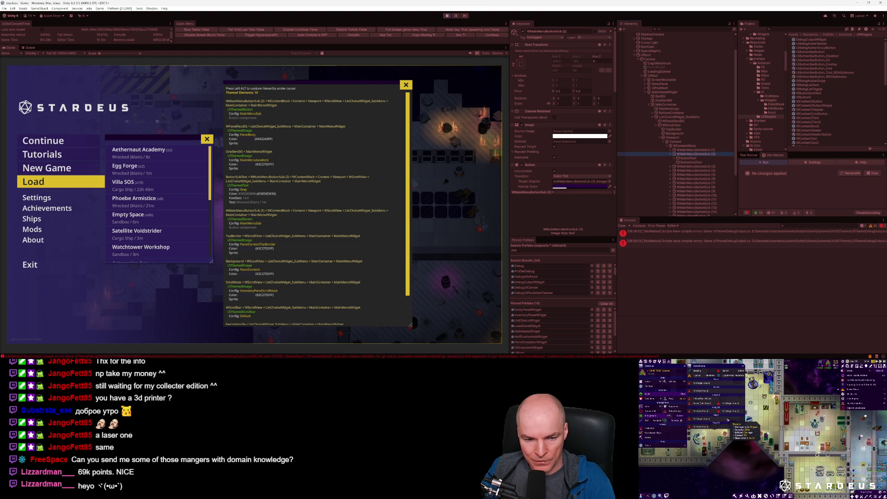
pyautogui.hotkey('alt', 'Tab')
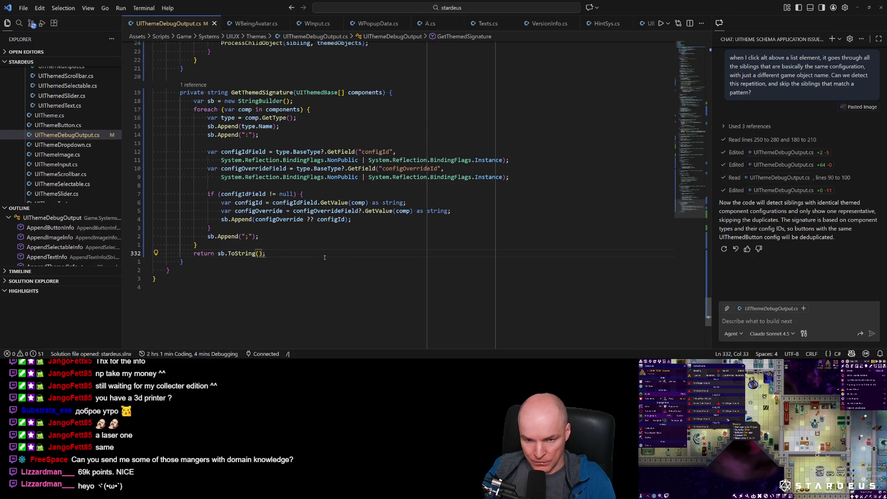
# Step: Append a ?? null fallback to img.sprite.name on the Sprite line
pyautogui.write('/Sprite')
pyautogui.press('Return')
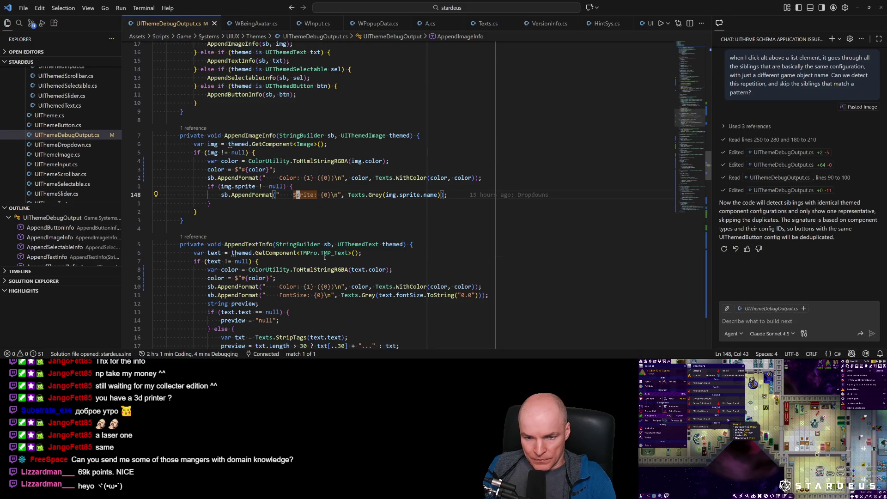
pyautogui.press('e')
pyautogui.press('e')
pyautogui.press('e')
pyautogui.write('ame ?? null')
pyautogui.press('Escape')
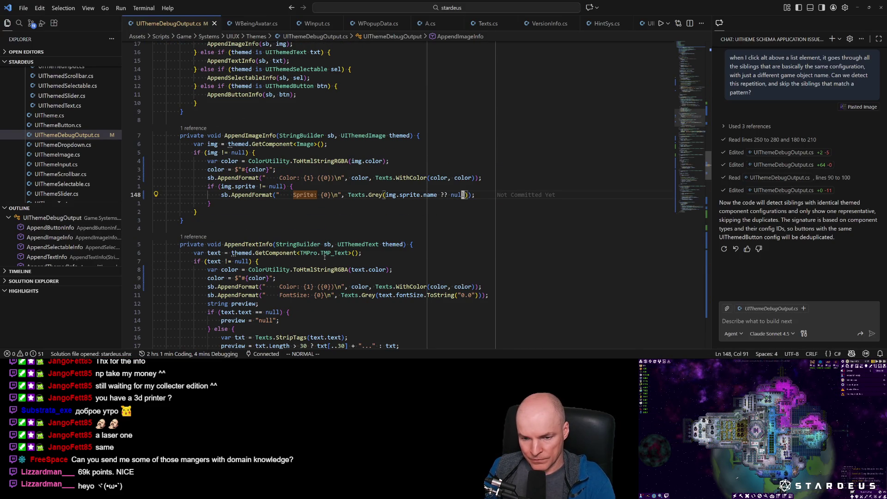
pyautogui.press('n')
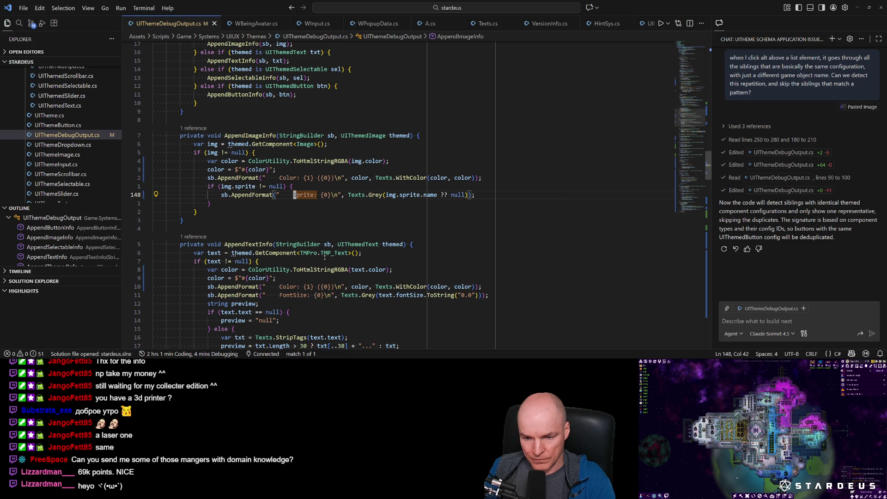
pyautogui.hotkey('alt', 'Tab')
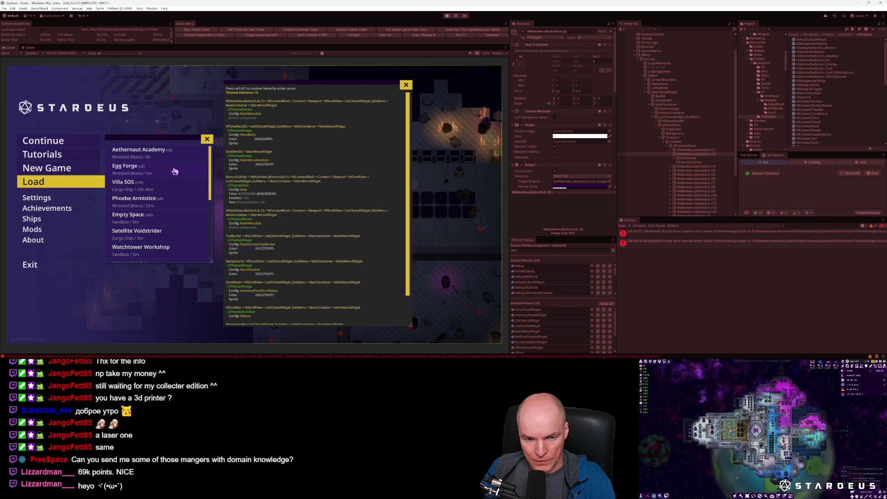
pyautogui.hotkey('alt', 'Tab')
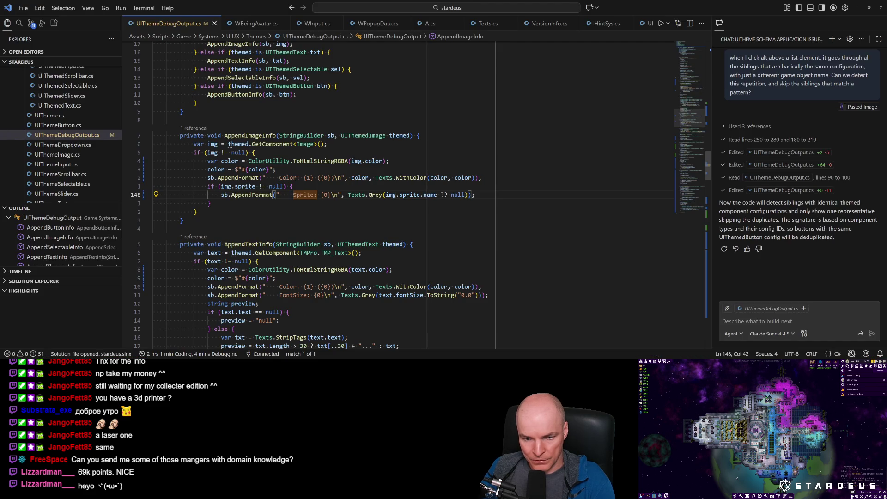
# Step: Remove the Texts.Grey() wrapper around the sprite name and save
pyautogui.click(376, 194)
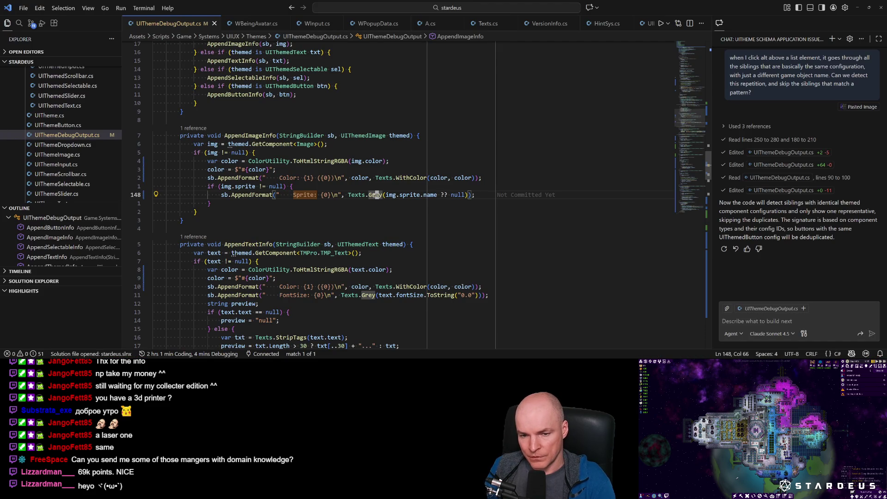
pyautogui.press('d')
pyautogui.press('s')
pyautogui.press('(')
pyautogui.press('c')
pyautogui.press('T')
pyautogui.press('space')
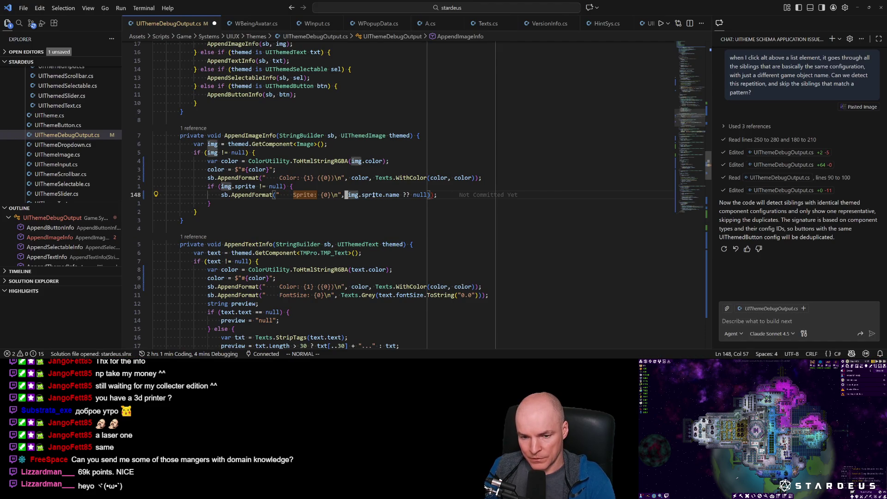
pyautogui.press('Delete')
pyautogui.press('Escape')
pyautogui.hotkey('ctrl', 's')
pyautogui.hotkey('ctrl', 'o')
# Step: Remove the Texts.Grey() wrapper around the font size ToString("0.0") and save
pyautogui.press('d')
pyautogui.press('s')
pyautogui.press('(')
pyautogui.press('c')
pyautogui.press('T')
pyautogui.press('s')
pyautogui.press('BackSpace')
pyautogui.press('BackSpace')
pyautogui.press('BackSpace')
pyautogui.press('Escape')
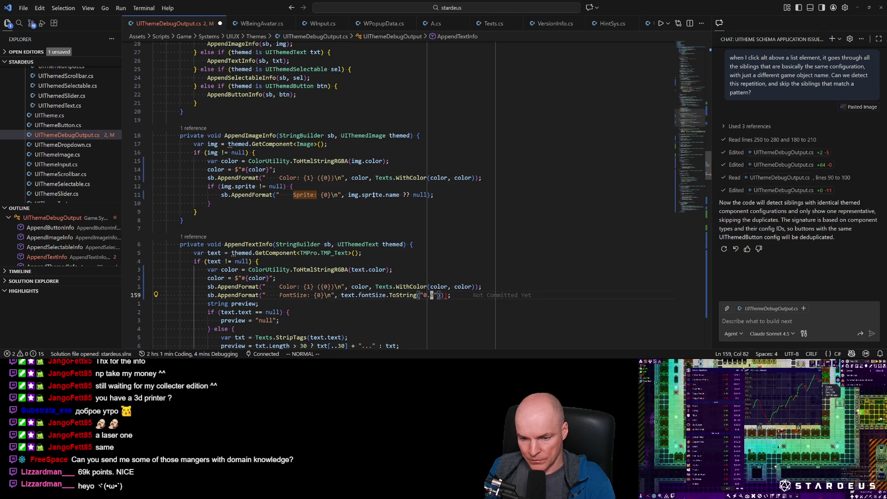
pyautogui.press('f')
pyautogui.press(')')
pyautogui.press('x')
pyautogui.hotkey('ctrl', 's')
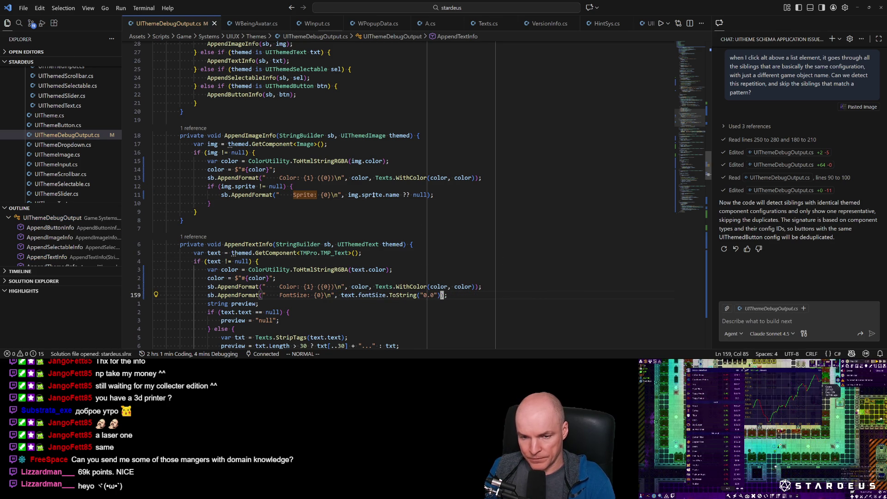
# Step: Remove the Texts.Grey() wrapper around the text preview and save
pyautogui.press('n')
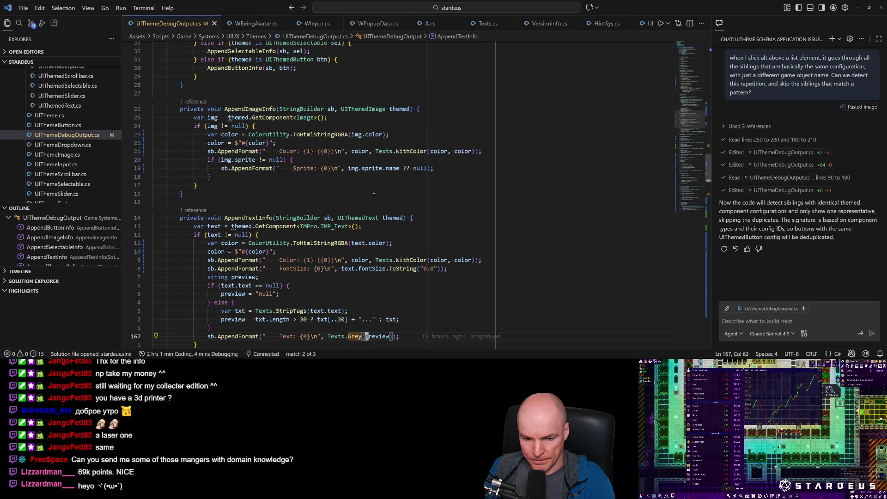
pyautogui.press('v')
pyautogui.press('F')
pyautogui.press('.')
pyautogui.press('c')
pyautogui.press('BackSpace')
pyautogui.press('BackSpace')
pyautogui.press('BackSpace')
pyautogui.press('Escape')
pyautogui.press('f')
pyautogui.press(')')
pyautogui.press('x')
pyautogui.hotkey('ctrl', 's')
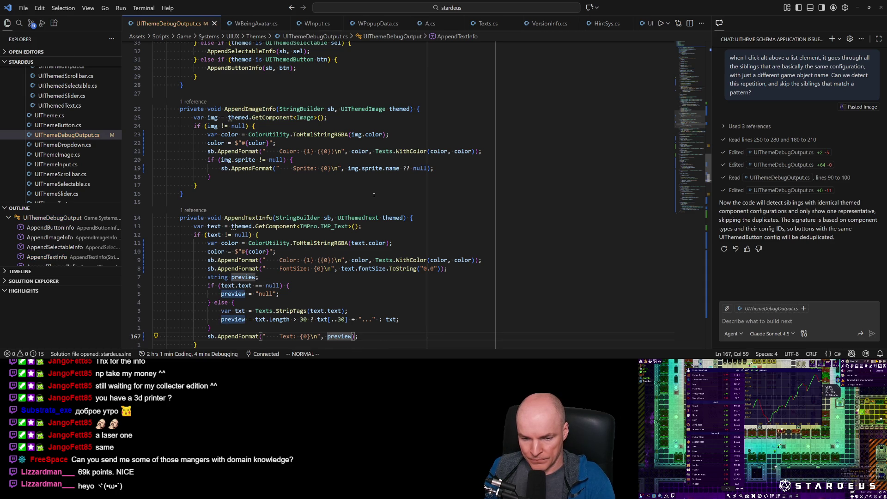
# Step: Move to the Grey-wrapped Button component line in the code
pyautogui.press('n')
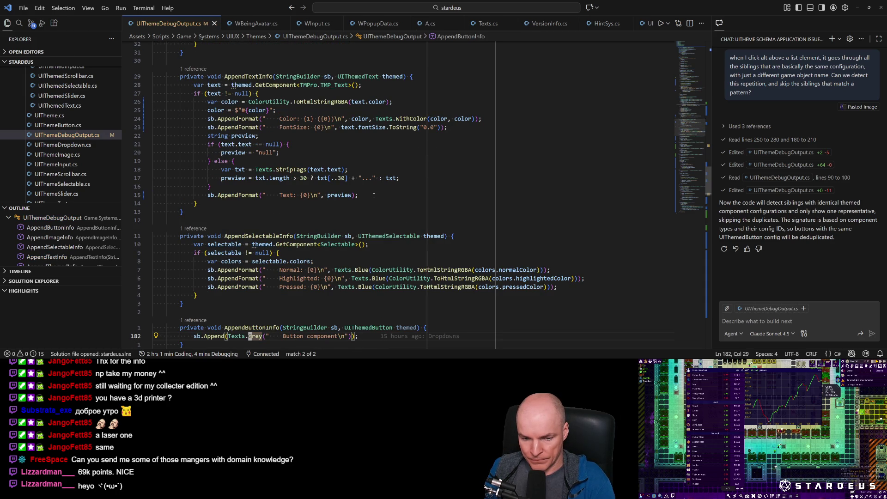
pyautogui.press('l')
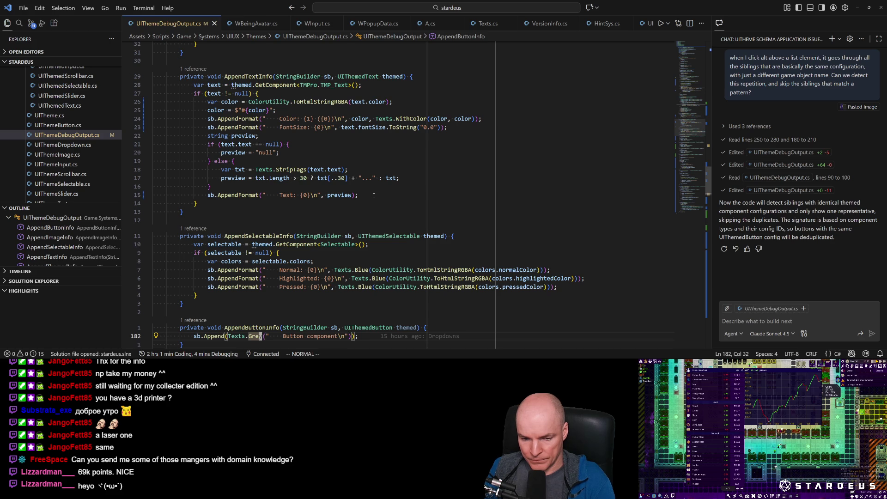
pyautogui.press('l')
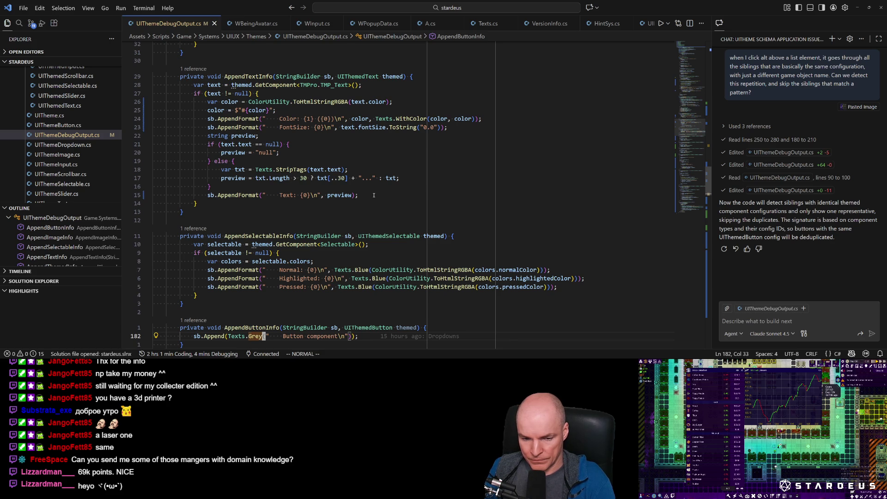
pyautogui.hotkey('alt', 'Tab')
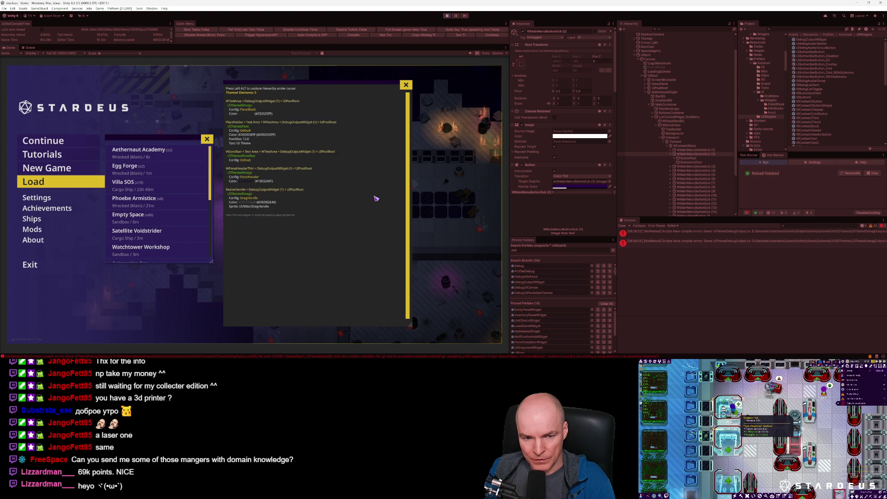
# Step: Refresh the Egg Forge entry's theme debug panel in Unity, then return to UIThemeDebugOutput.cs
pyautogui.hotkey('alt', 'Tab')
pyautogui.hotkey('alt', 'Tab')
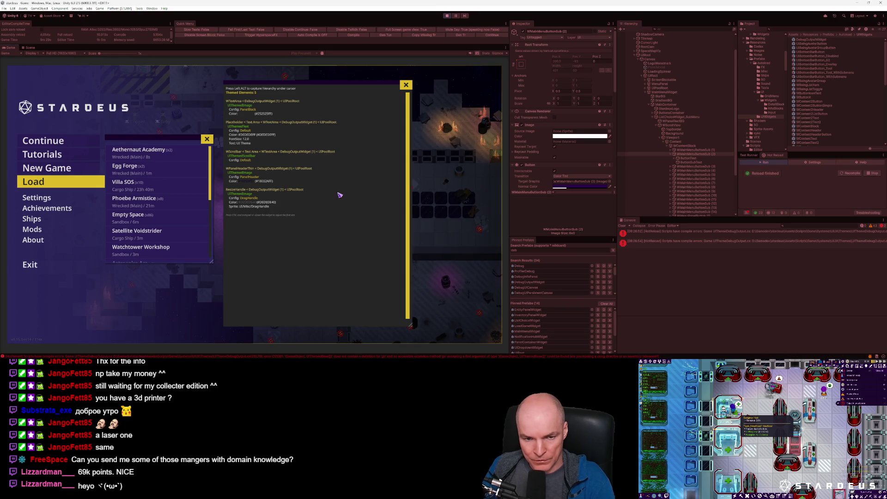
pyautogui.press('alt')
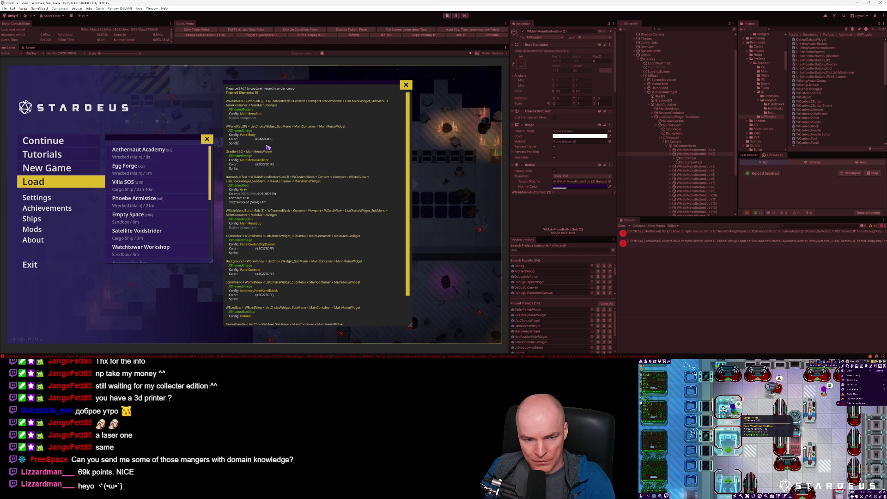
pyautogui.hotkey('alt', 'Tab')
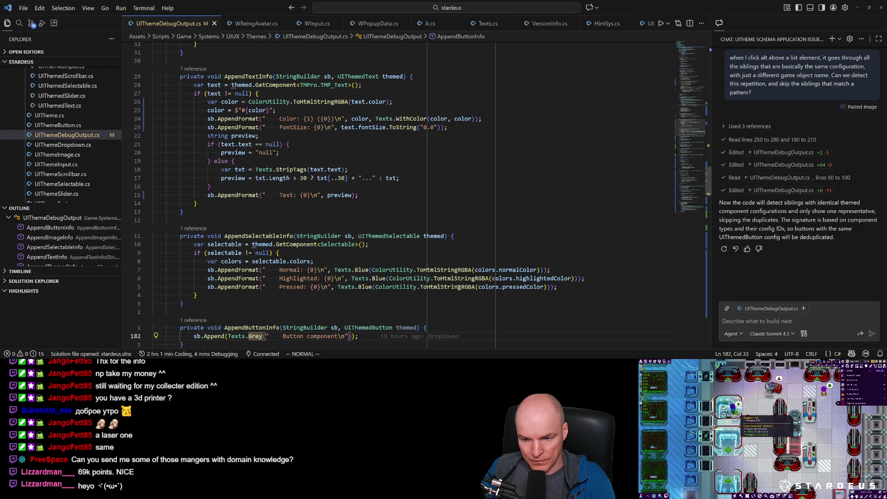
# Step: Find the Sprite line in UIThemeDebugOutput.cs and add an else branch after the sprite check
pyautogui.write('/Spri')
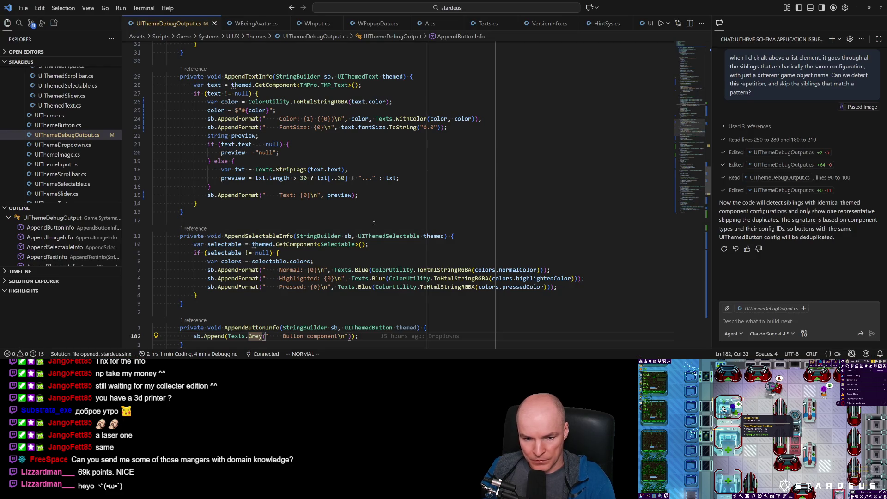
pyautogui.press('Return')
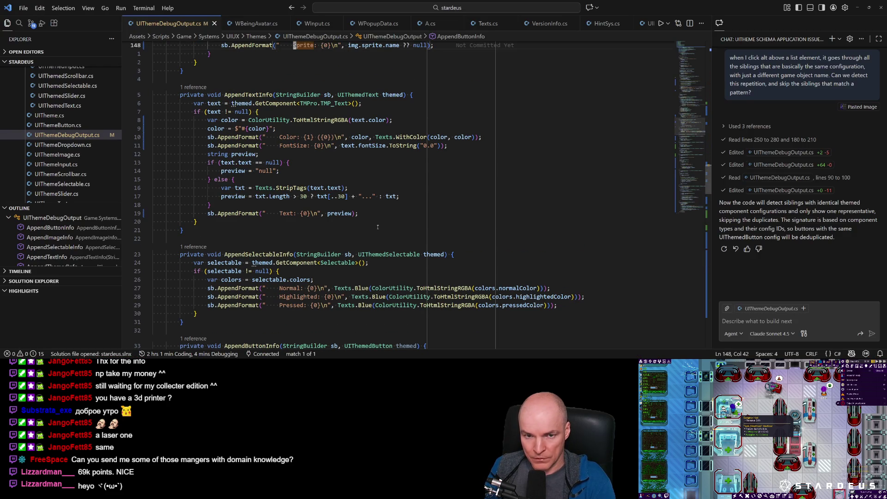
pyautogui.press('k')
pyautogui.press('k')
pyautogui.press('j')
pyautogui.press('j')
pyautogui.press('w')
pyautogui.press('w')
pyautogui.press('w')
pyautogui.press('b')
pyautogui.press('b')
pyautogui.press('b')
pyautogui.press('w')
pyautogui.press('w')
pyautogui.press('w')
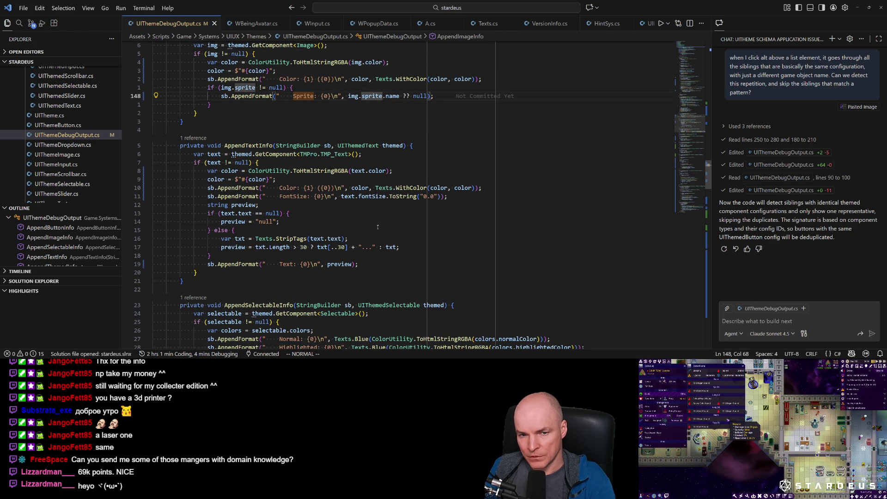
pyautogui.write('jA else {')
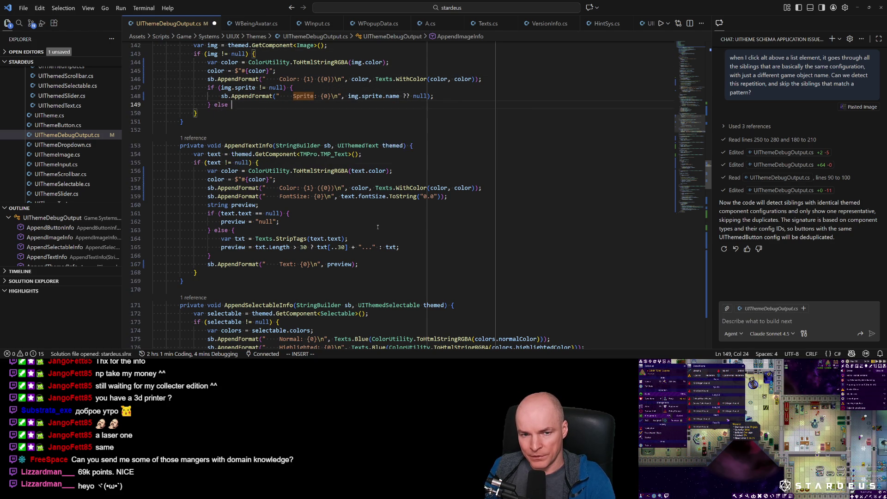
pyautogui.press('Return')
pyautogui.press('Escape')
# Step: Copy the Sprite output line into the else branch, replacing its placeholder with null
pyautogui.press('k')
pyautogui.press('k')
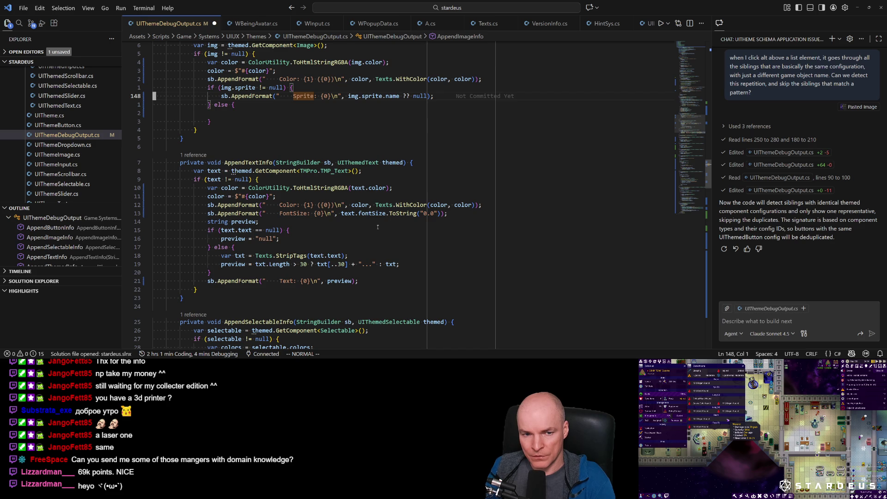
pyautogui.press('y')
pyautogui.press('y')
pyautogui.press('j')
pyautogui.press('j')
pyautogui.press('p')
pyautogui.press('k')
pyautogui.press('d')
pyautogui.press('d')
pyautogui.press('f')
pyautogui.press('0')
pyautogui.press('h')
pyautogui.press('h')
pyautogui.write('cf}null')
pyautogui.press('Escape')
pyautogui.press('w')
pyautogui.press('w')
pyautogui.press('w')
# Step: Drop the sprite-name argument so the else branch prints "Sprite: null" as a quoted string
pyautogui.press('h')
pyautogui.press('h')
pyautogui.press('d')
pyautogui.press('t')
pyautogui.press(')')
pyautogui.press('k')
pyautogui.press('k')
pyautogui.write('f)bi"')
pyautogui.press('Escape')
pyautogui.write('f)i"')
pyautogui.press('Escape')
pyautogui.press('j')
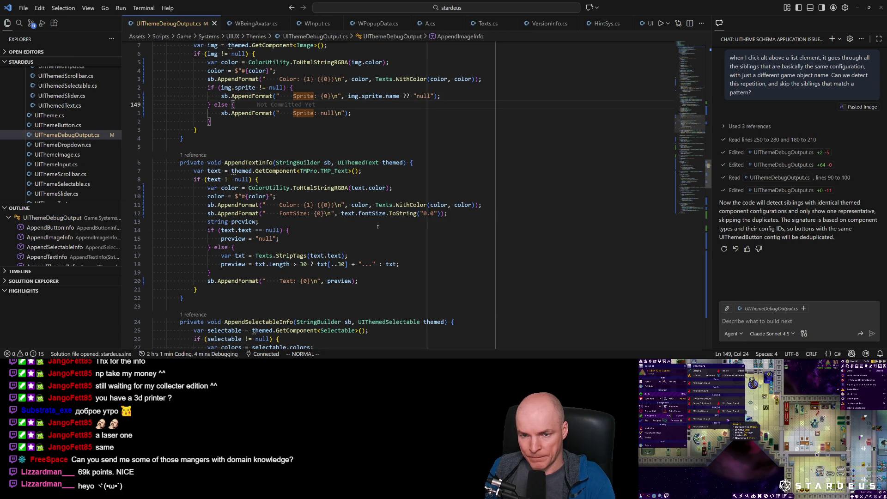
# Step: Check the debug overlay in the running game, then locate the Sprite output line again
pyautogui.hotkey('alt', 'Tab')
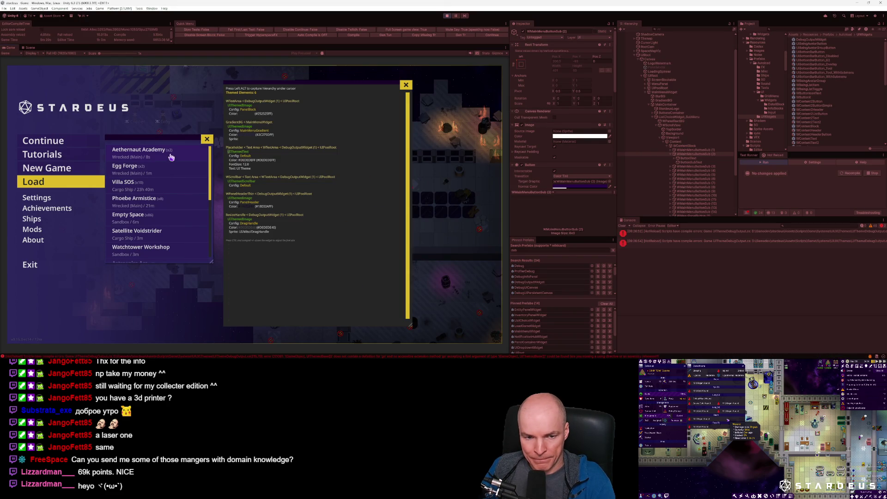
pyautogui.press('alt')
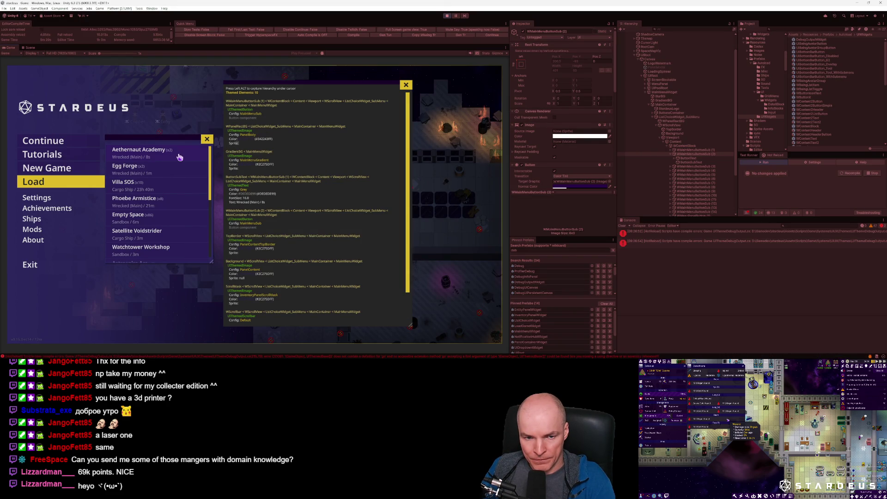
pyautogui.press('alt')
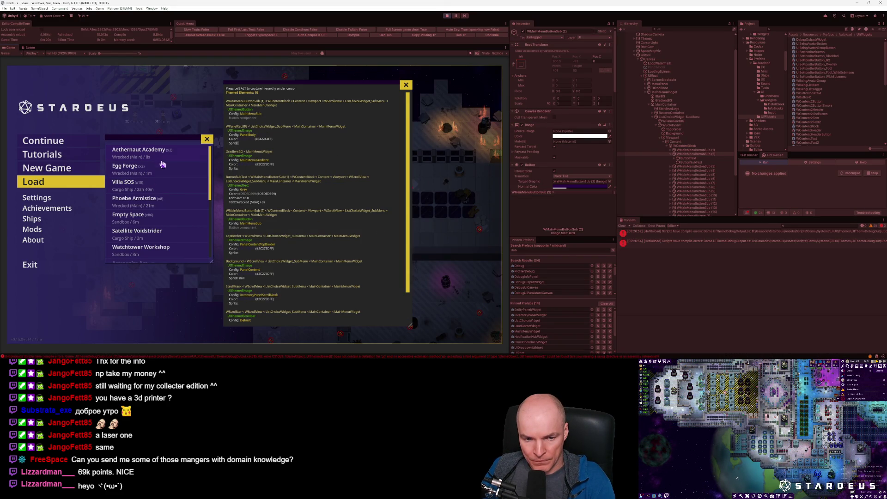
pyautogui.hotkey('alt', 'Tab')
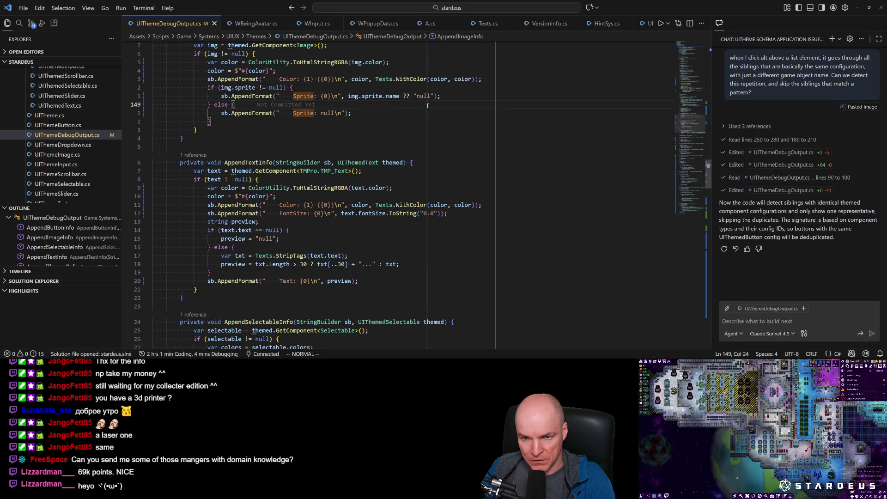
pyautogui.click(392, 96)
pyautogui.click(414, 96)
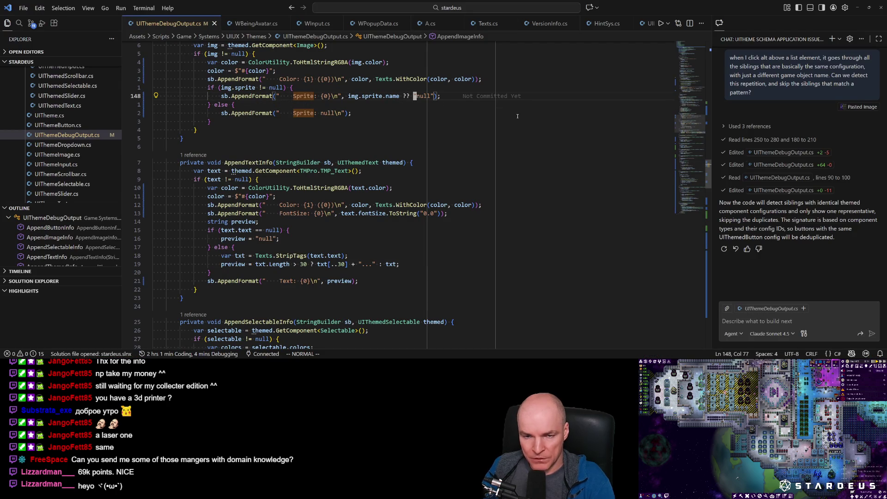
pyautogui.write('h')
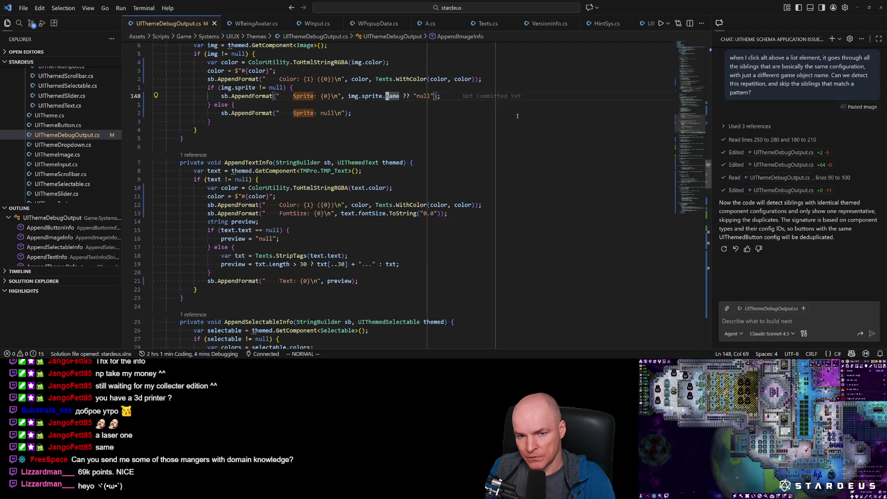
pyautogui.write('?Sprite')
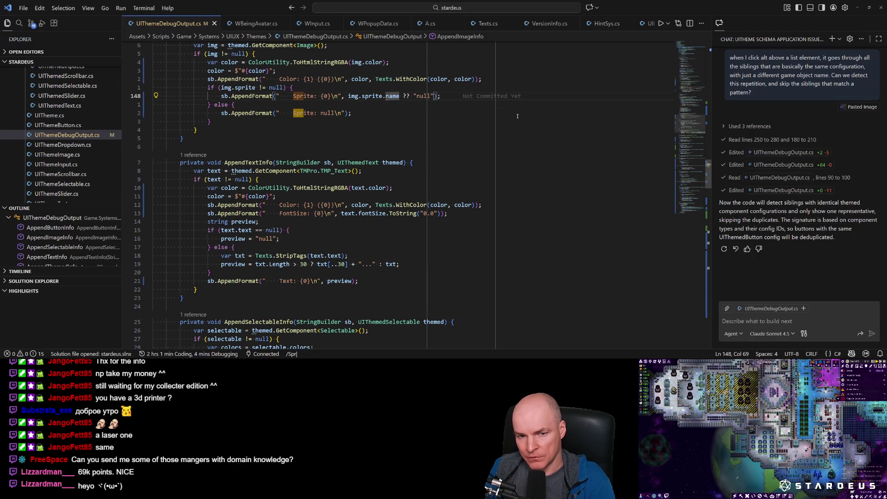
pyautogui.press('Return')
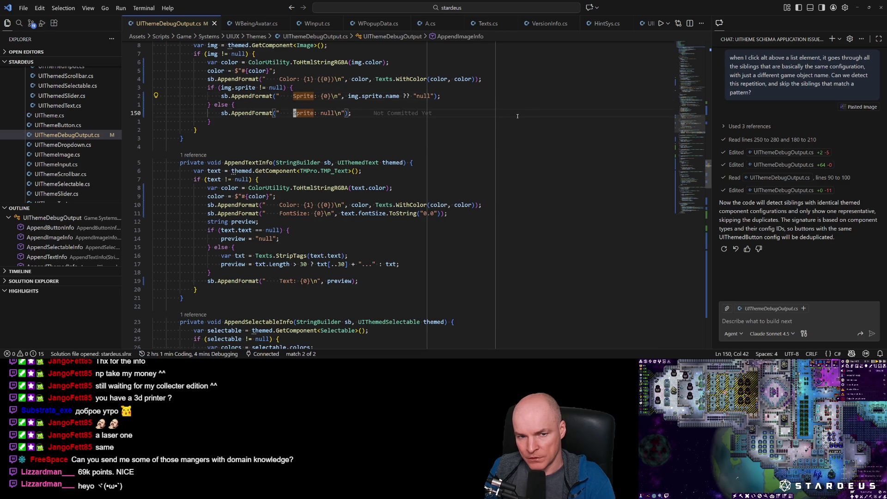
pyautogui.hotkey('alt', 'Tab')
pyautogui.hotkey('alt', 'Tab')
pyautogui.press('n')
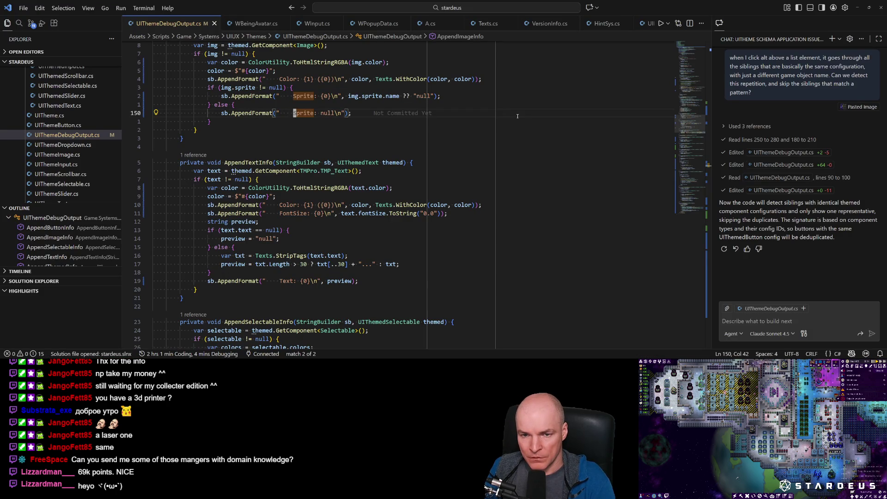
# Step: Declare spriteName = img.sprite.name above the Sprite output line
pyautogui.press('k')
pyautogui.press('k')
pyautogui.press('l')
pyautogui.press('l')
pyautogui.press('l')
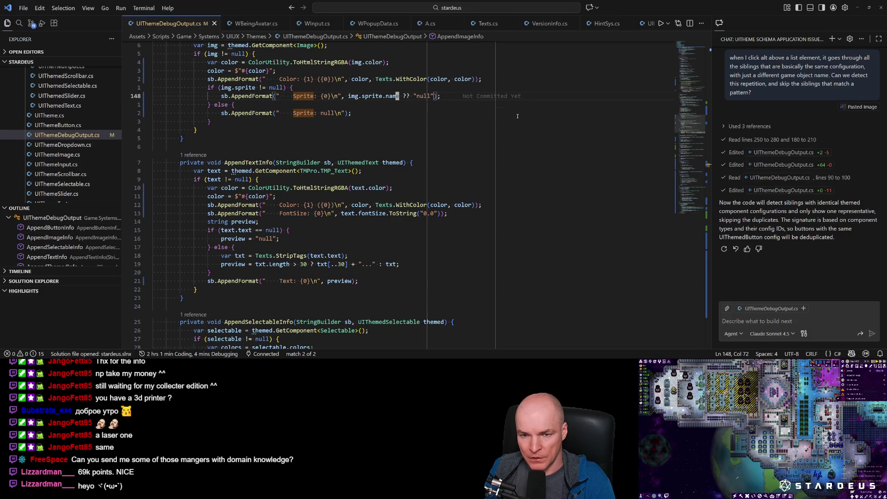
pyautogui.hotkey('shift', 'o')
pyautogui.write('var spriteName =')
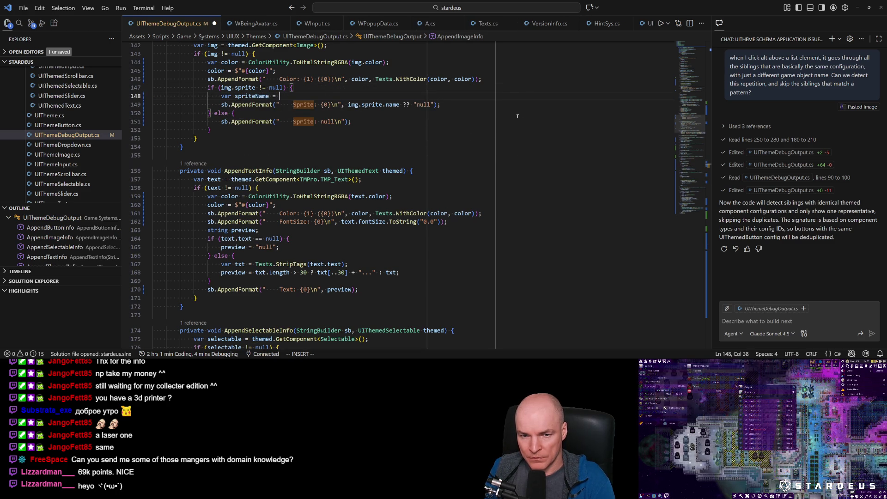
pyautogui.write(' img.sp')
pyautogui.press('Tab')
pyautogui.write('.name;')
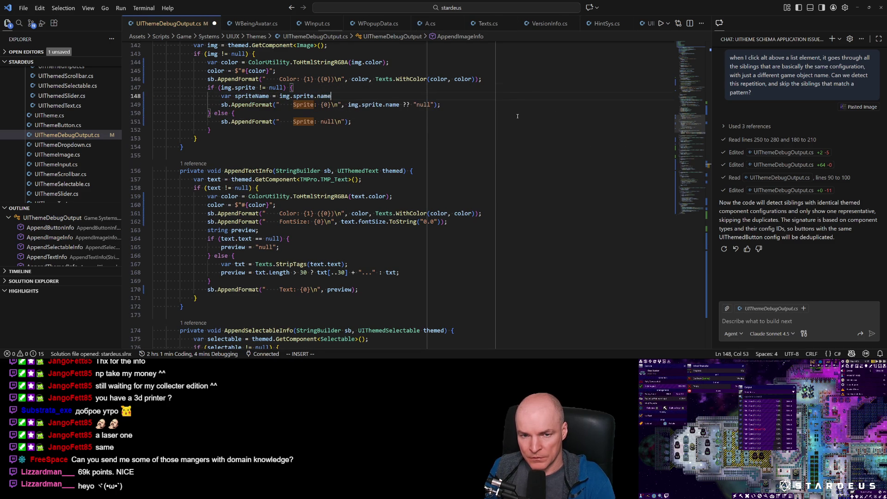
pyautogui.press('Return')
# Step: Add a string.IsNullOrWhiteSpace(spriteName) check setting spriteName to "unnamed", and save
pyautogui.write('if (string.')
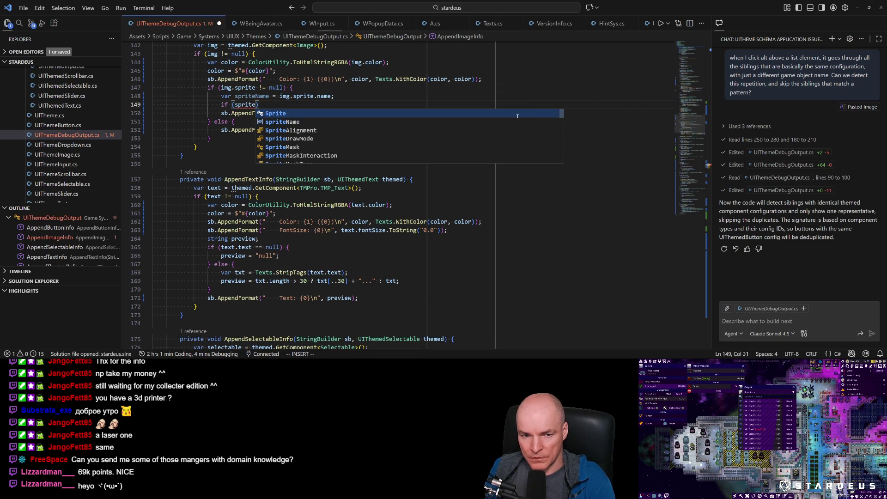
pyautogui.press('Down')
pyautogui.press('Tab')
pyautogui.write('(Sprite')
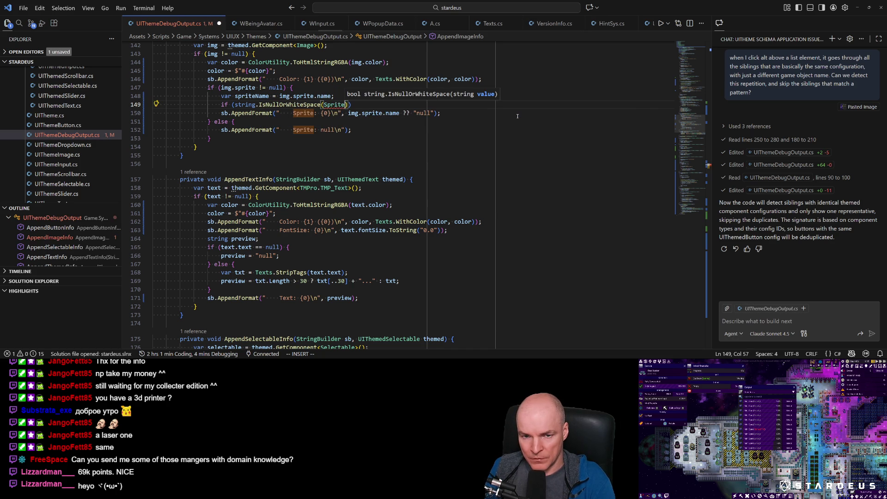
pyautogui.hotkey('ctrl', 'space')
pyautogui.press('Tab')
pyautogui.write(') {')
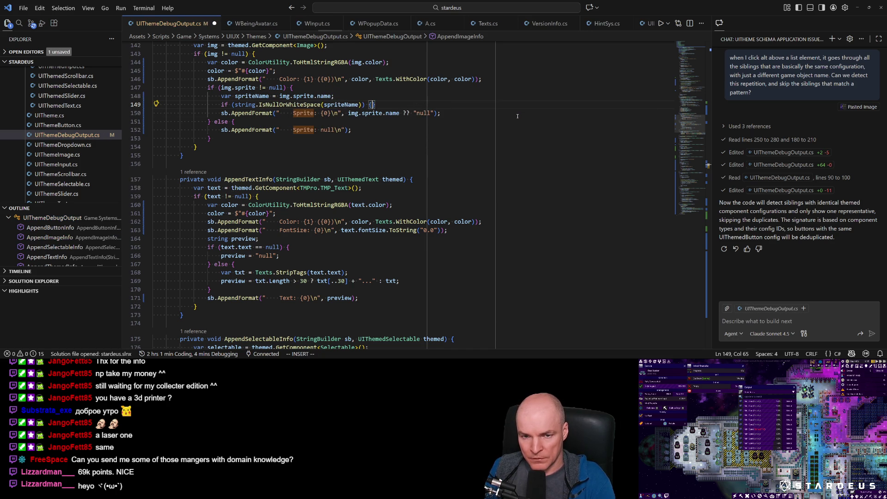
pyautogui.press('Return')
pyautogui.write('spriteName = "unnamed";')
pyautogui.press('Escape')
pyautogui.hotkey('ctrl', 's')
pyautogui.press('j')
pyautogui.press('j')
# Step: Print spriteName in the Sprite output line, save, and test in the game
pyautogui.press('f')
pyautogui.press('{')
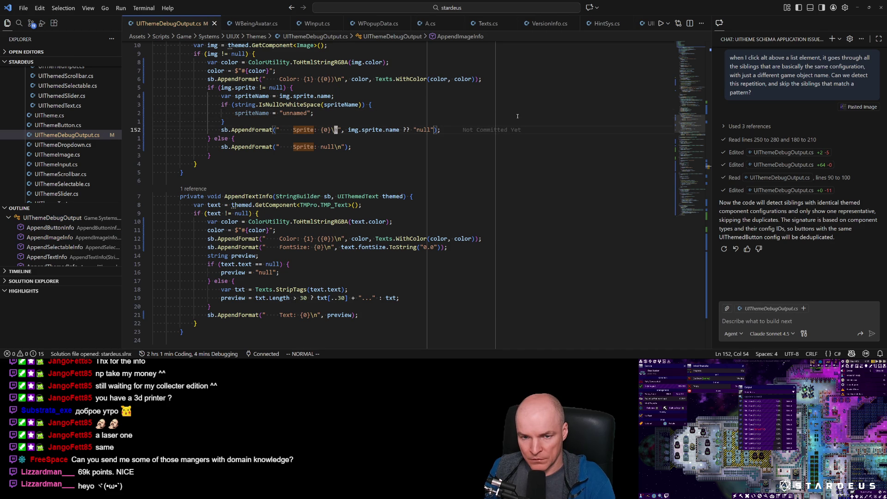
pyautogui.press('c')
pyautogui.press('t')
pyautogui.press(')')
pyautogui.write('spriteName')
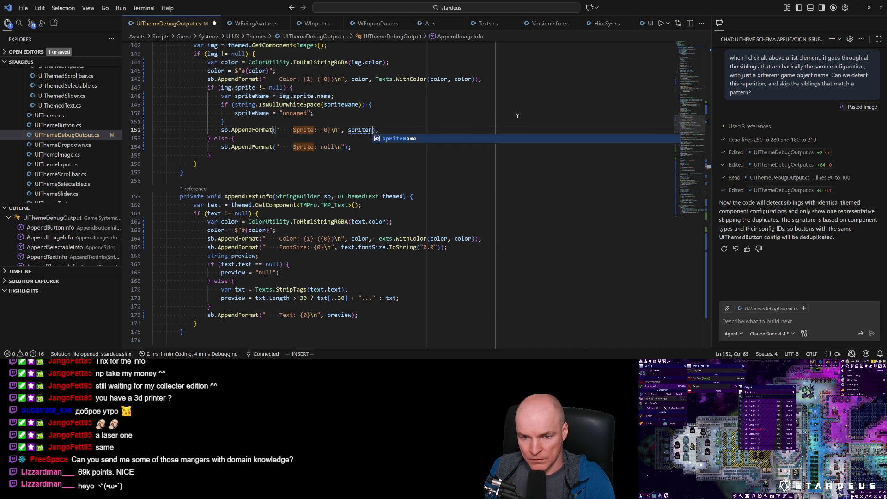
pyautogui.press('Escape')
pyautogui.hotkey('ctrl', 's')
pyautogui.hotkey('alt', 'Tab')
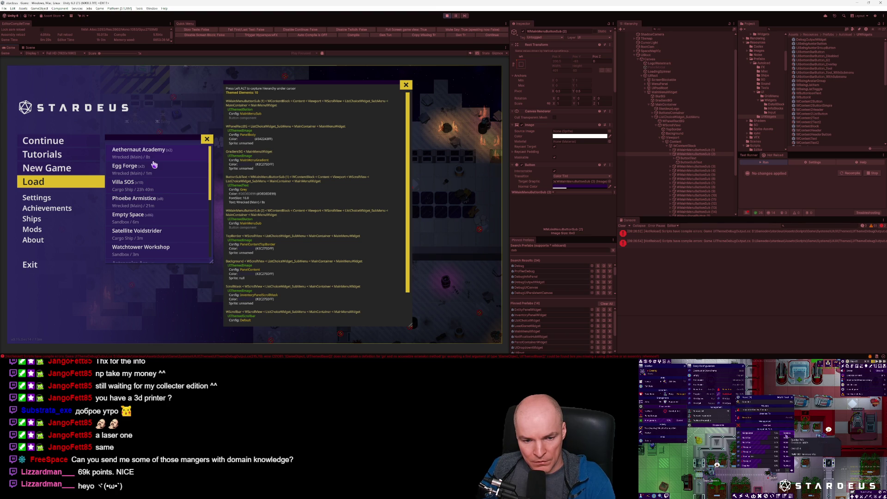
# Step: Retype the Sprite line's argument to start with "themed."
pyautogui.hotkey('alt', 'Tab')
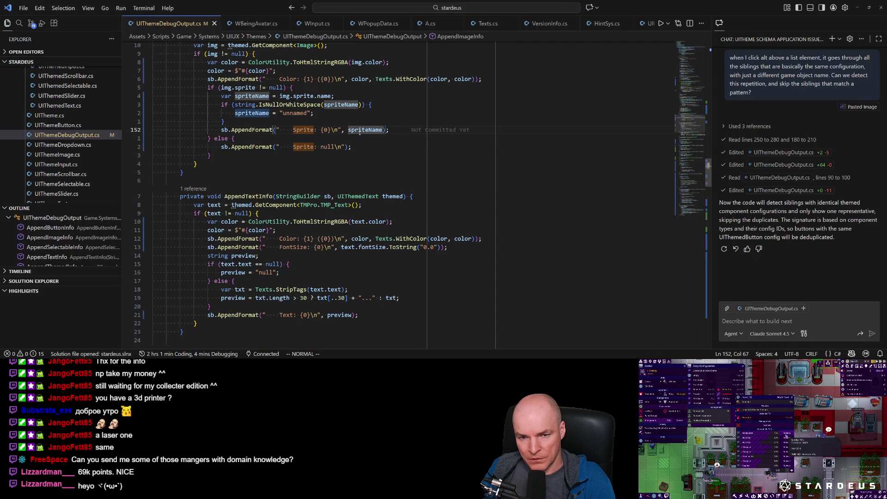
pyautogui.scroll(2, 322, 146)
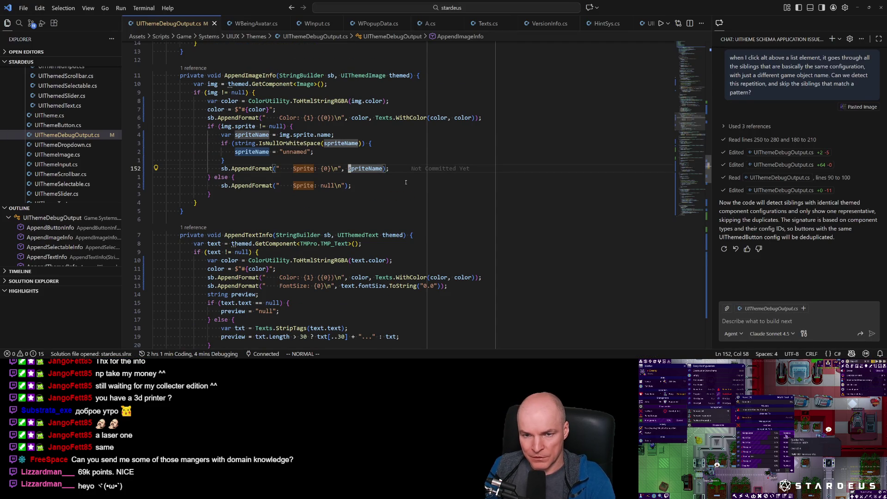
pyautogui.write('ciwthemed')
pyautogui.write('.s')
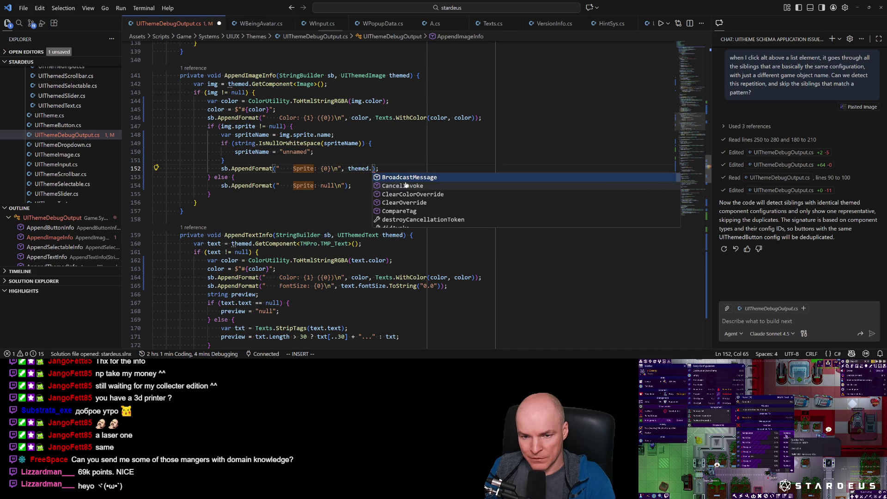
pyautogui.press('BackSpace')
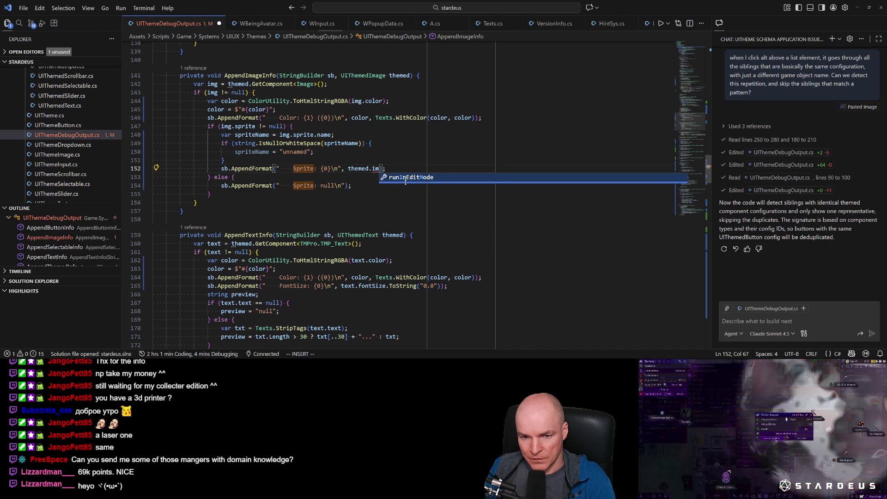
pyautogui.press('Escape')
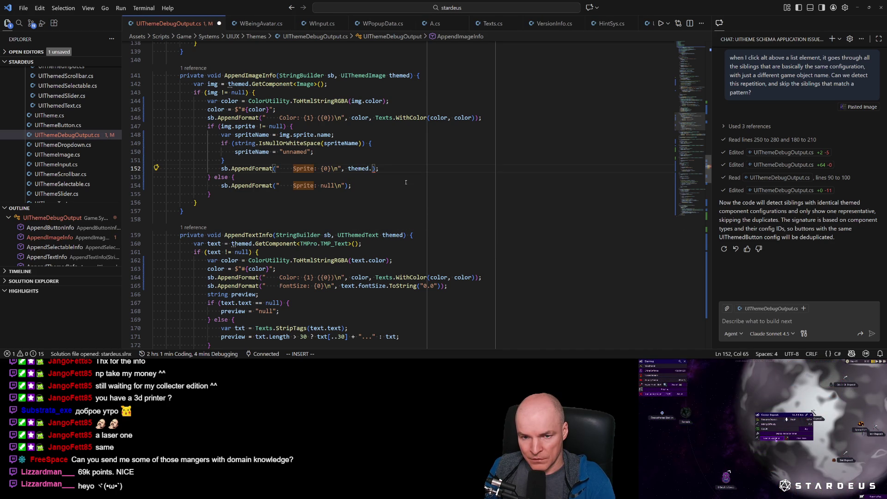
pyautogui.write('.')
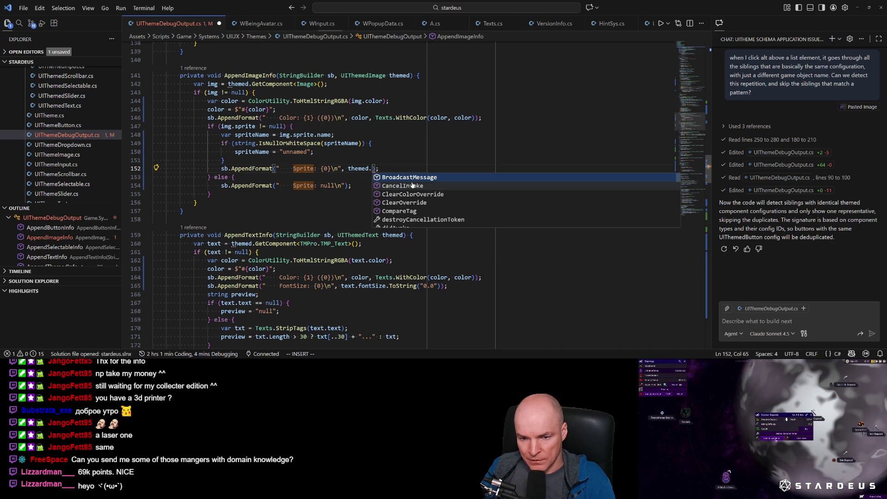
pyautogui.scroll(-2, 420, 201)
pyautogui.scroll(-5, 438, 203)
pyautogui.click(372, 76)
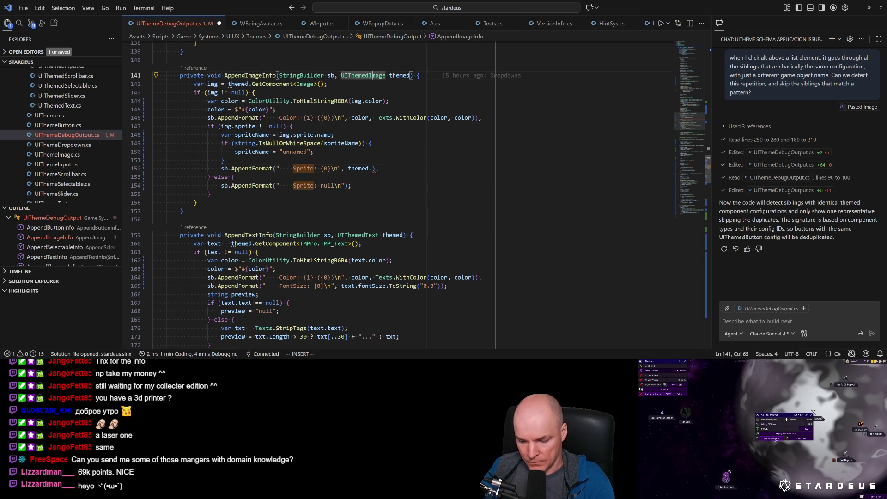
# Step: Inspect the UIThemedImage and UIThemedBase definitions, copy the GetImage lookup line, and return to AppendImageInfo
pyautogui.keyDown('ctrl'); pyautogui.click(371, 75); pyautogui.keyUp('ctrl')
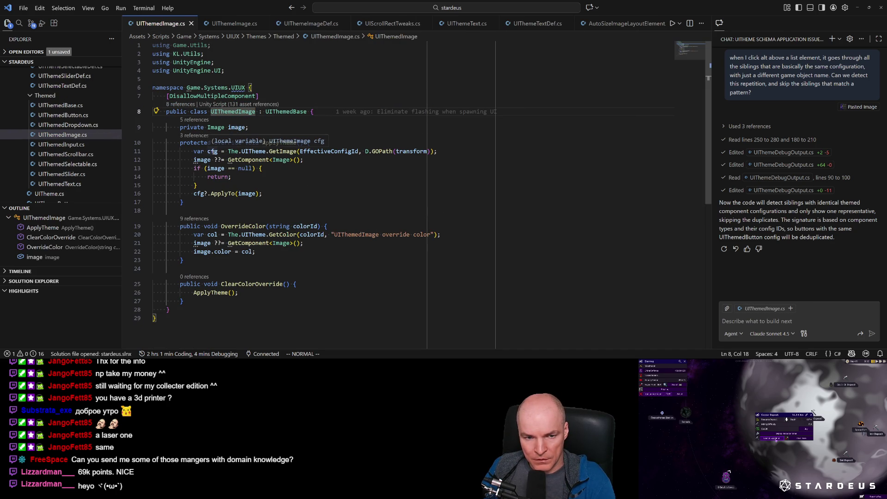
pyautogui.click(291, 112)
pyautogui.keyDown('ctrl'); pyautogui.click(290, 111); pyautogui.keyUp('ctrl')
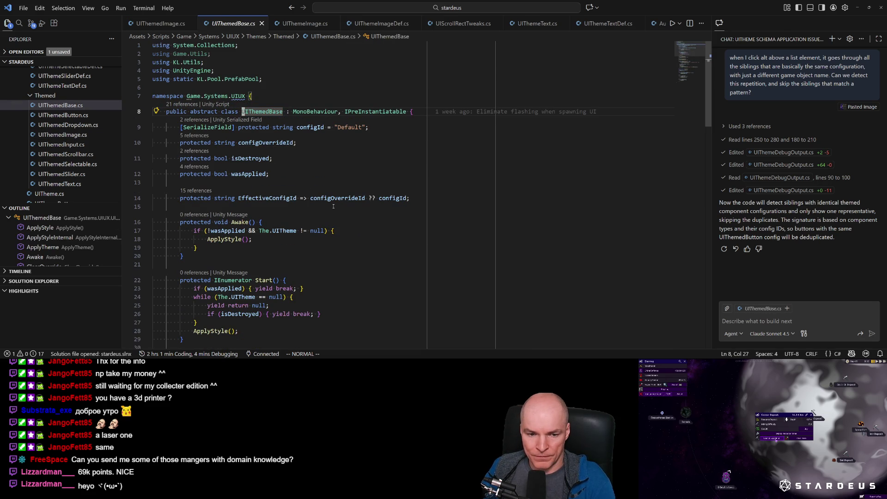
pyautogui.hotkey('alt', 'Left')
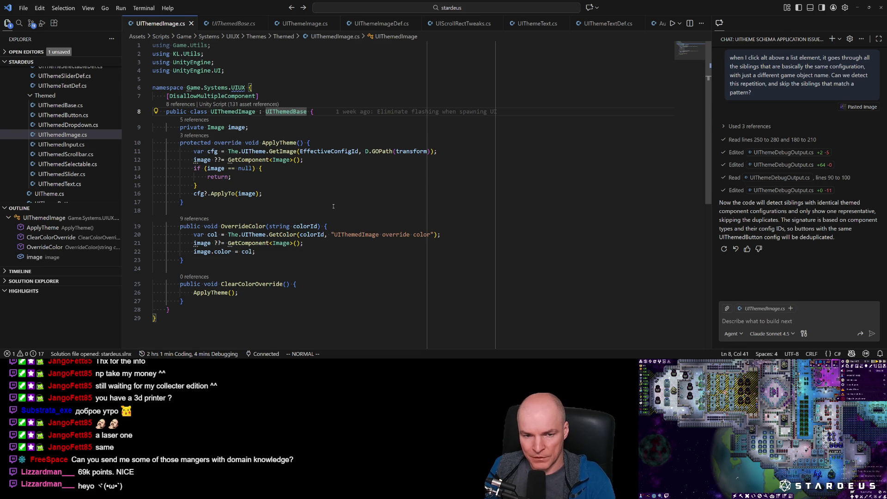
pyautogui.press('j')
pyautogui.press('j')
pyautogui.press('j')
pyautogui.press('k')
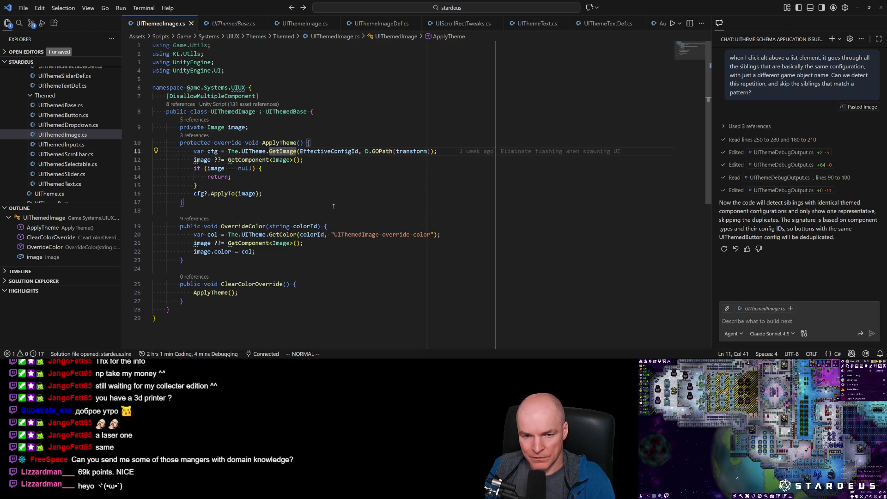
pyautogui.hotkey('ctrl', 'Tab')
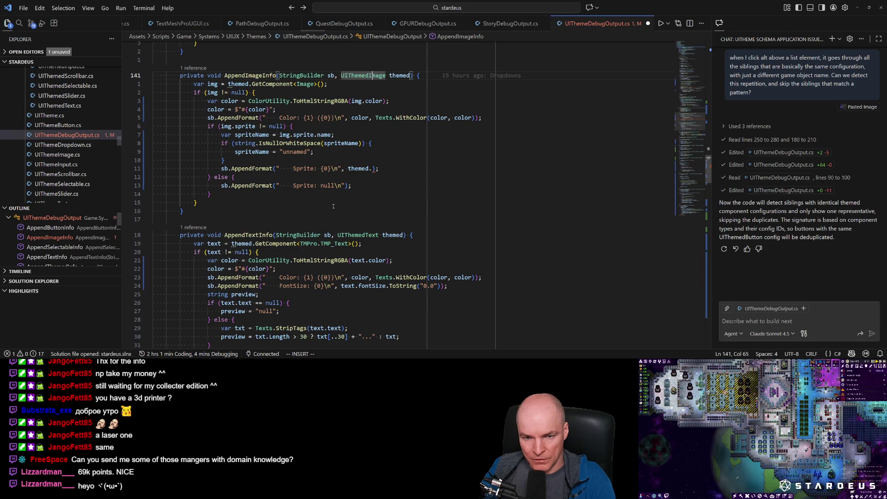
# Step: Paste the copied GetImage config lookup line into AppendImageInfo
pyautogui.press('Escape')
pyautogui.write('6j')
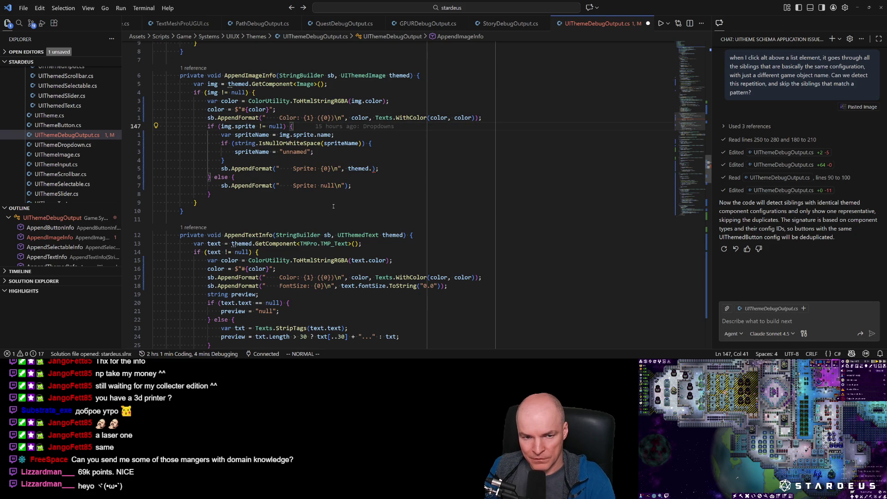
pyautogui.write('5jPi')
pyautogui.press('Tab')
pyautogui.press('Tab')
pyautogui.press('Escape')
pyautogui.press('k')
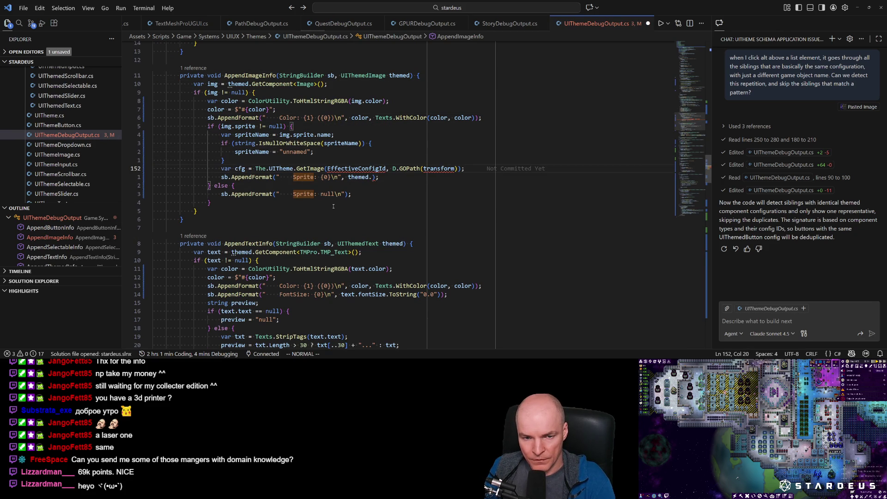
# Step: Move the GetImage lookup inside the unnamed-sprite if-block and indent it
pyautogui.press('V')
pyautogui.press('k')
pyautogui.press('k')
pyautogui.press('k')
pyautogui.press('d')
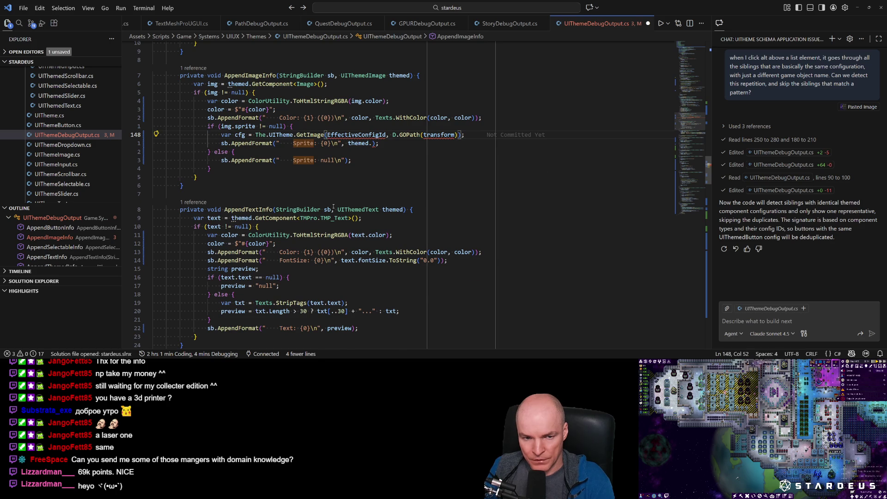
pyautogui.press('u')
pyautogui.press('u')
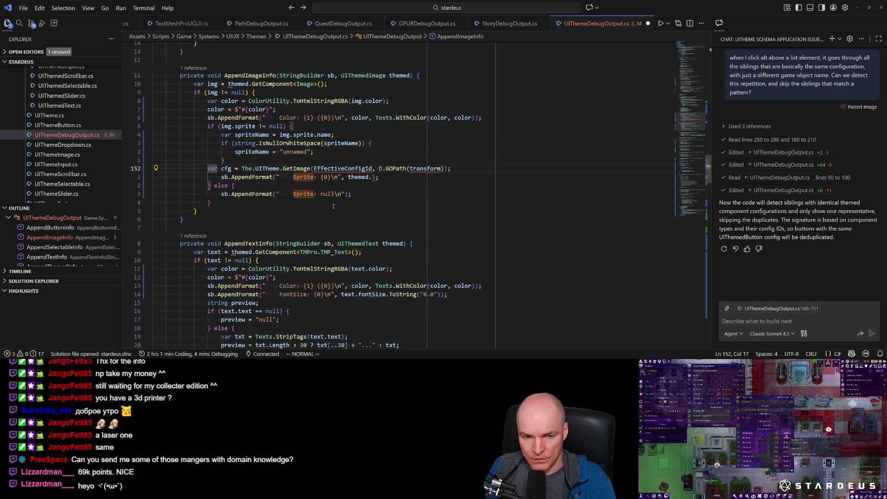
pyautogui.press('k')
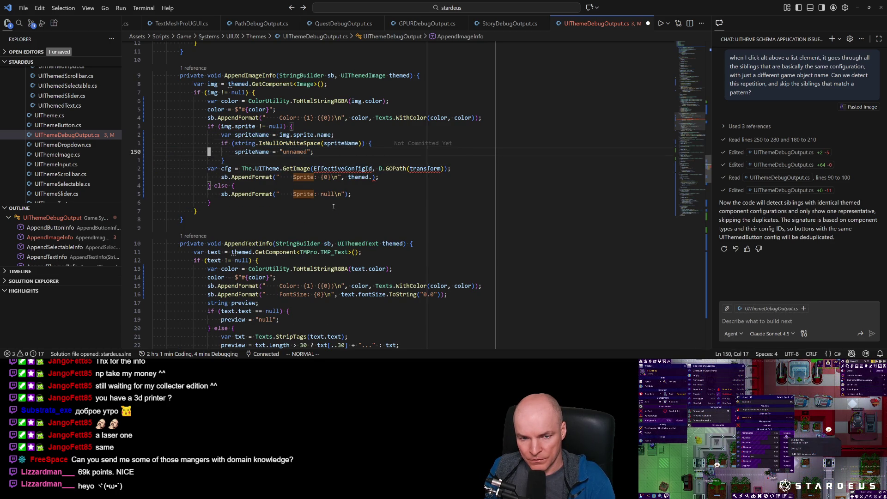
pyautogui.press('j')
pyautogui.press('d')
pyautogui.press('d')
pyautogui.press('k')
pyautogui.press('k')
pyautogui.press('P')
pyautogui.press('I')
pyautogui.press('Escape')
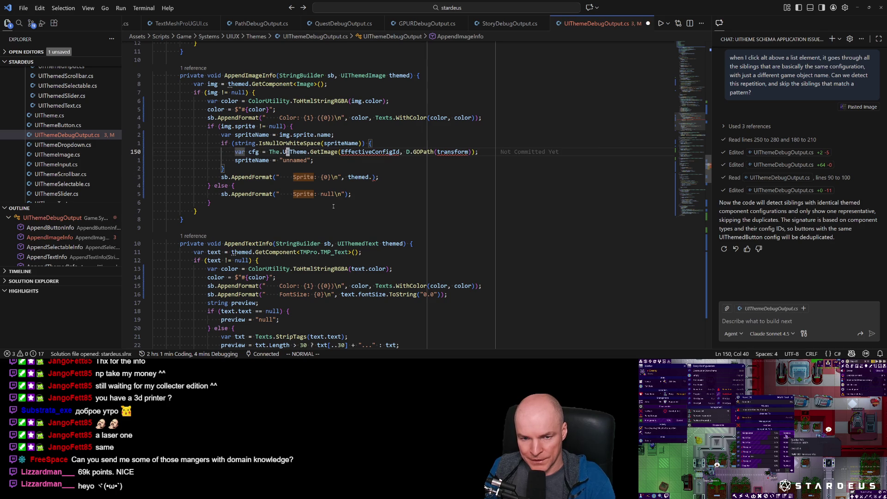
# Step: Delete the EffectiveConfigId argument from GetImage and go to the UIThemedImage definition
pyautogui.press('l')
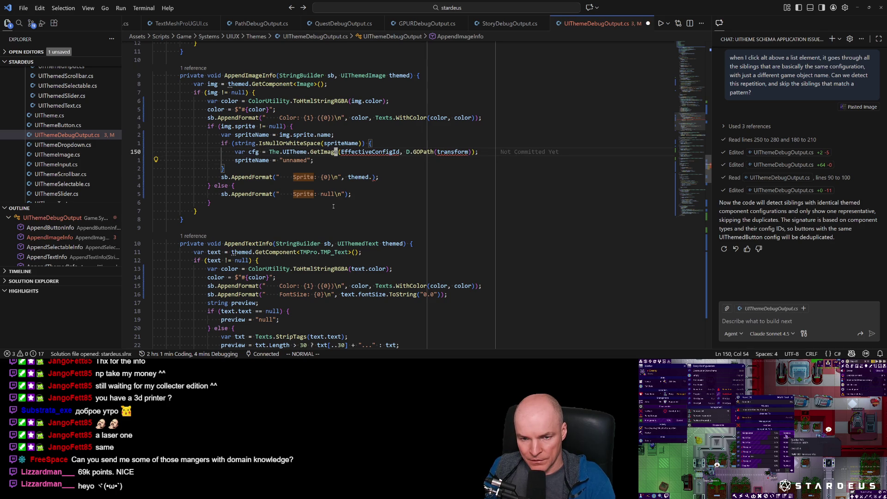
pyautogui.press('c')
pyautogui.press('w')
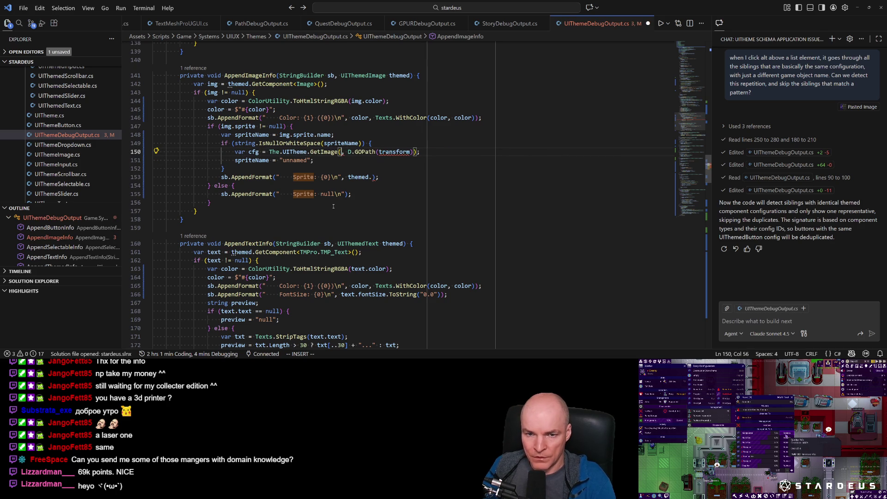
pyautogui.click(365, 75)
pyautogui.press('F12')
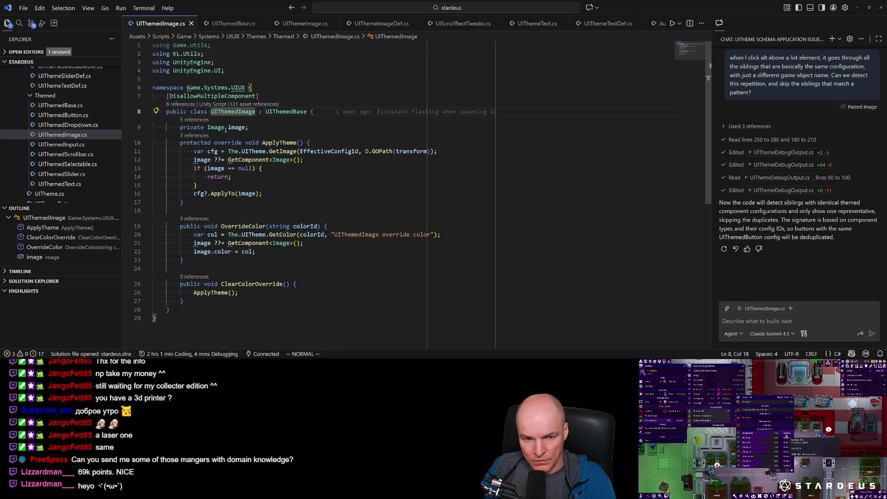
# Step: Inspect how ApplyTheme looks up its config using EffectiveConfigId
pyautogui.click(211, 293)
pyautogui.press('F12')
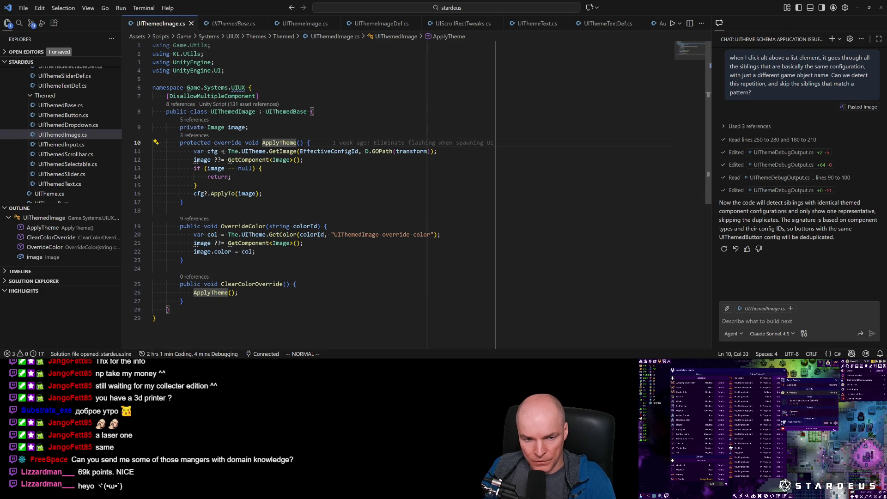
pyautogui.click(336, 151)
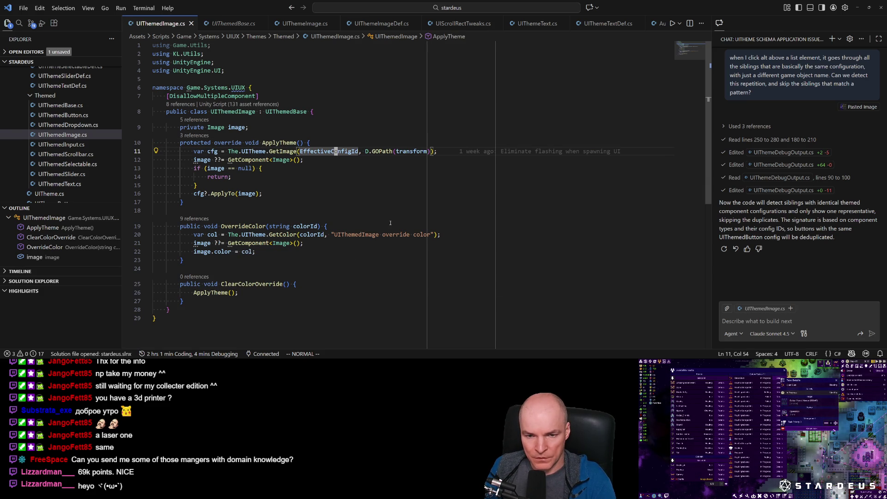
pyautogui.press('j')
pyautogui.press('j')
pyautogui.press('j')
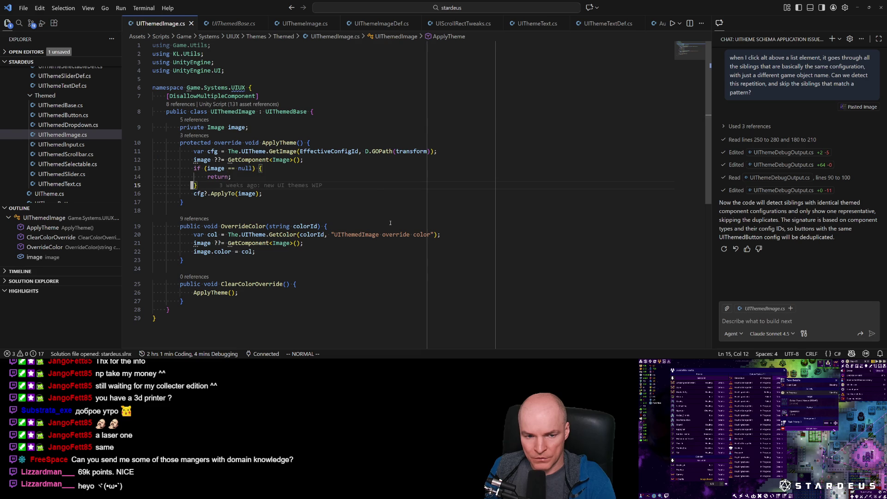
pyautogui.press('k')
pyautogui.press('k')
pyautogui.press('k')
pyautogui.press('y')
# Step: Insert "themed.Eff" as the first argument of GetImage in the debug output file
pyautogui.hotkey('ctrl', 'Tab')
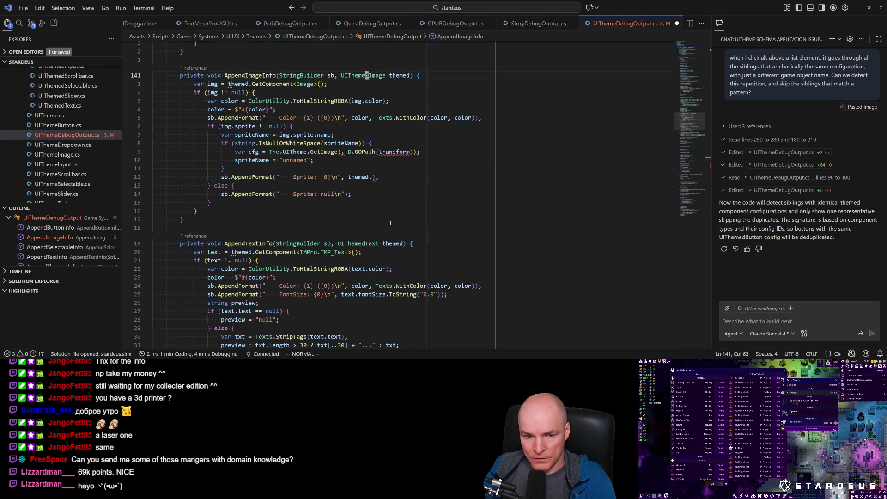
pyautogui.press('j')
pyautogui.press('j')
pyautogui.press('j')
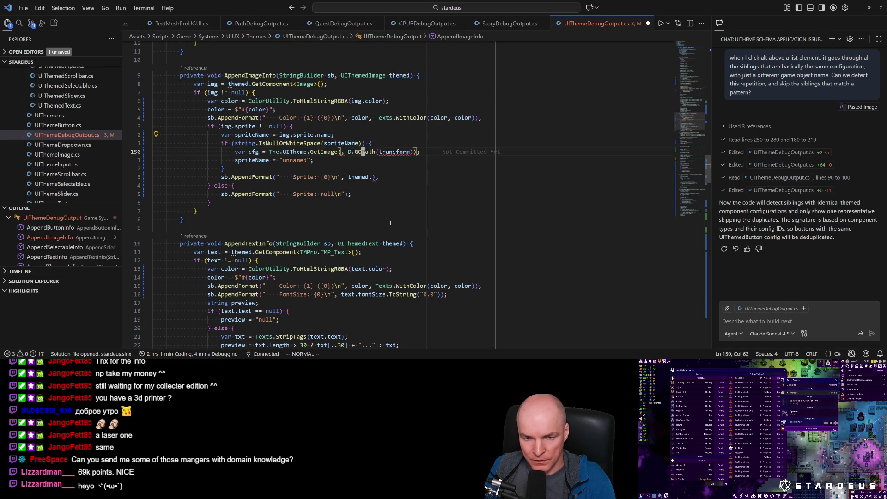
pyautogui.write('ithemed.')
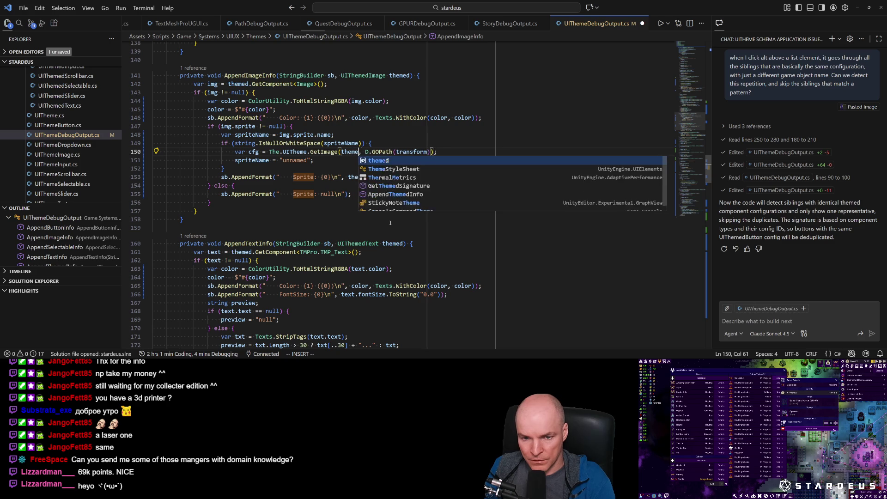
pyautogui.write('Ef')
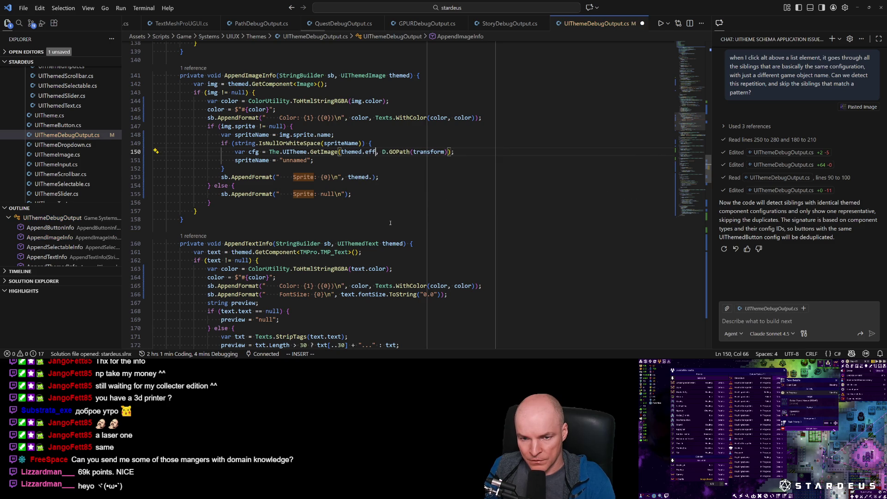
pyautogui.write('f')
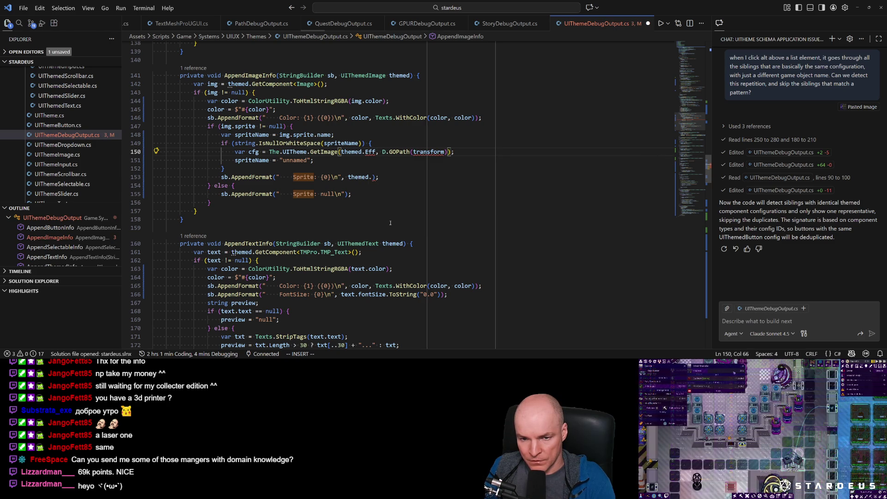
pyautogui.press('Escape')
# Step: Reopen UIThemedImage.cs from the recent files list
pyautogui.hotkey('ctrl', 'p')
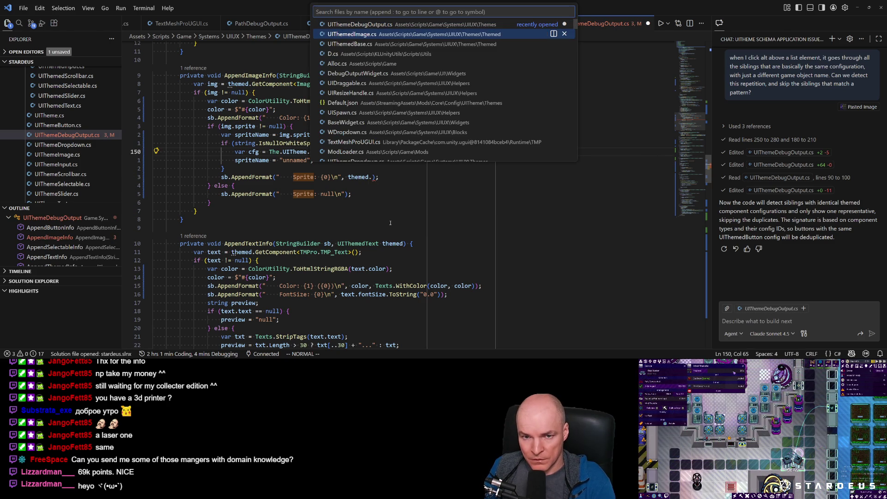
pyautogui.press('Escape')
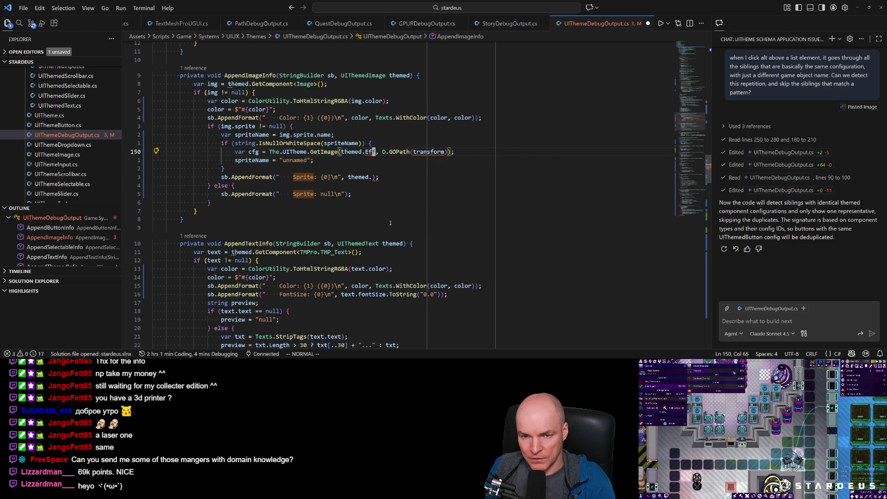
pyautogui.hotkey('alt', 'Tab')
pyautogui.hotkey('alt', 'Tab')
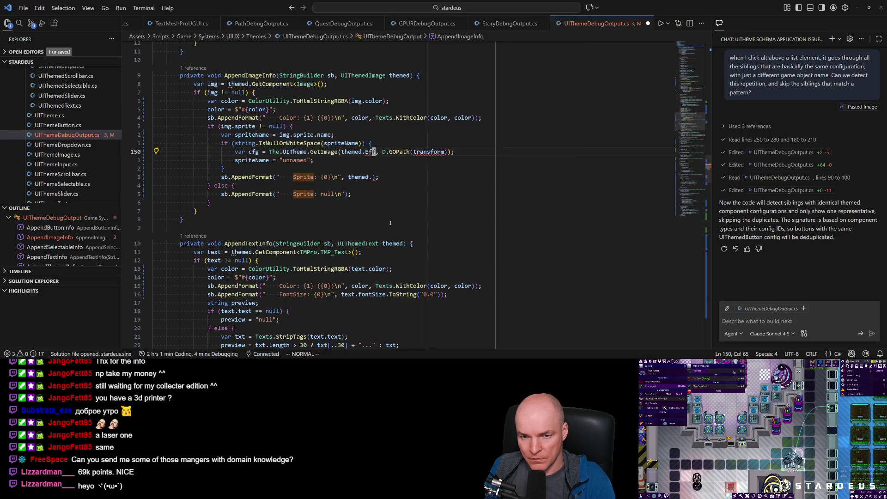
pyautogui.hotkey('ctrl', 'p')
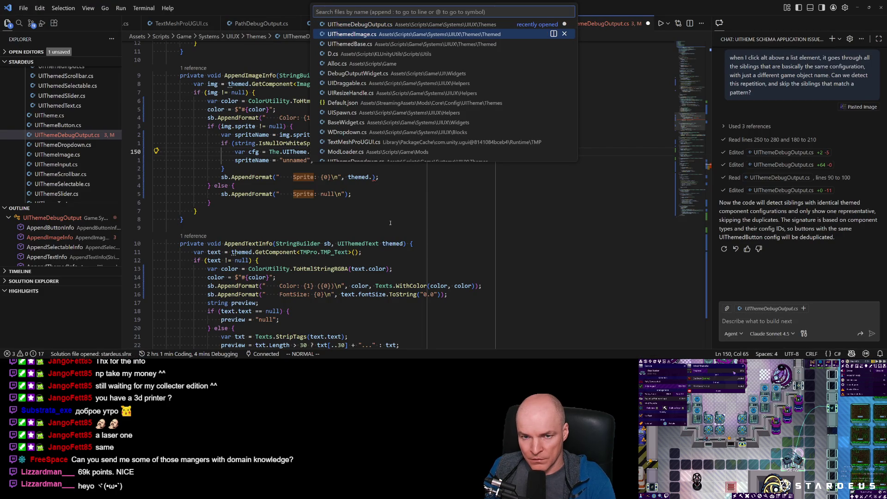
pyautogui.press('Return')
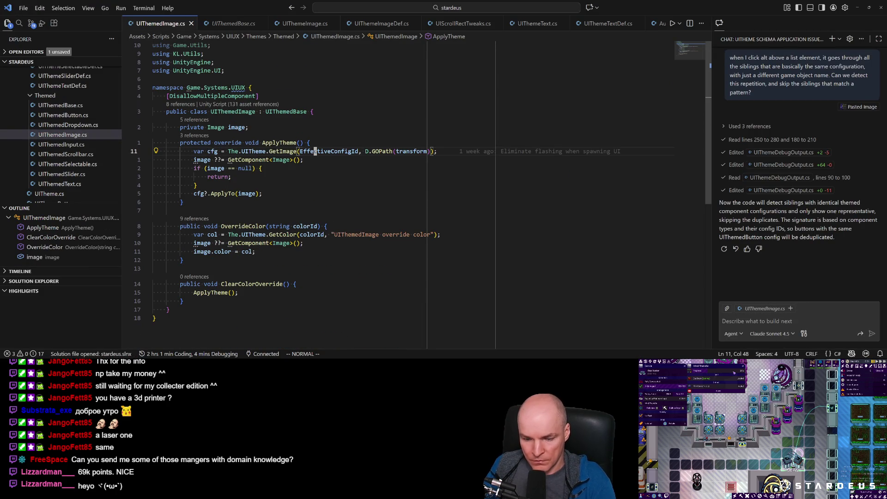
# Step: Make the EffectiveConfigId property public instead of protected
pyautogui.press('F12')
pyautogui.press('^')
pyautogui.write('cwp')
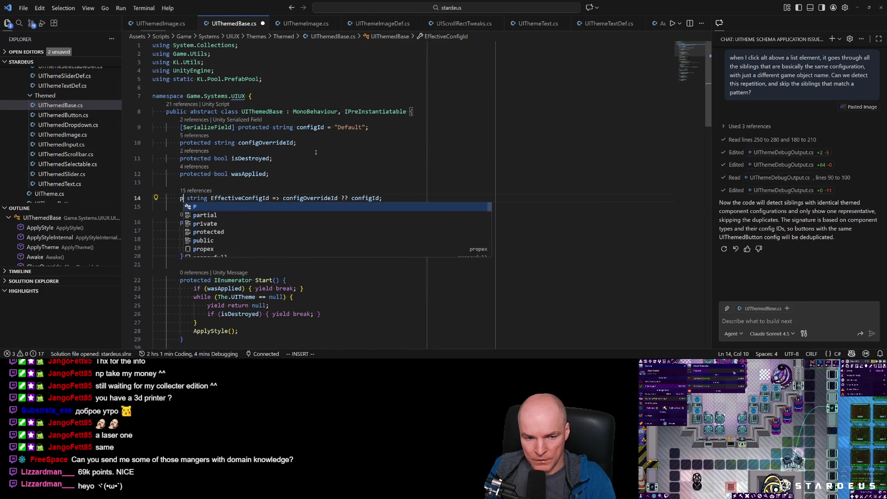
pyautogui.write('ublic')
pyautogui.press('Escape')
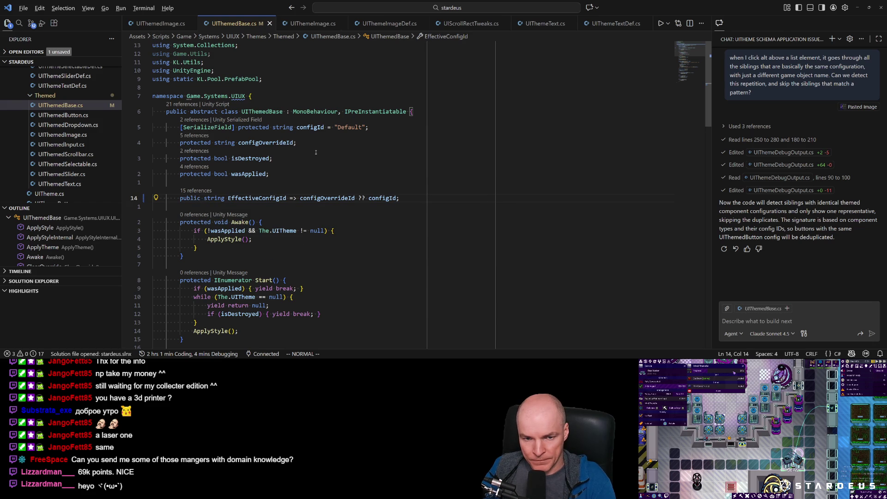
# Step: Pass themed.EffectiveConfigId and "debug" to the theme lookup and save UIThemeDebugOutput.cs
pyautogui.hotkey('ctrl', 'o')
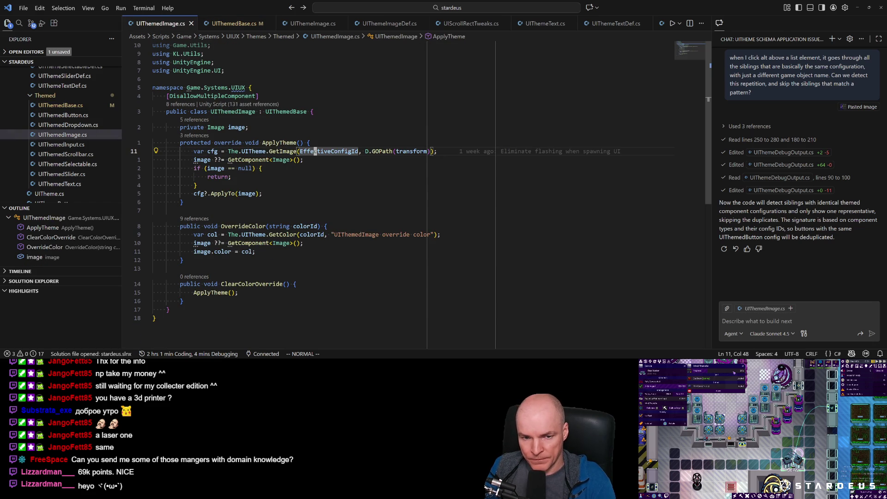
pyautogui.click(336, 151)
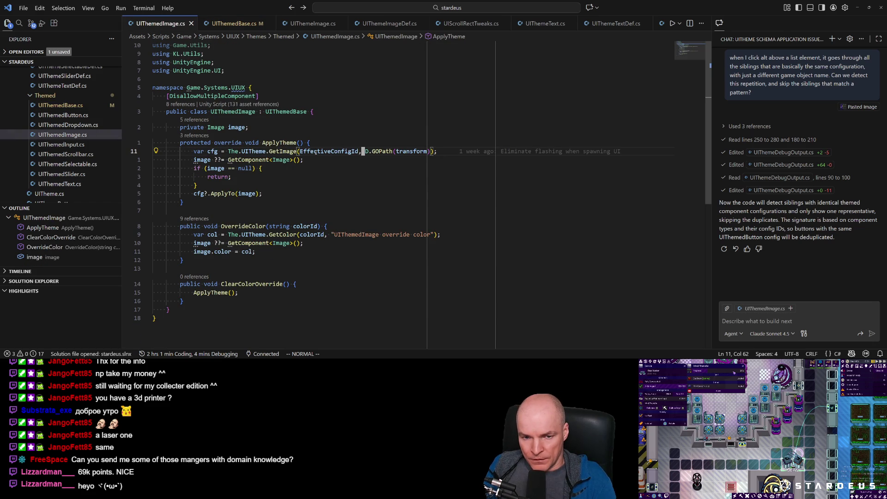
pyautogui.hotkey('ctrl', 'o')
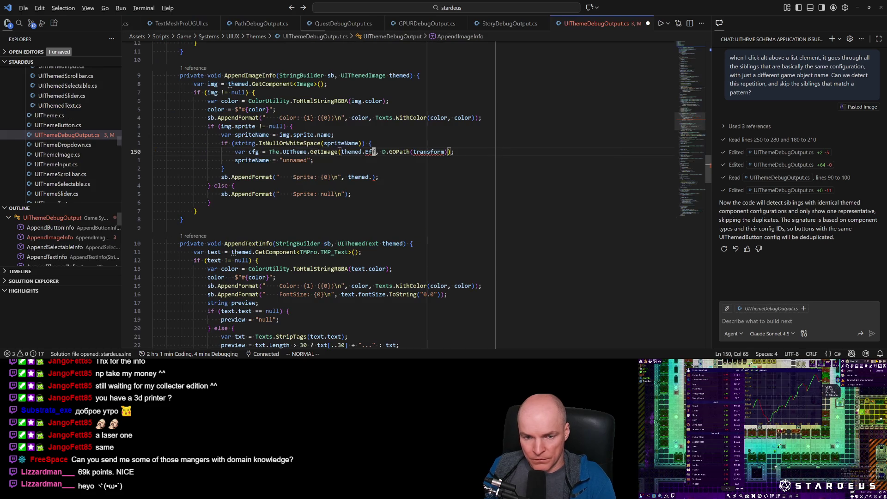
pyautogui.hotkey('ctrl', 'space')
pyautogui.press('Return')
pyautogui.write('ct;"debug")')
pyautogui.press('Escape')
pyautogui.hotkey('ctrl', 's')
# Step: Add a cfg.Sprite argument on the lookup line and check where Sprite is defined
pyautogui.click(404, 152)
pyautogui.write('jca"cfg.s')
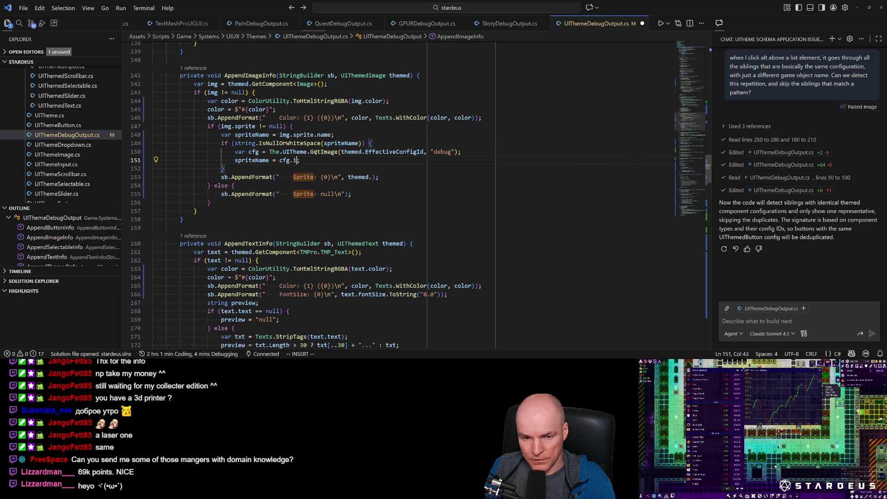
pyautogui.write('p')
pyautogui.press('Tab')
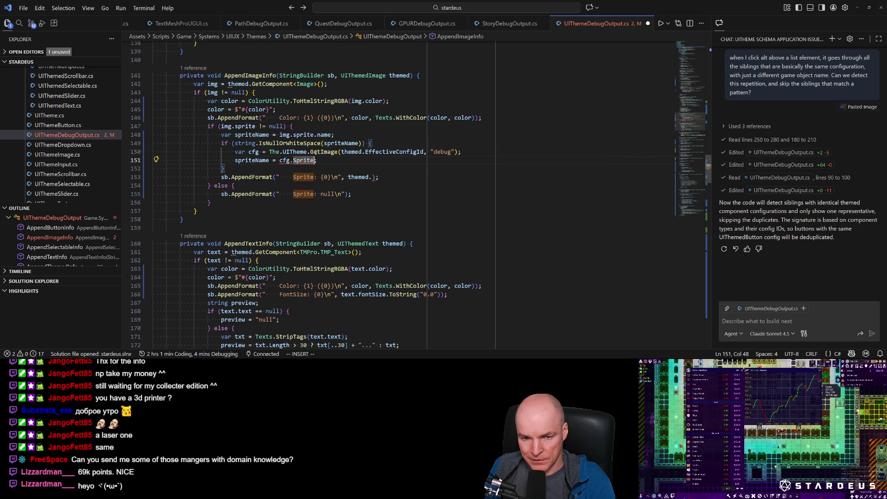
pyautogui.press('Escape')
pyautogui.press('g')
pyautogui.press('d')
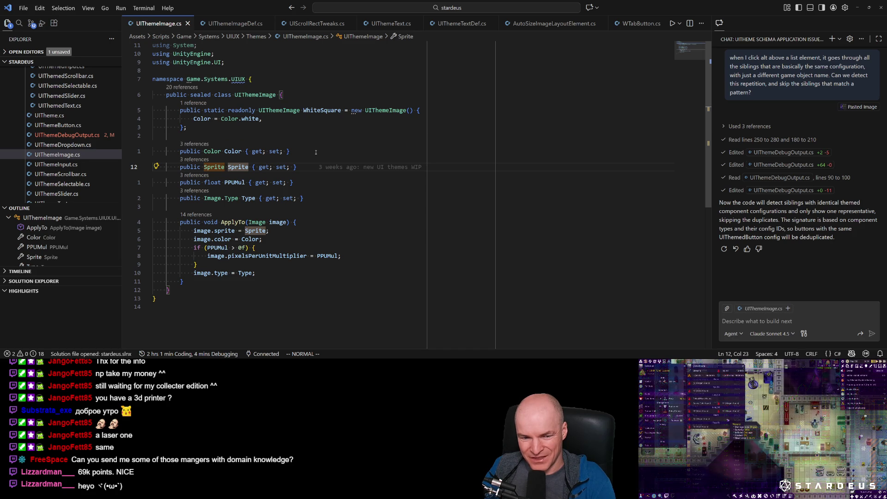
pyautogui.hotkey('ctrl', 'o')
# Step: Replace GetImage on line 150 with a lowercase get call
pyautogui.press('k')
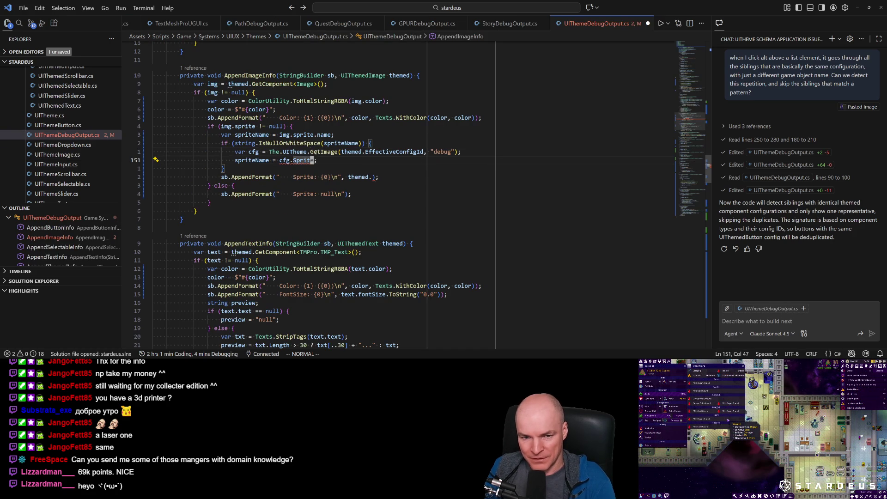
pyautogui.press('c')
pyautogui.press('i')
pyautogui.press('w')
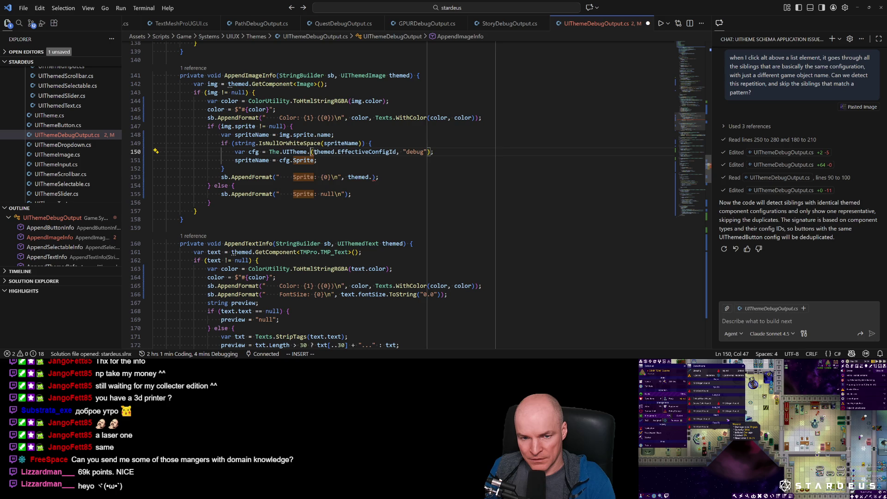
pyautogui.write('get')
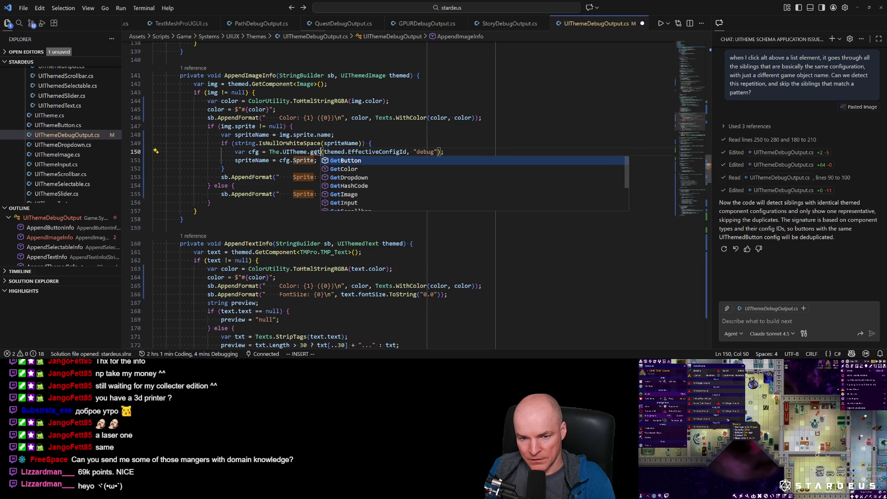
pyautogui.press('Down')
pyautogui.press('Down')
pyautogui.press('Down')
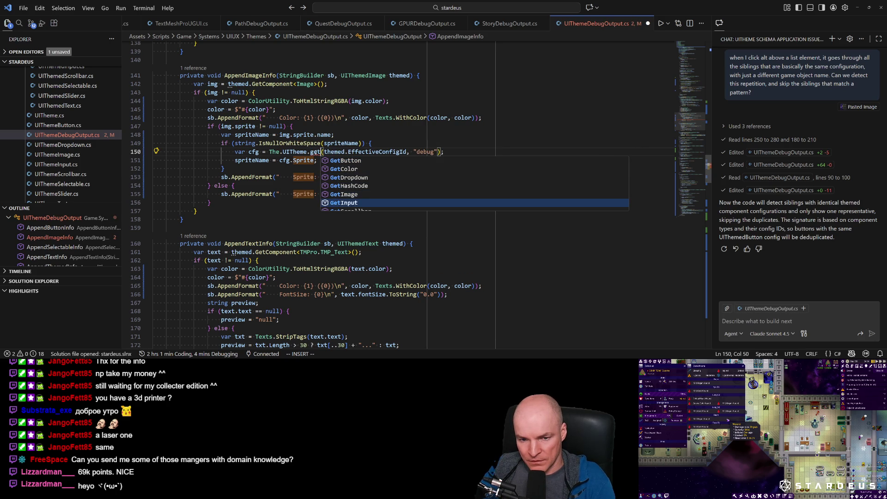
pyautogui.press('Up')
pyautogui.press('Up')
pyautogui.press('Up')
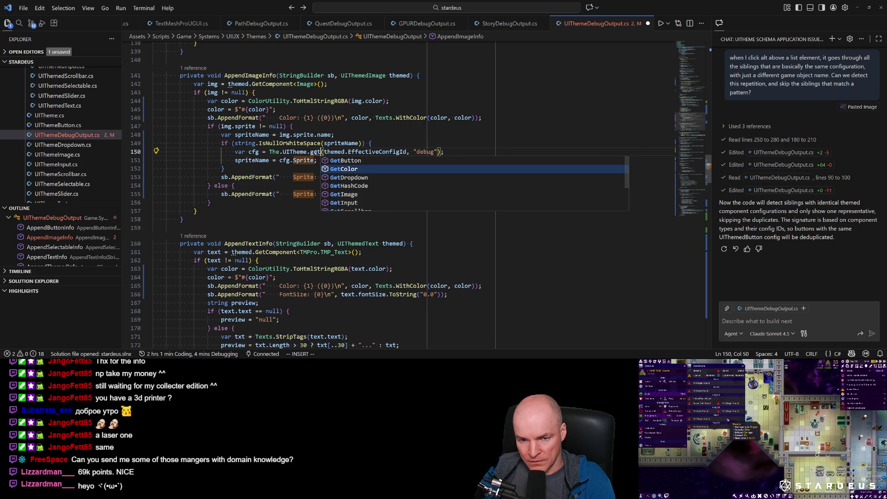
pyautogui.press('Escape')
pyautogui.press('h')
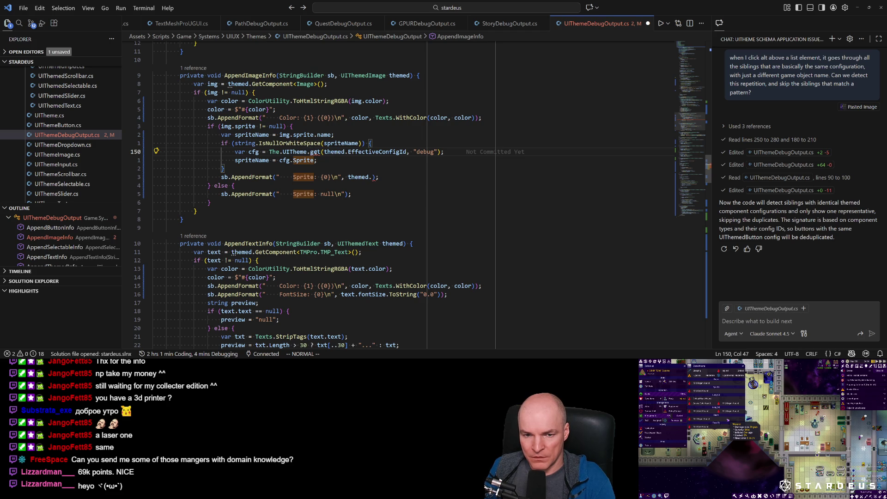
pyautogui.hotkey('ctrl', 'p')
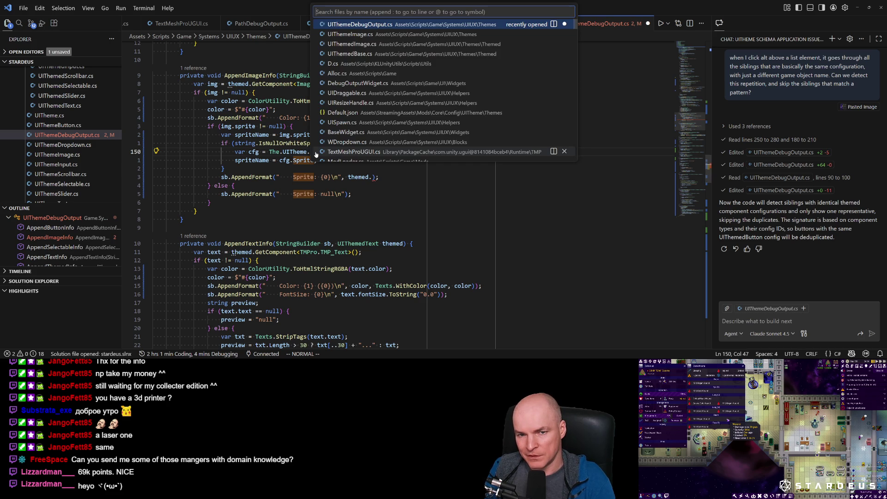
pyautogui.write('uithemed')
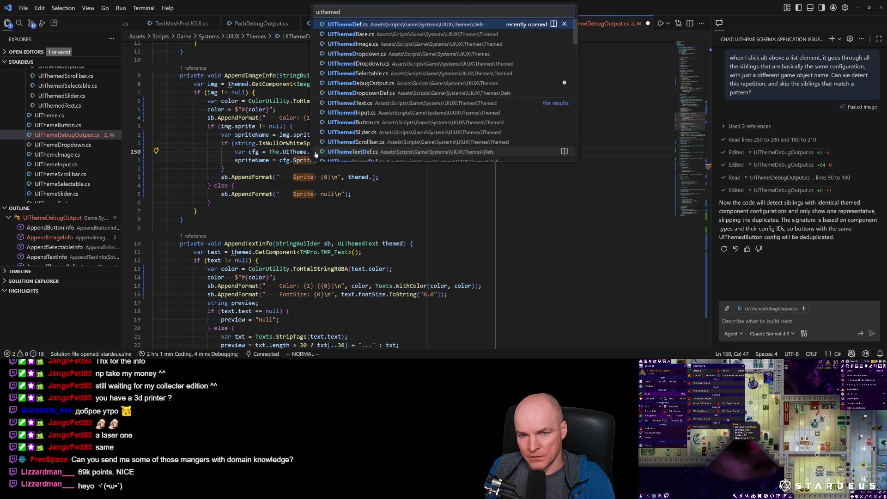
pyautogui.press('Down')
pyautogui.press('Down')
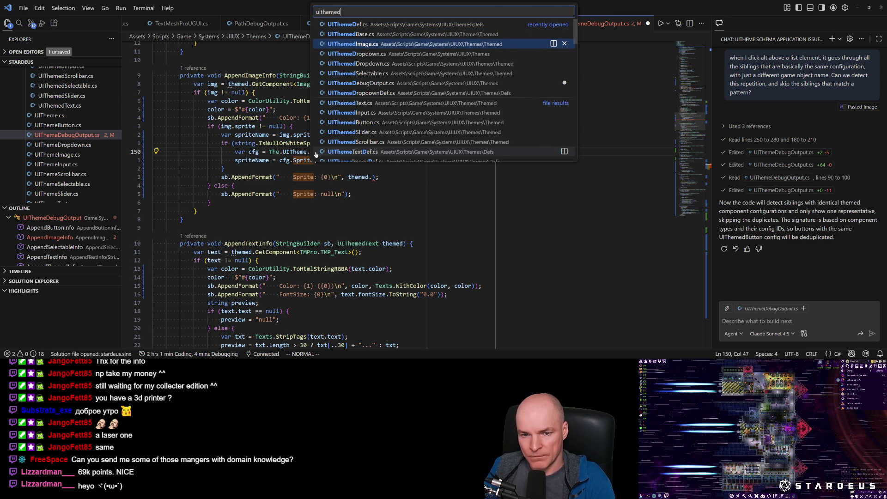
pyautogui.hotkey('ctrl', 'a')
pyautogui.write('imagedef')
pyautogui.press('Return')
pyautogui.scroll(10, 254, 130)
pyautogui.scroll(-10, 254, 130)
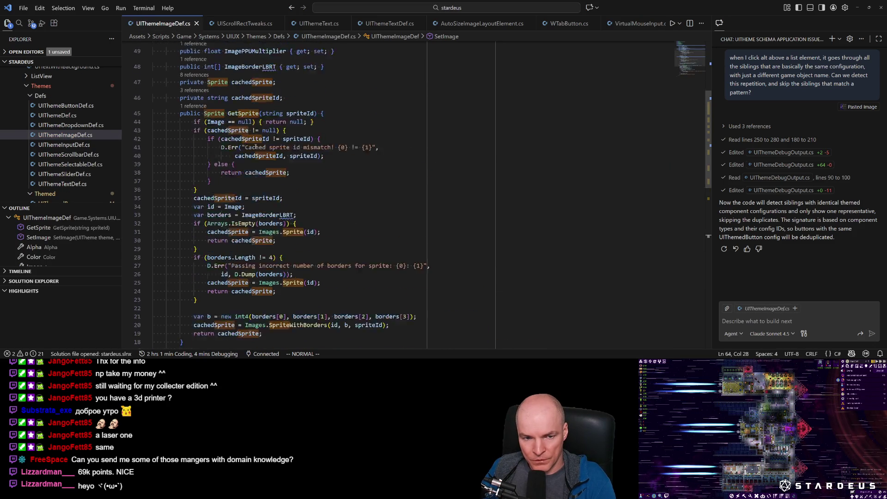
pyautogui.scroll(3, 257, 164)
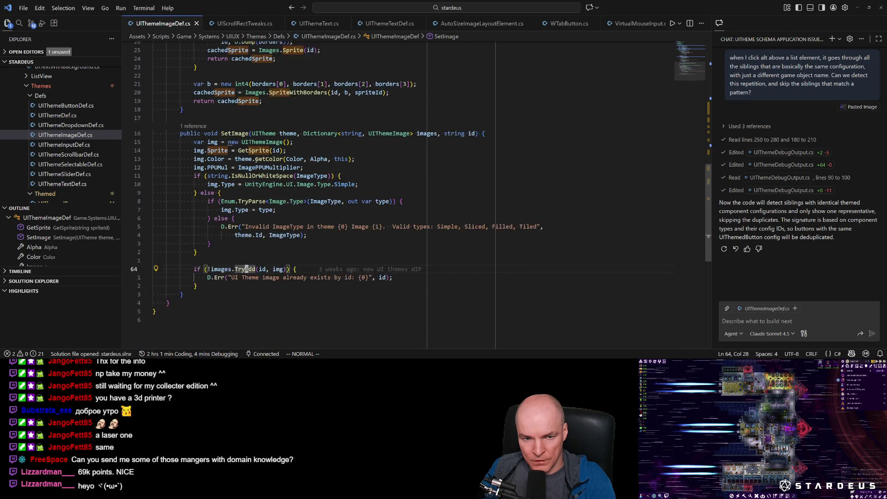
pyautogui.click(253, 164)
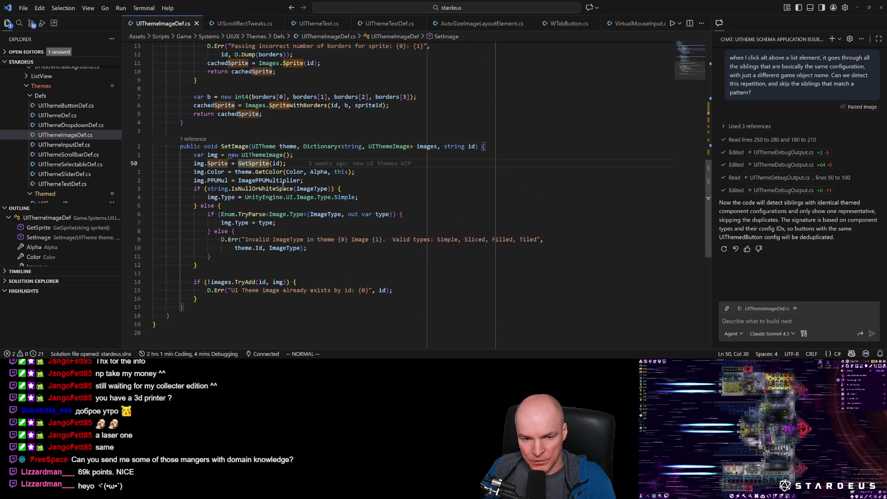
pyautogui.scroll(12, 290, 183)
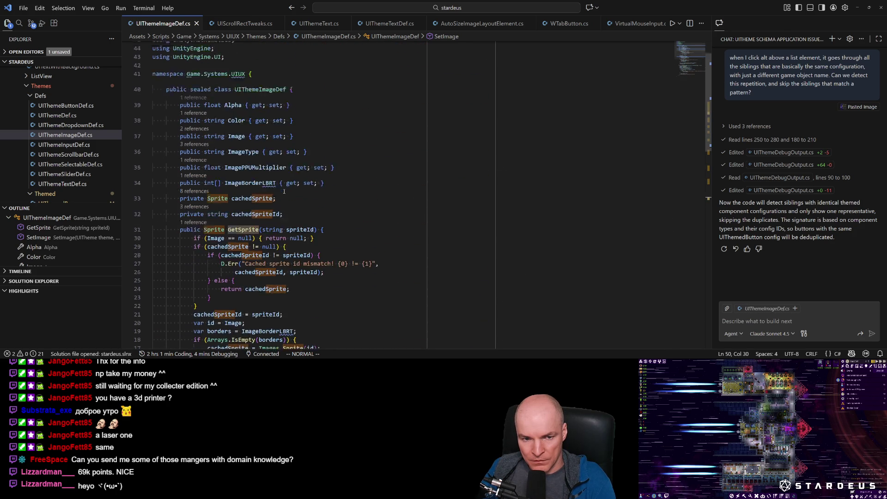
pyautogui.click(260, 128)
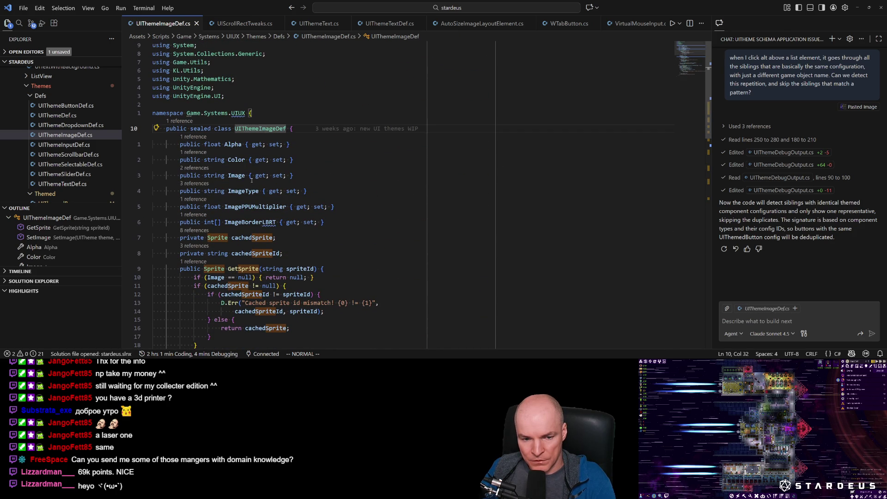
pyautogui.scroll(-1, 250, 254)
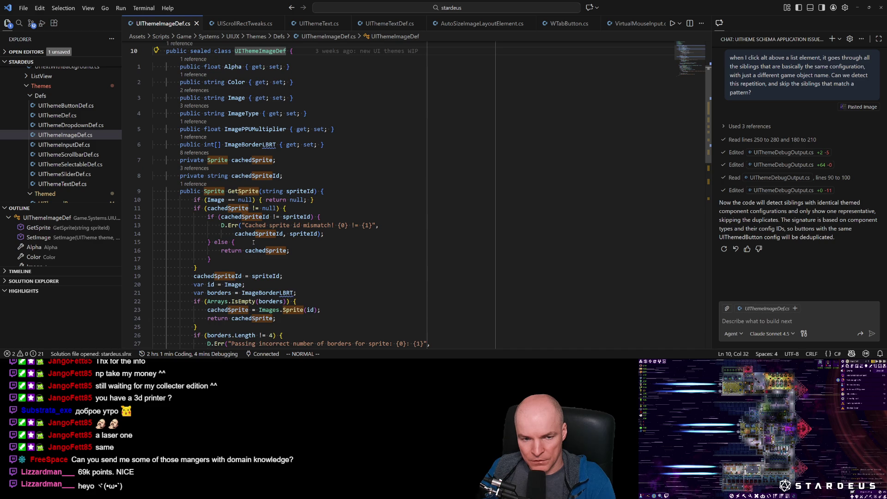
pyautogui.write(':noh')
pyautogui.press('Return')
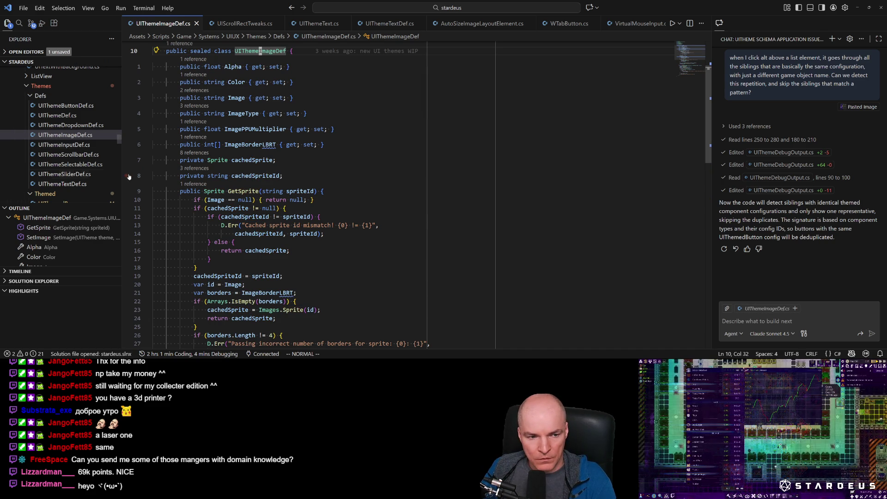
pyautogui.scroll(-5, 61, 158)
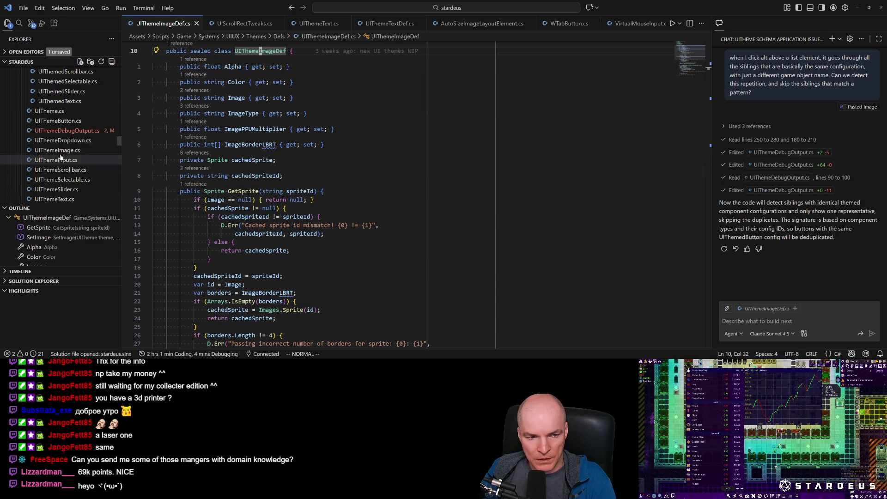
pyautogui.click(65, 131)
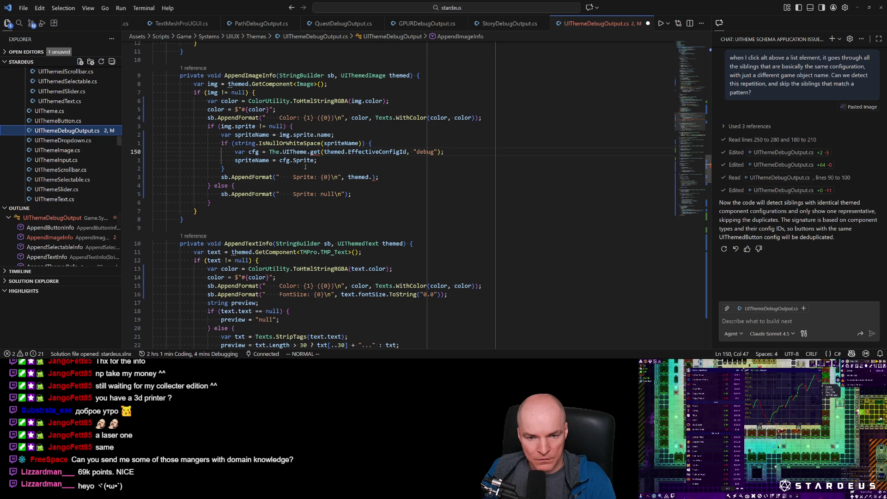
# Step: Delete the cfg lookup line and the sprite if/else block, dedenting the Sprite output line
pyautogui.click(311, 153)
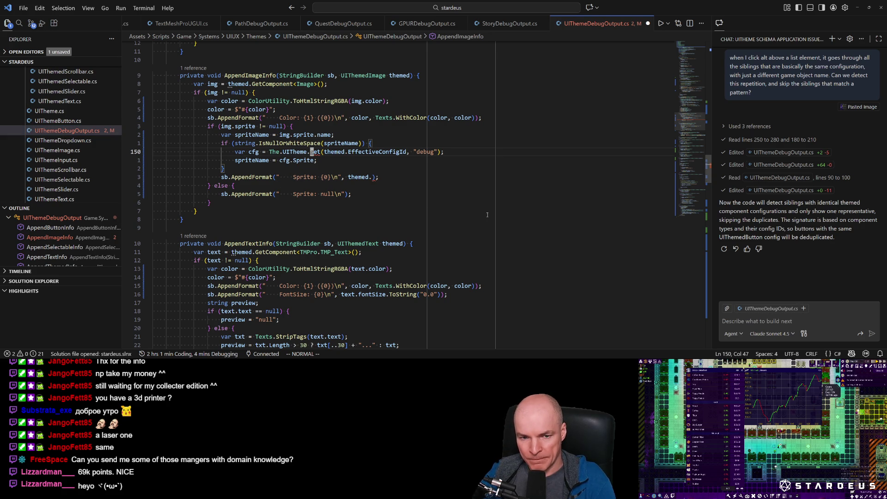
pyautogui.press('d')
pyautogui.press('d')
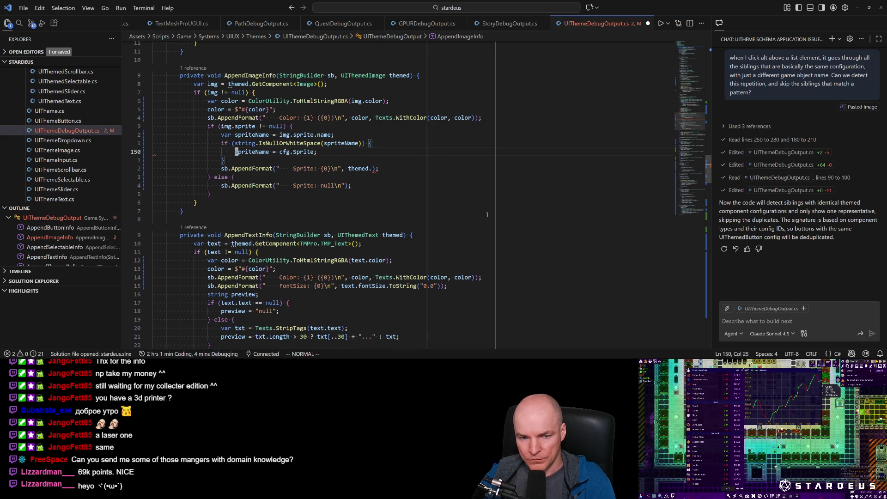
pyautogui.press('j')
pyautogui.press('j')
pyautogui.press('j')
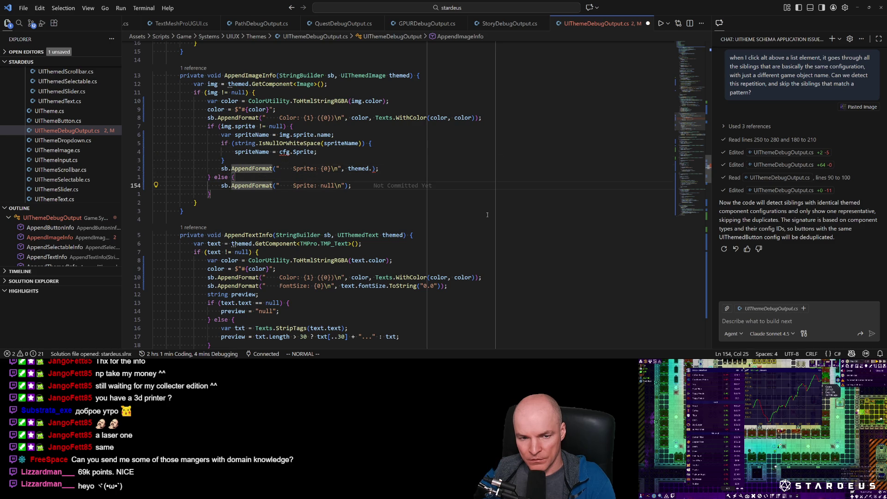
pyautogui.press('k')
pyautogui.press('k')
pyautogui.press('k')
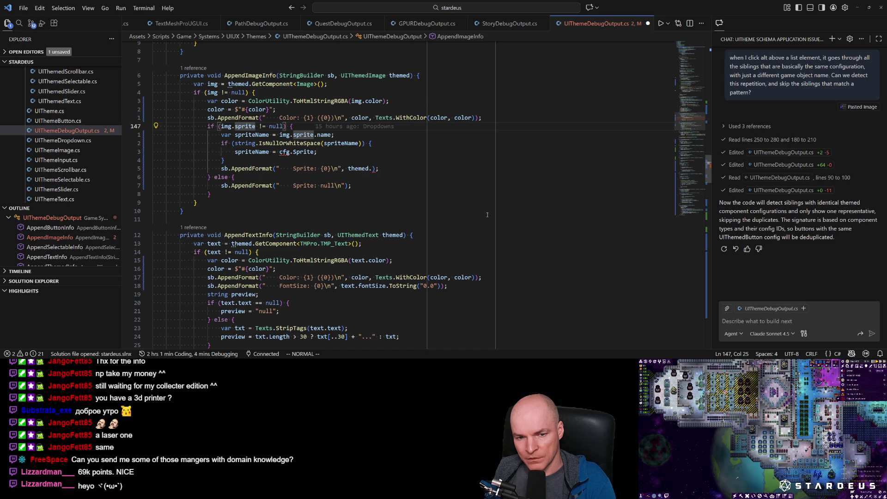
pyautogui.press('V')
pyautogui.press('j')
pyautogui.press('j')
pyautogui.press('j')
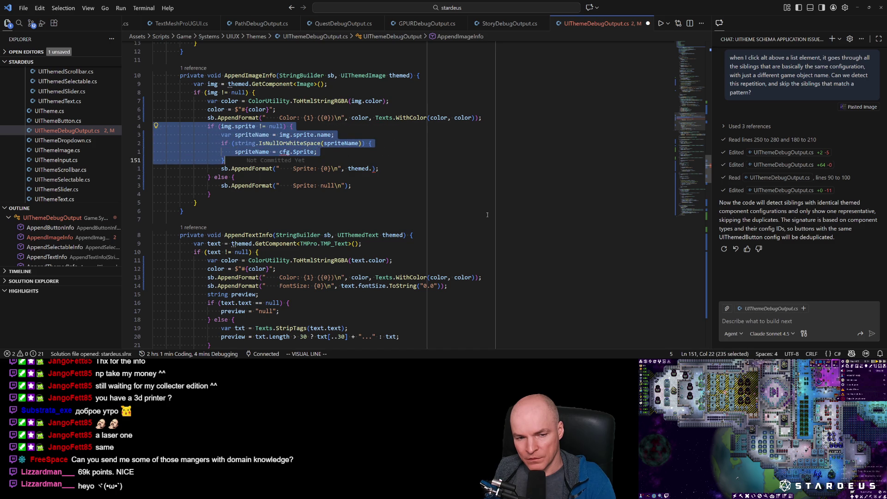
pyautogui.press('d')
pyautogui.press('less')
pyautogui.press('less')
pyautogui.press('j')
pyautogui.press('V')
pyautogui.press('j')
pyautogui.press('j')
pyautogui.press('d')
# Step: Make the Sprite line print themed.EffectiveConfigId, then switch to Unity
pyautogui.press('k')
pyautogui.press('w')
pyautogui.press('w')
pyautogui.press('w')
pyautogui.press('w')
pyautogui.press('w')
pyautogui.press('w')
pyautogui.press('l')
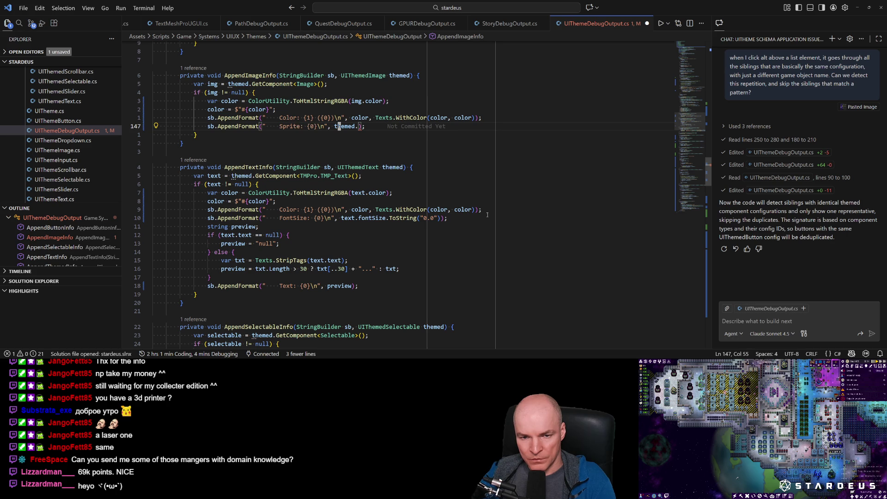
pyautogui.write('iEffectiveConfigId')
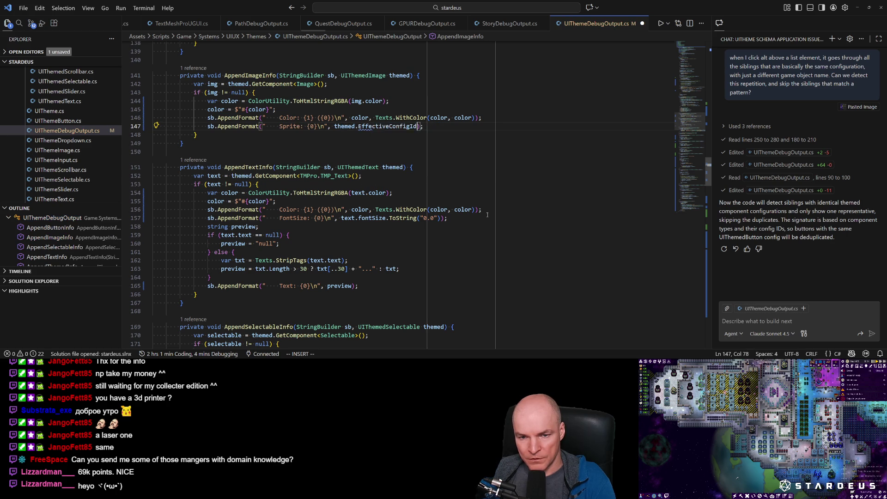
pyautogui.press('Escape')
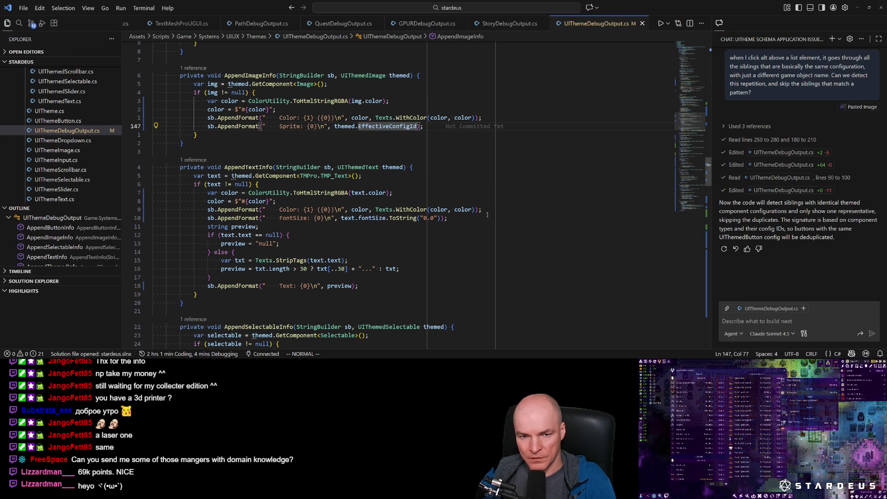
pyautogui.hotkey('alt', 'Tab')
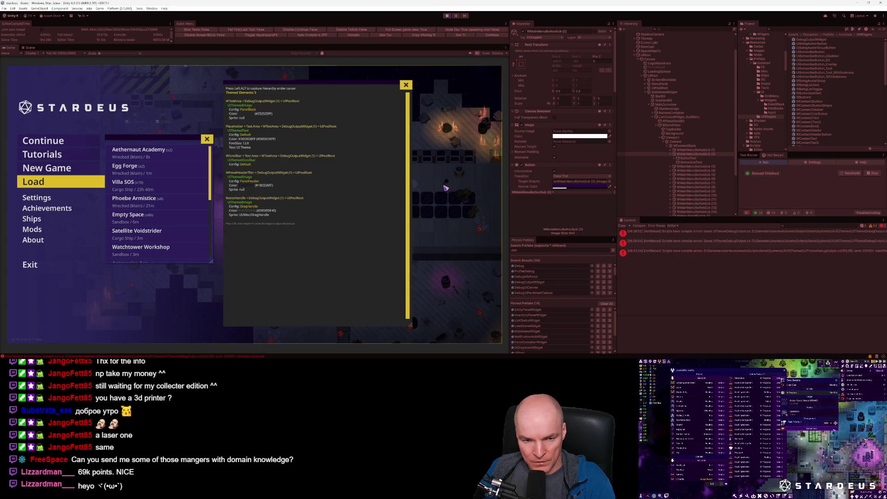
# Step: Refresh the debug panel over a load-list entry, then return to line 147 in VS Code
pyautogui.press('alt')
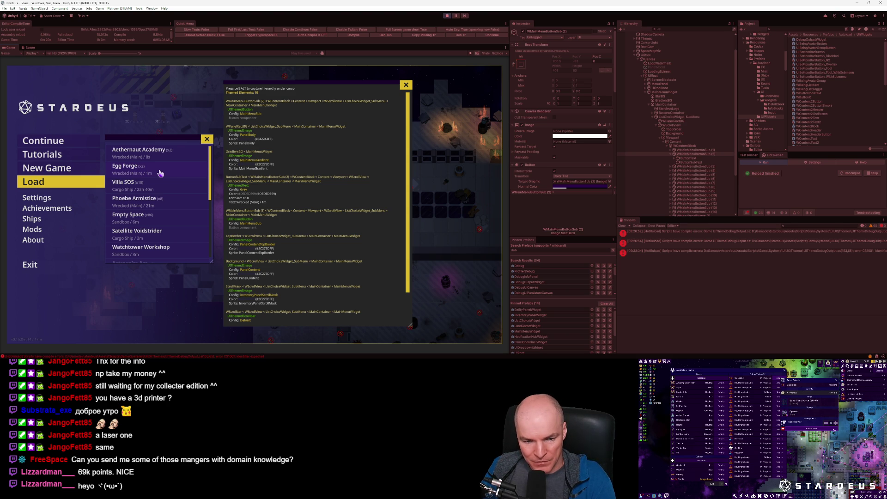
pyautogui.hotkey('alt', 'Tab')
pyautogui.click(249, 124)
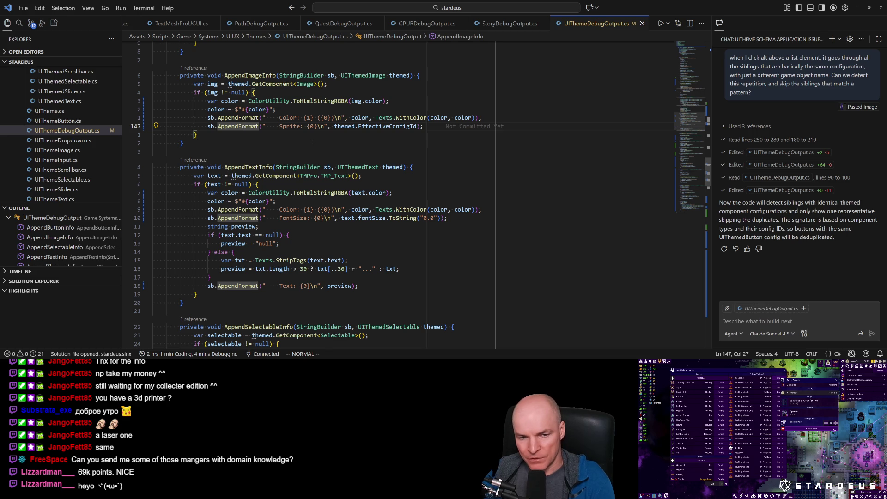
# Step: Comment out and delete the Sprite AppendFormat line 147, then bring the Unity game forward
pyautogui.hotkey('ctrl', '/')
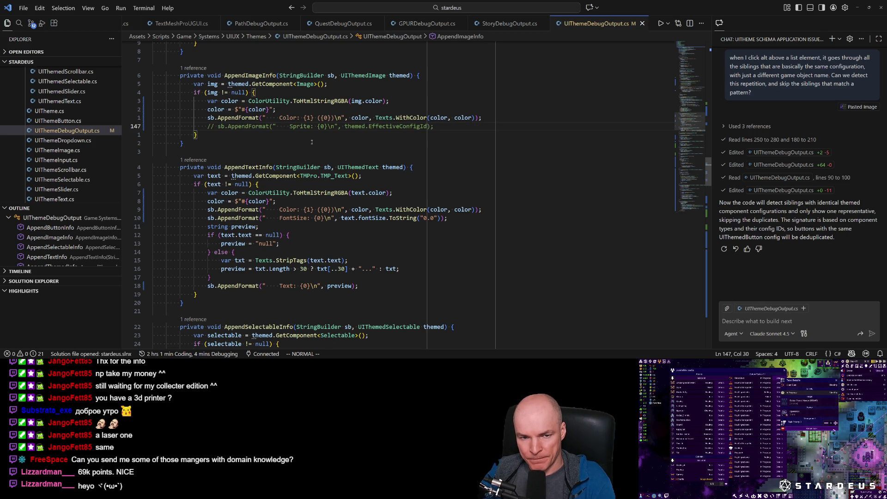
pyautogui.press('d')
pyautogui.press('d')
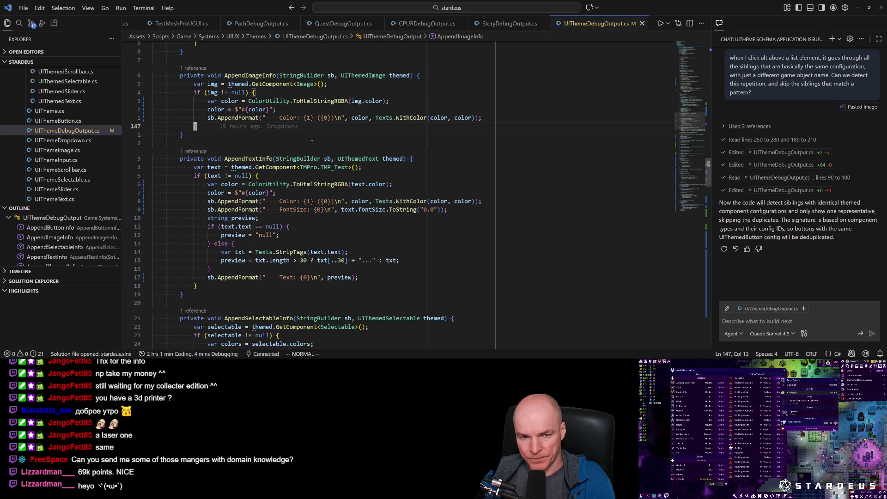
pyautogui.hotkey('alt', 'Tab')
pyautogui.press('alt')
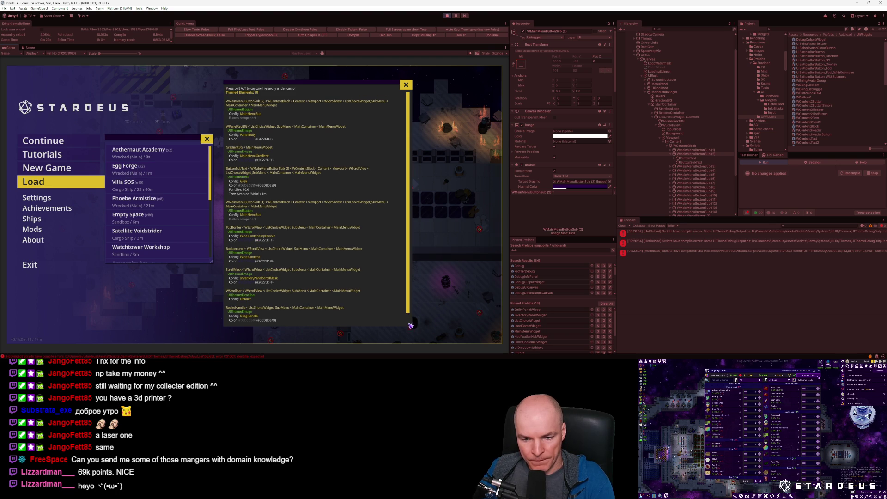
# Step: Refresh the debug panel with the themed hierarchy under the Egg Forge save entry
pyautogui.scroll(-1, 406, 326)
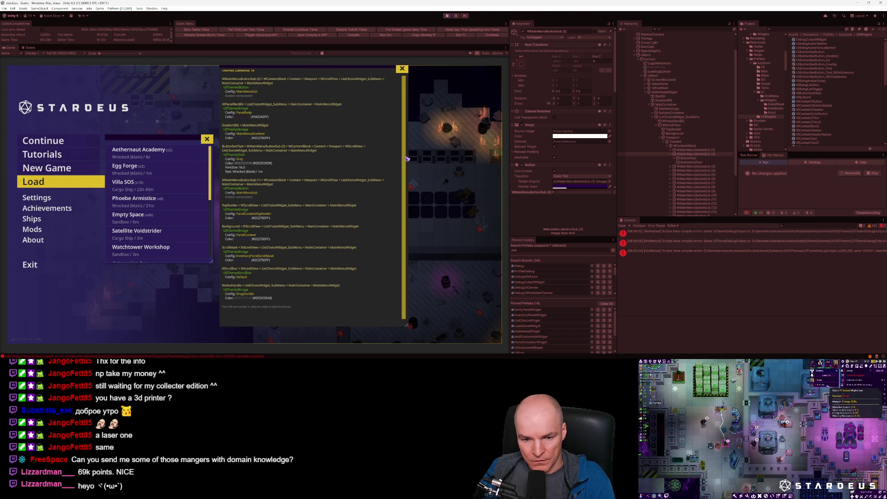
pyautogui.scroll(1, 296, 123)
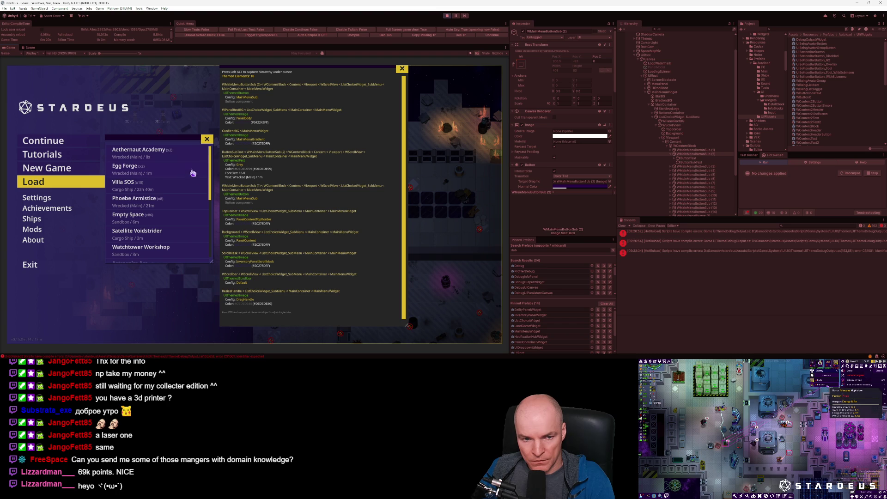
pyautogui.press('alt')
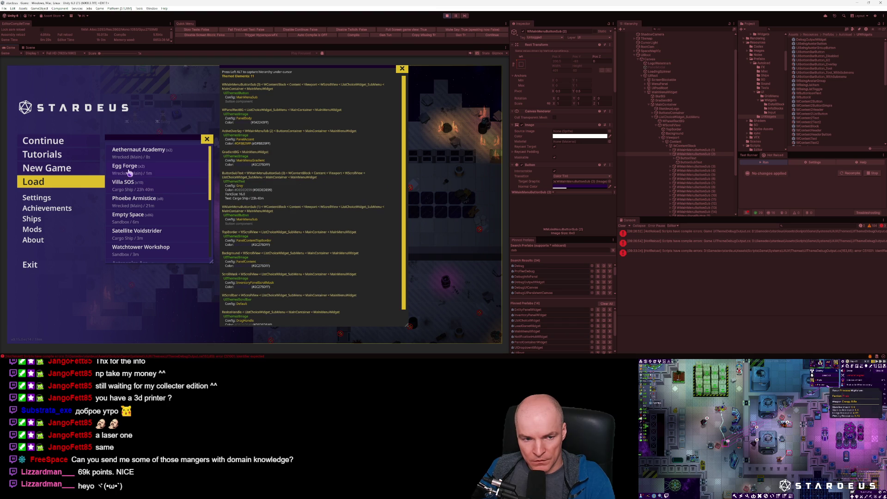
pyautogui.press('alt')
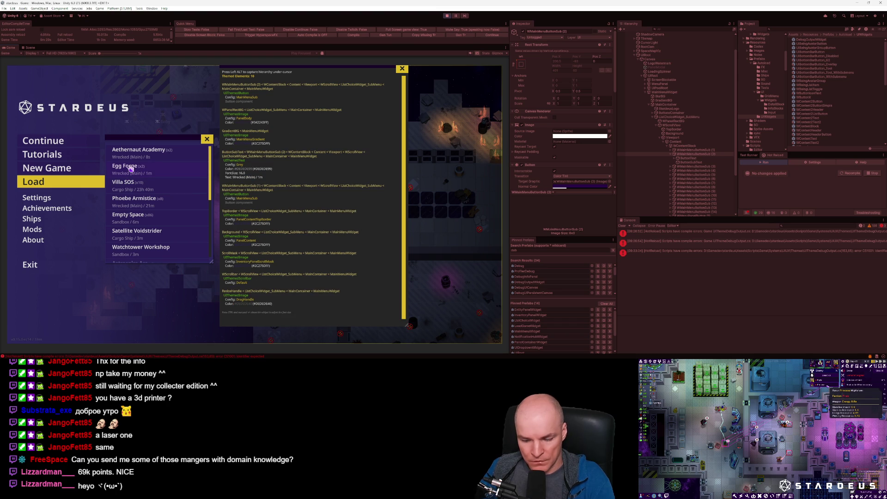
# Step: Screenshot the debug panel region and copy it to the clipboard
pyautogui.press('ctrl+Print')
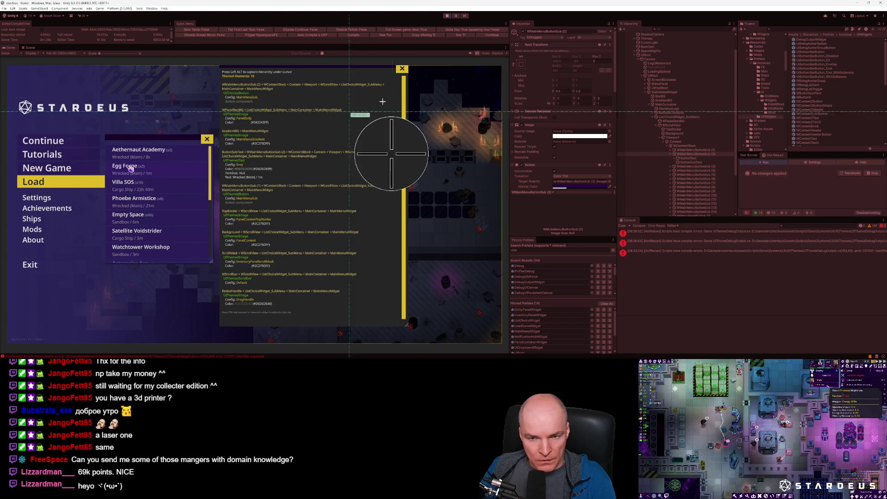
pyautogui.moveTo(363, 105)
pyautogui.mouseDown()
pyautogui.moveTo(106, 277)
pyautogui.moveTo(95, 320)
pyautogui.mouseUp()
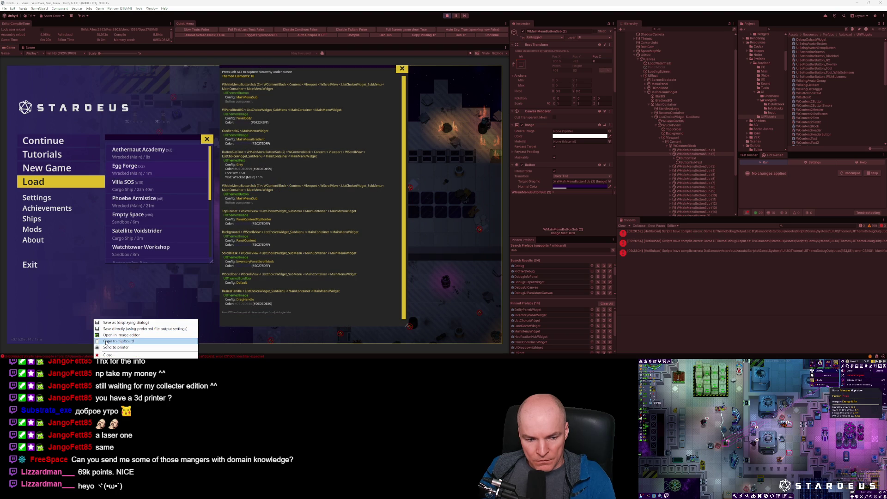
pyautogui.click(105, 341)
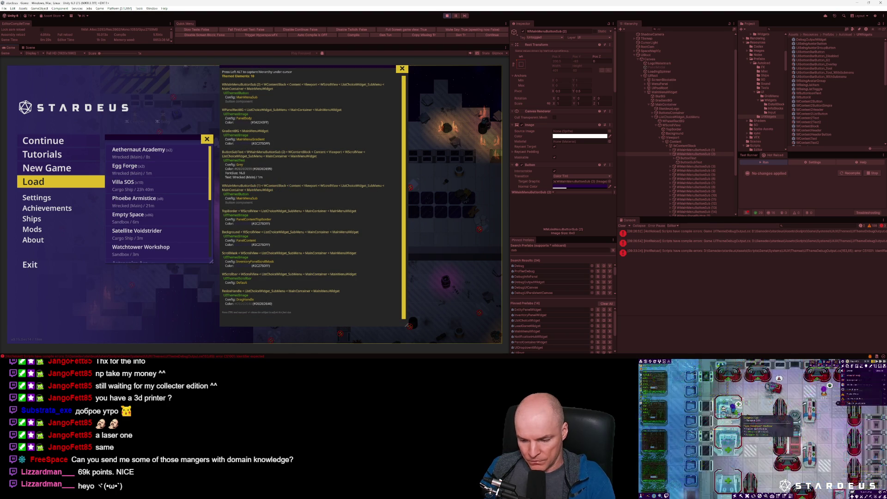
pyautogui.hotkey('alt', 'Tab')
# Step: Paste the screenshot into Copilot chat and report "Egg Forge" is missing from the debug panel
pyautogui.click(762, 322)
pyautogui.hotkey('ctrl', 'v')
pyautogui.write('Wh')
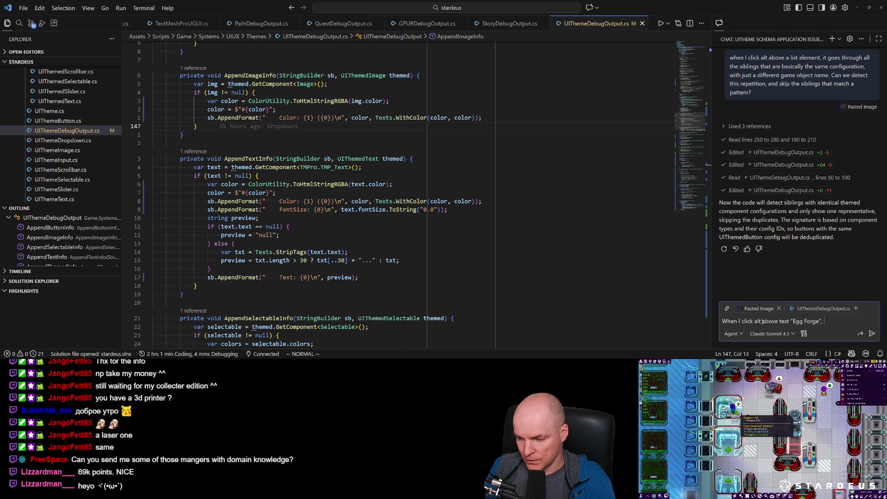
pyautogui.write('"Egg Forge" ')
pyautogui.write('anywhere in the debug panel.')
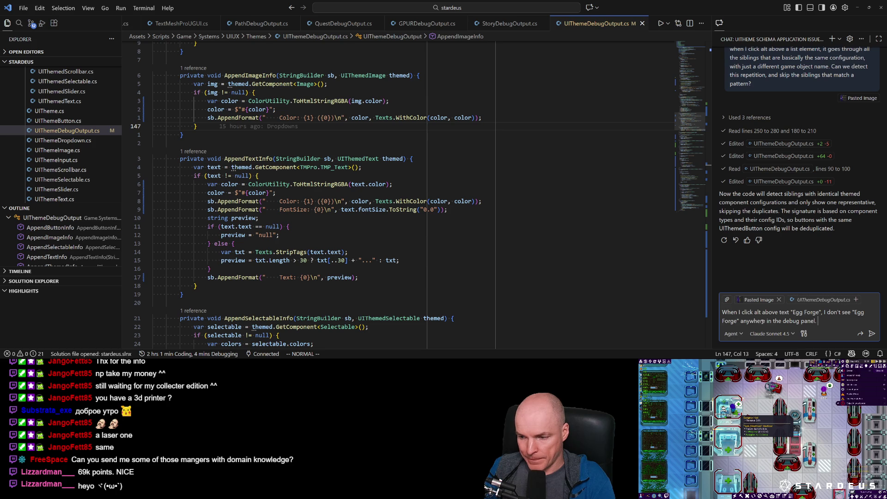
pyautogui.hotkey('alt', 'Tab')
pyautogui.scroll(5, 571, 143)
pyautogui.scroll(2, 570, 147)
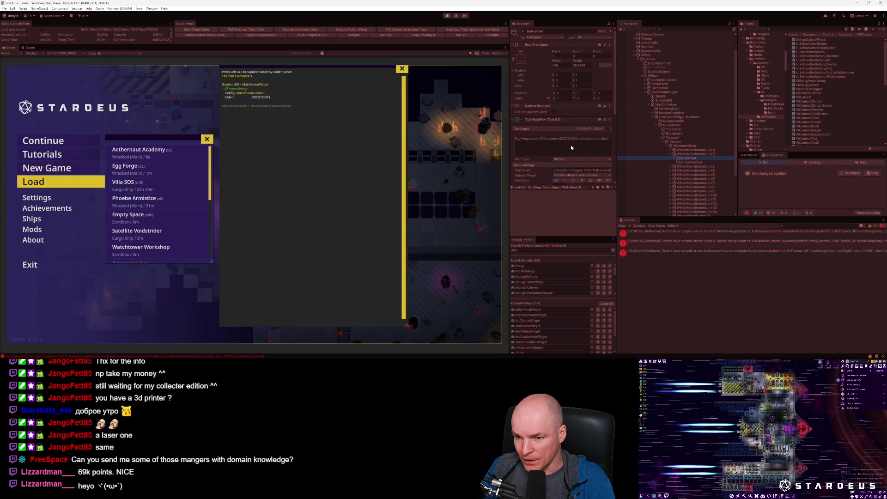
# Step: Scroll through ButtonText's TextMeshPro settings in the Inspector, then return to VS Code
pyautogui.scroll(-5, 571, 146)
pyautogui.scroll(-3, 571, 148)
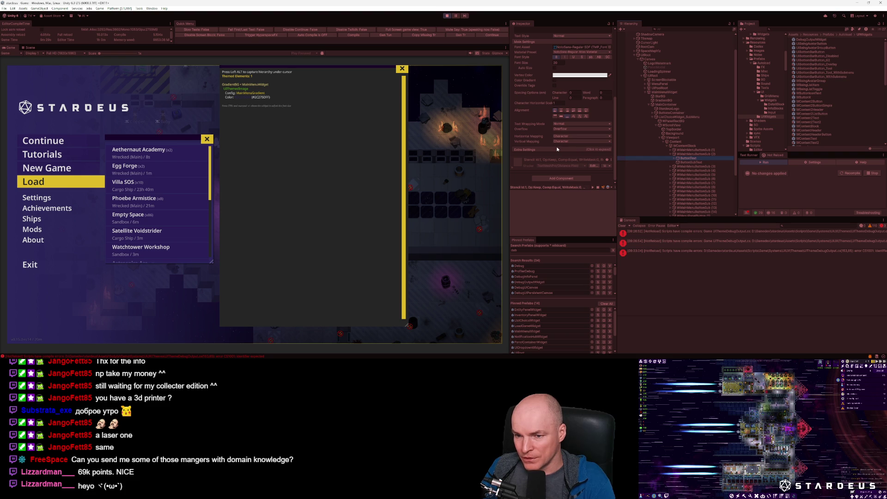
pyautogui.scroll(8, 558, 148)
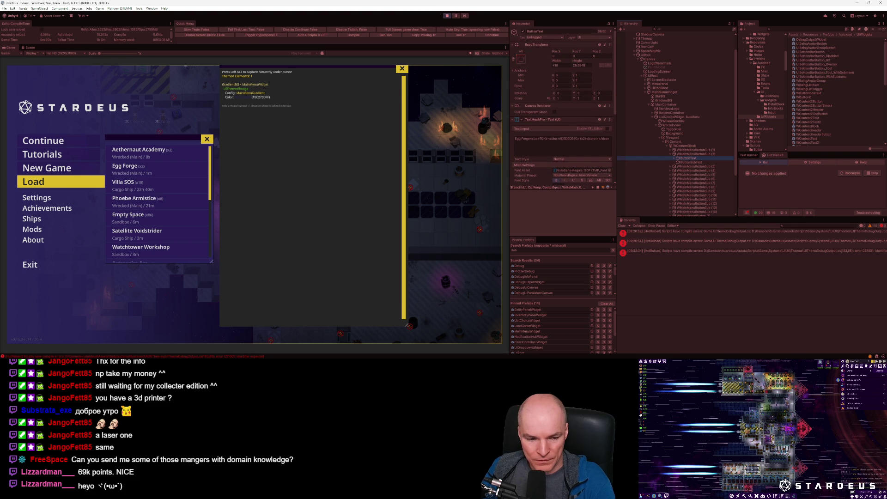
pyautogui.hotkey('alt', 'Tab')
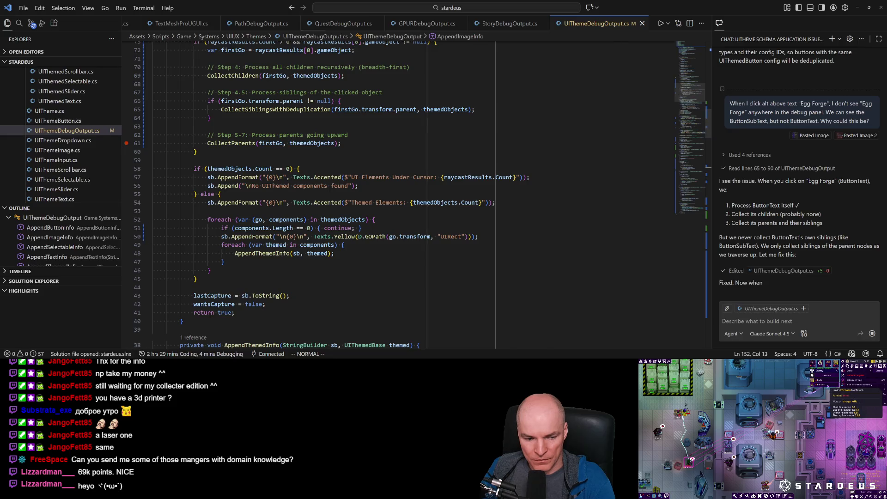
# Step: Switch to the Unity editor to test the sibling-collection edit
pyautogui.hotkey('alt', 'Tab')
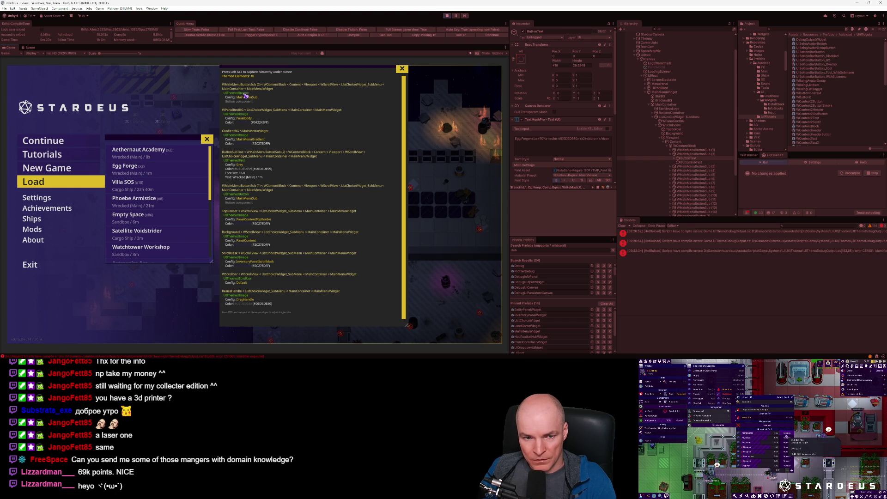
# Step: Compare the Inspector components of WMainMenuButtonSub (2) and its ButtonText child
pyautogui.click(698, 155)
pyautogui.scroll(-5, 565, 171)
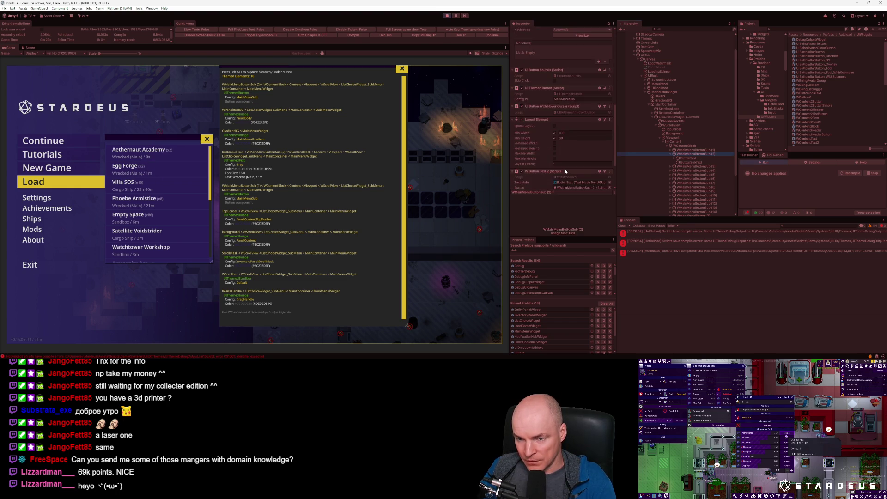
pyautogui.click(687, 158)
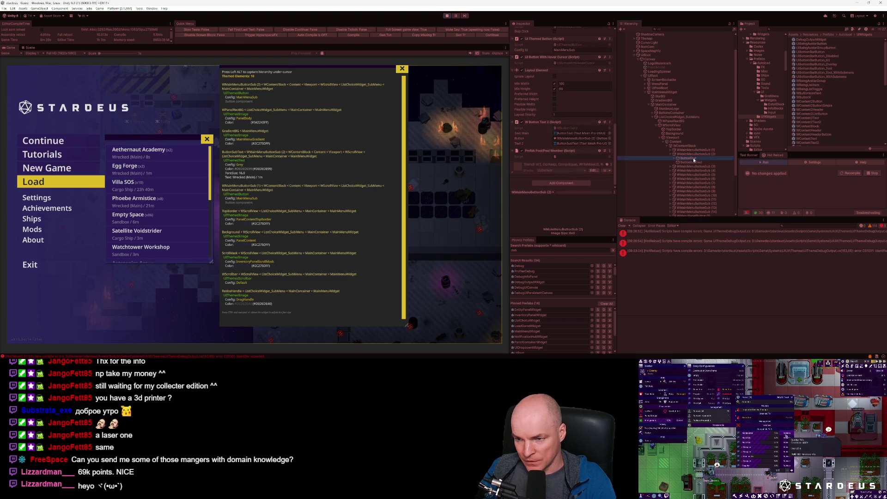
pyautogui.scroll(4, 593, 134)
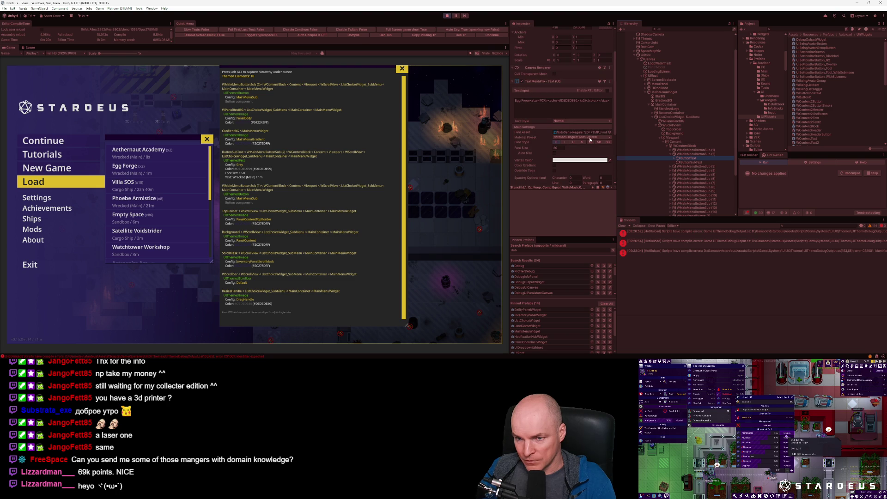
pyautogui.hotkey('alt', 'Tab')
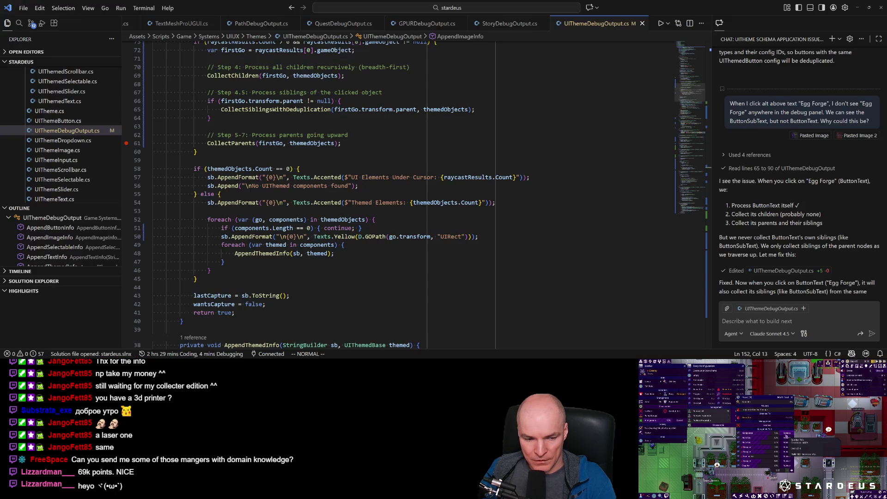
# Step: Ask Copilot to include the button text when dumping each UIThemedButton, identifying its style
pyautogui.click(752, 321)
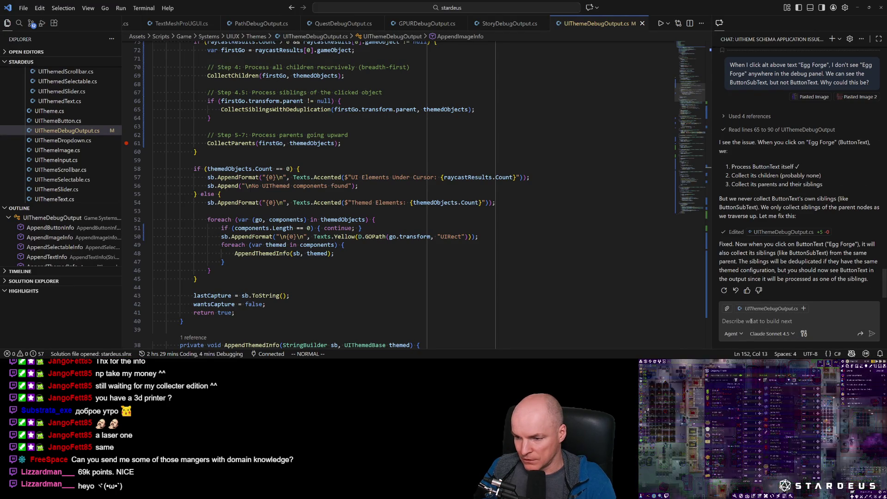
pyautogui.write('The a')
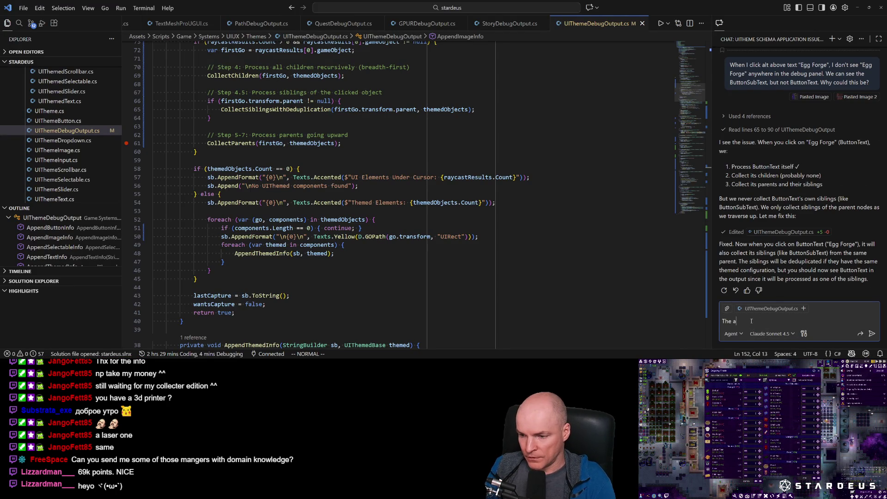
pyautogui.write('hat ButtonText i')
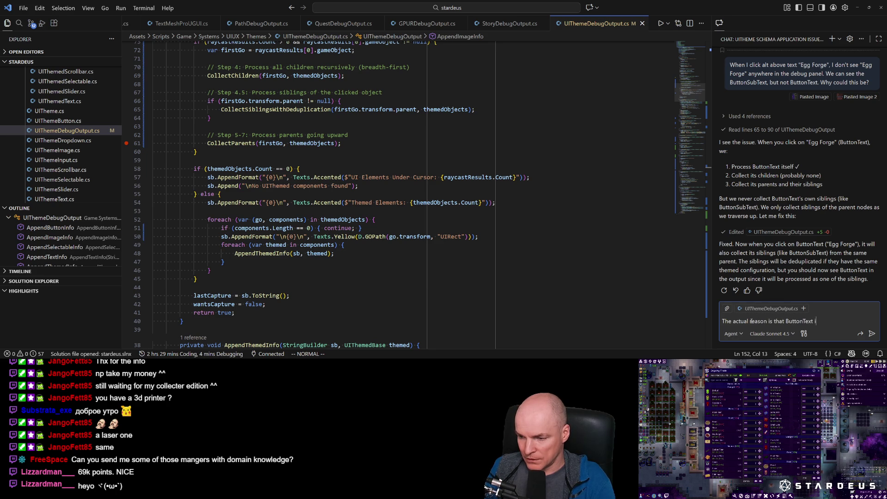
pyautogui.press('BackSpace')
pyautogui.press('BackSpace')
pyautogui.press('BackSpace')
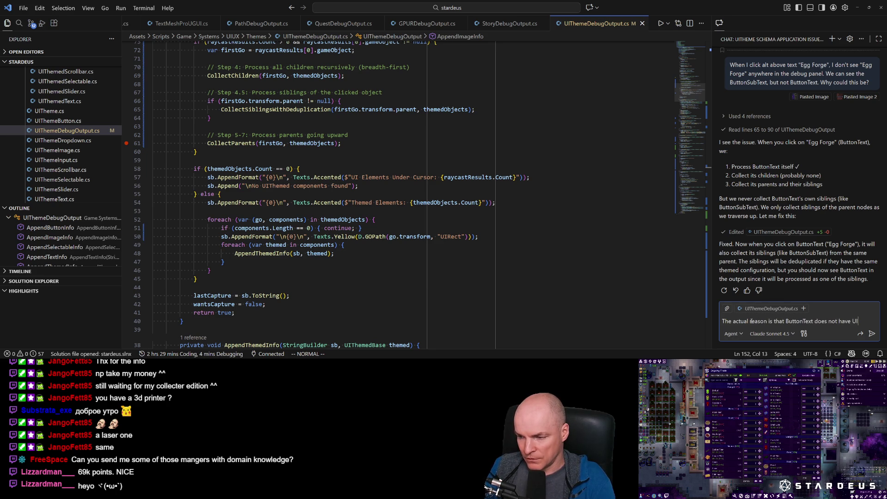
pyautogui.write('Themed* the UIThemedButton describes the te')
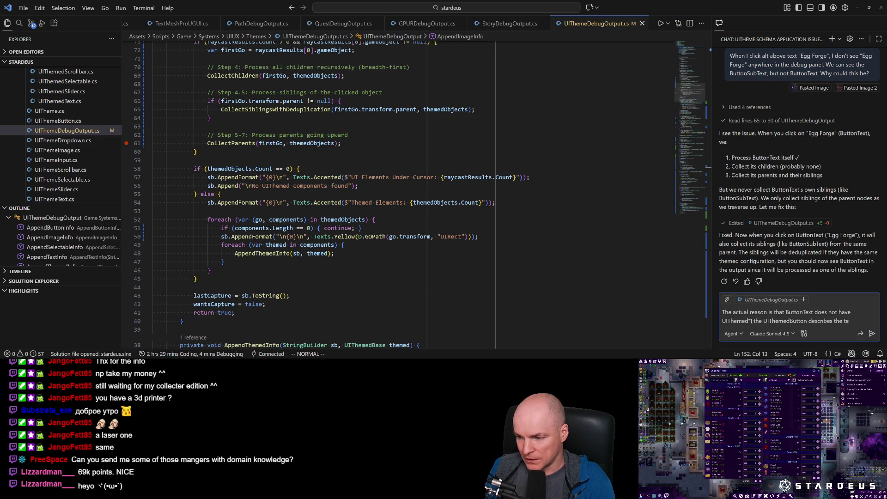
pyautogui.write('When pri')
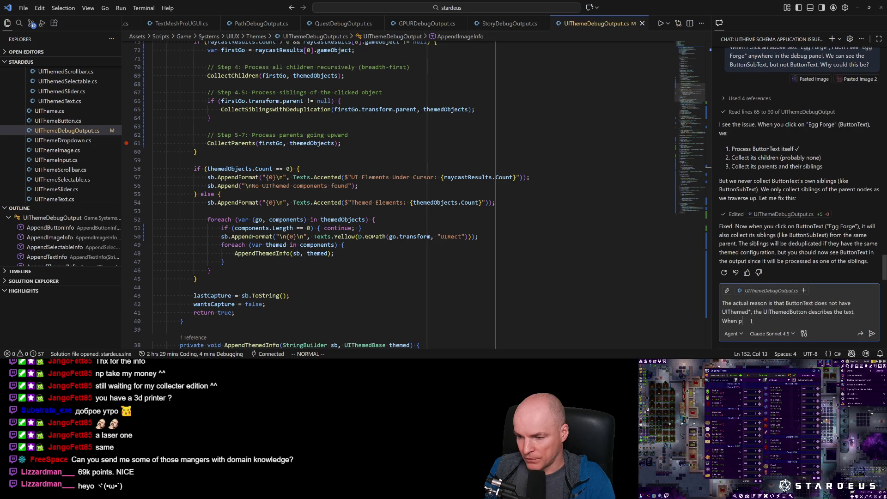
pyautogui.press('BackSpace')
pyautogui.press('BackSpace')
pyautogui.write('we dump the')
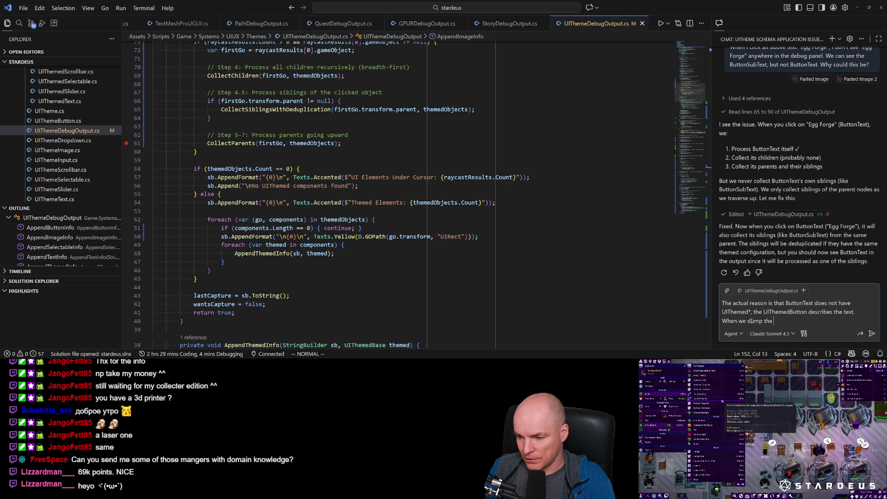
pyautogui.write('UITHeme')
pyautogui.press('BackSpace')
pyautogui.press('BackSpace')
pyautogui.press('BackSpace')
pyautogui.write("medButton, let's a")
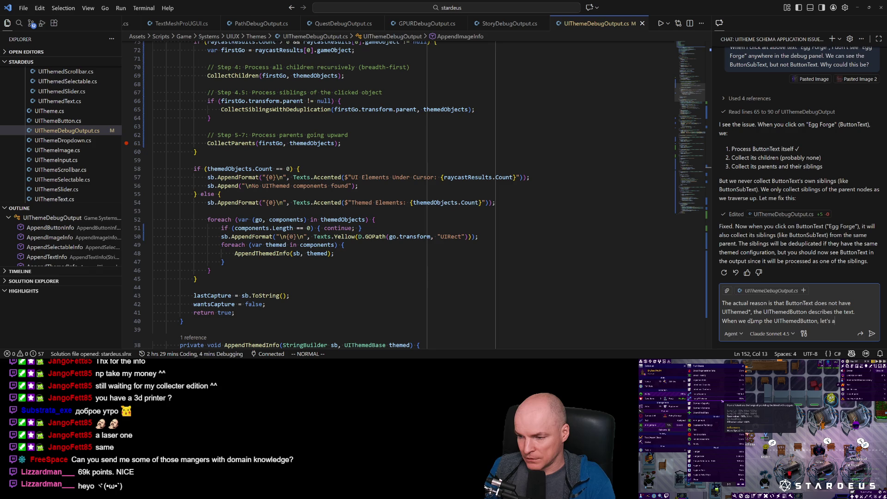
pyautogui.write('lso include the b')
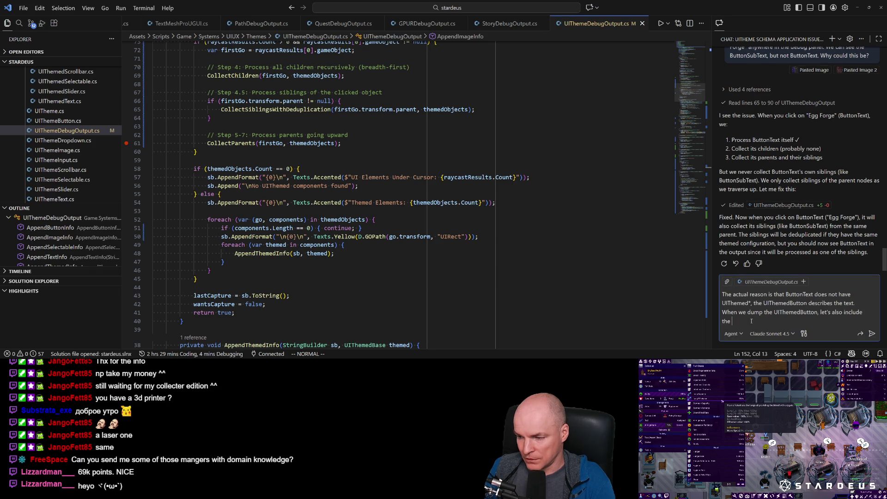
pyautogui.write('utton text in there, so w')
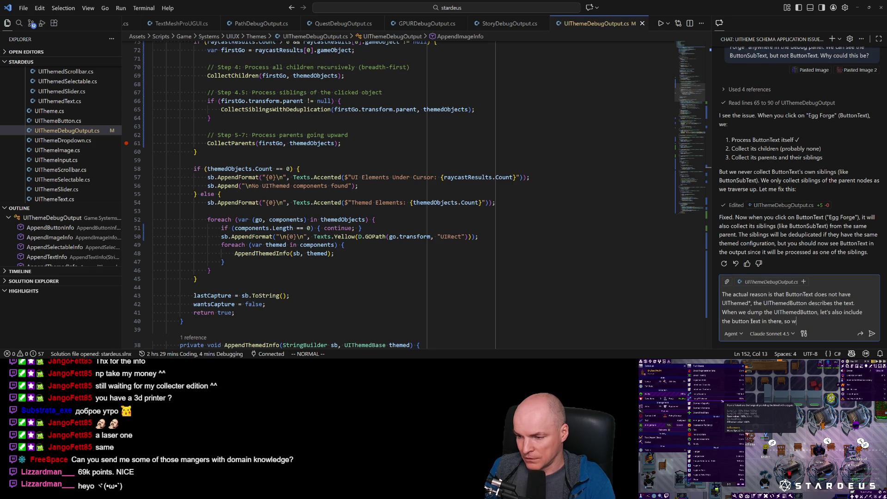
pyautogui.write('e know which style con')
pyautogui.press('BackSpace')
pyautogui.press('BackSpace')
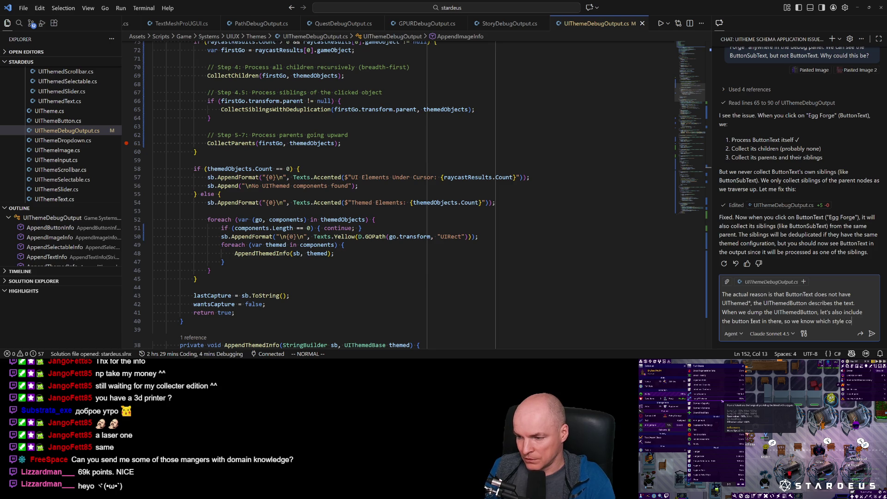
pyautogui.write('ls the button')
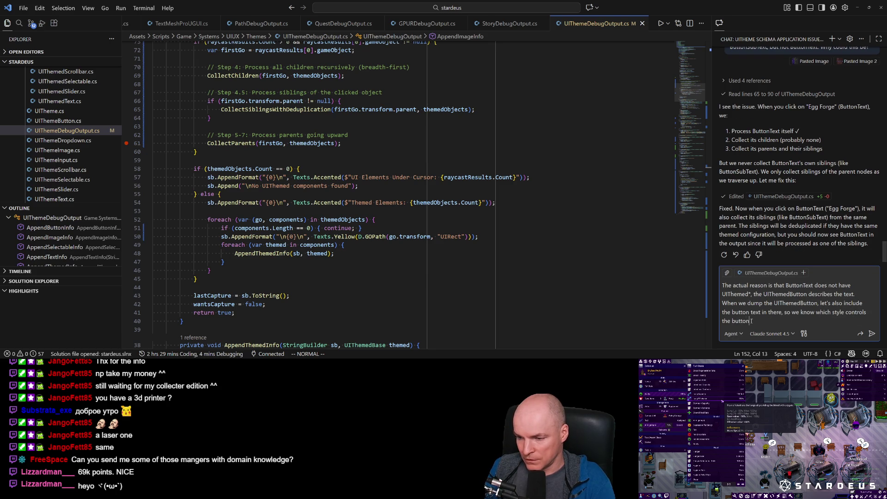
pyautogui.write(' with that text.')
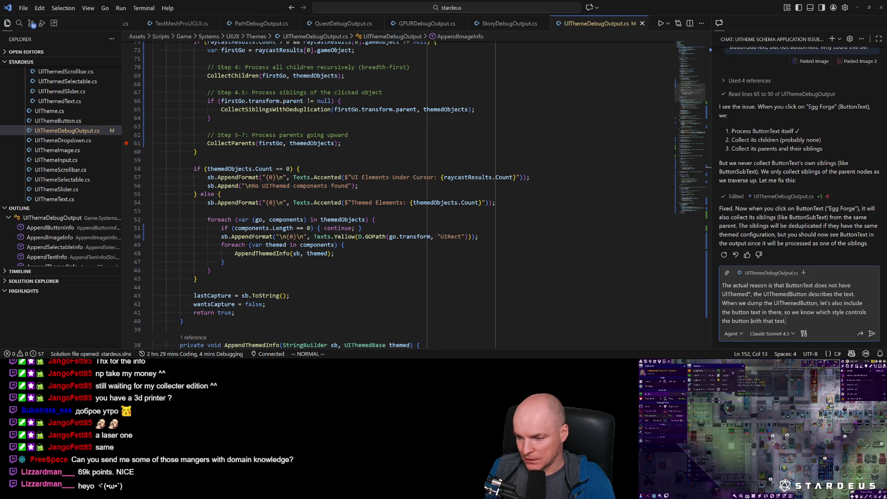
pyautogui.press('Return')
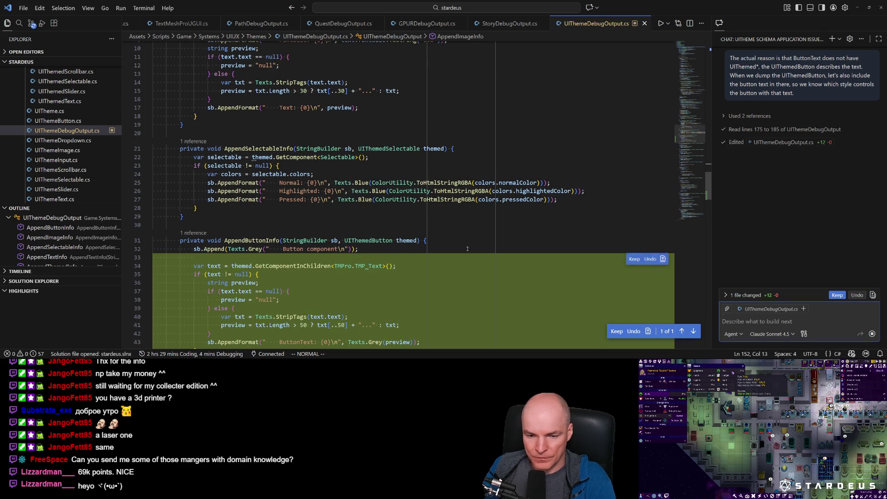
# Step: Review and keep the assistant's edit that adds a ButtonText preview to AppendButtonInfo, then return to Unity
pyautogui.scroll(-3, 358, 261)
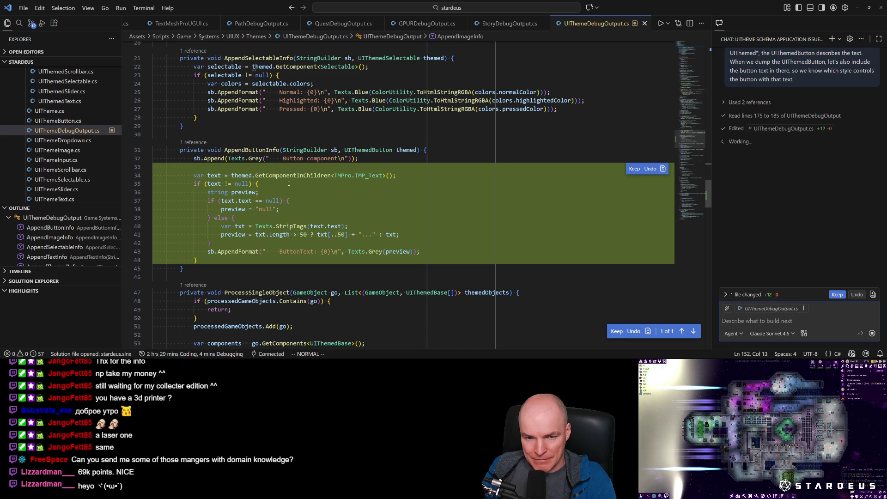
pyautogui.click(837, 297)
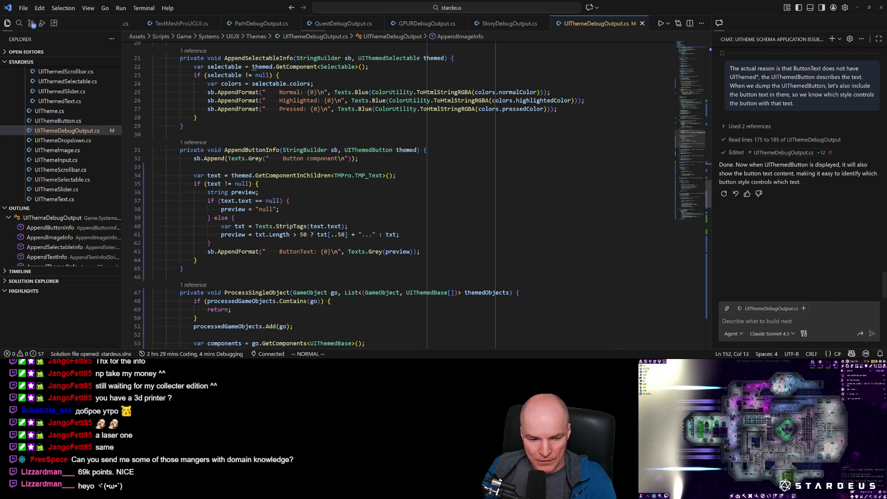
pyautogui.hotkey('alt', 'Tab')
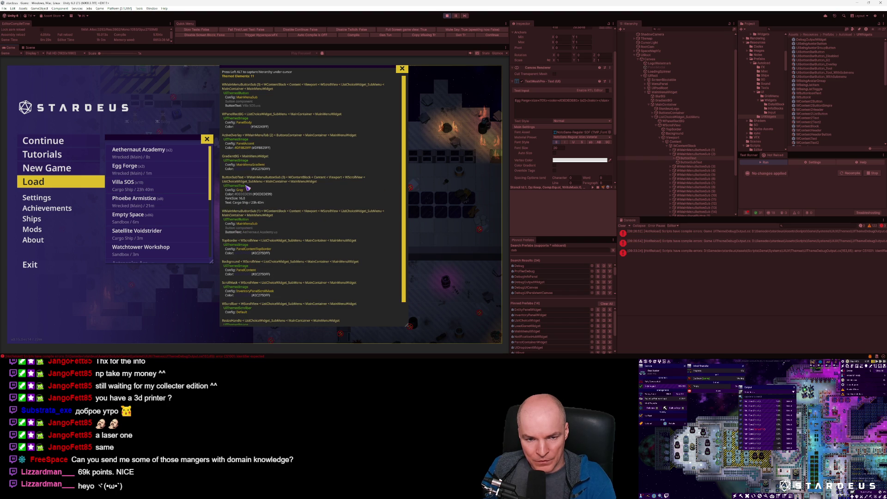
# Step: Locate line 184 in AppendButtonInfo and recapture the main menu's themed elements in the running game
pyautogui.hotkey('alt', 'Tab')
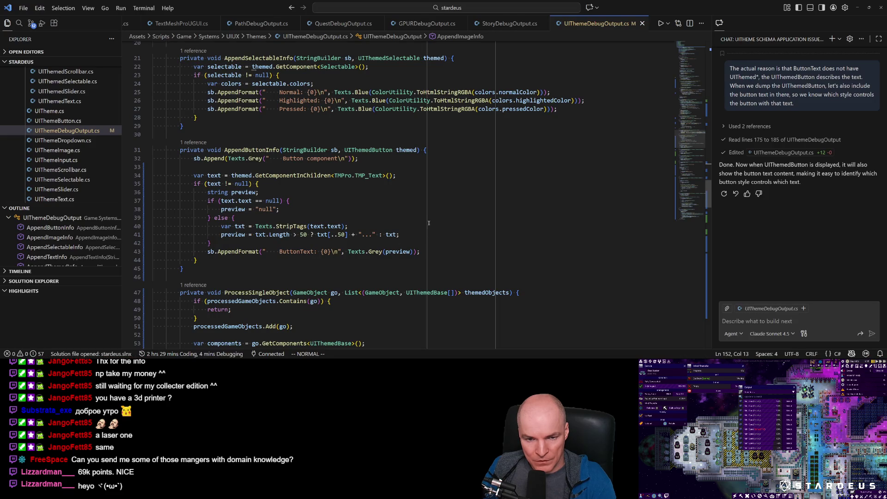
pyautogui.click(220, 158)
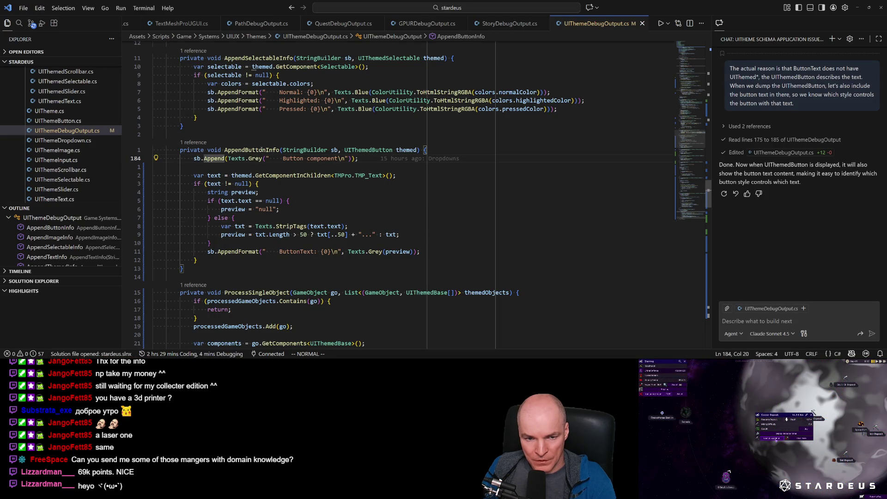
pyautogui.hotkey('alt', 'Tab')
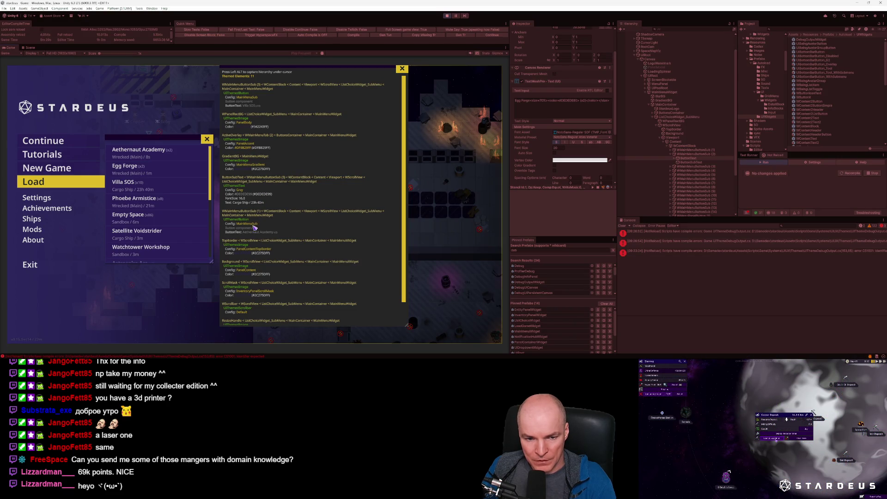
pyautogui.hotkey('alt', 'Tab')
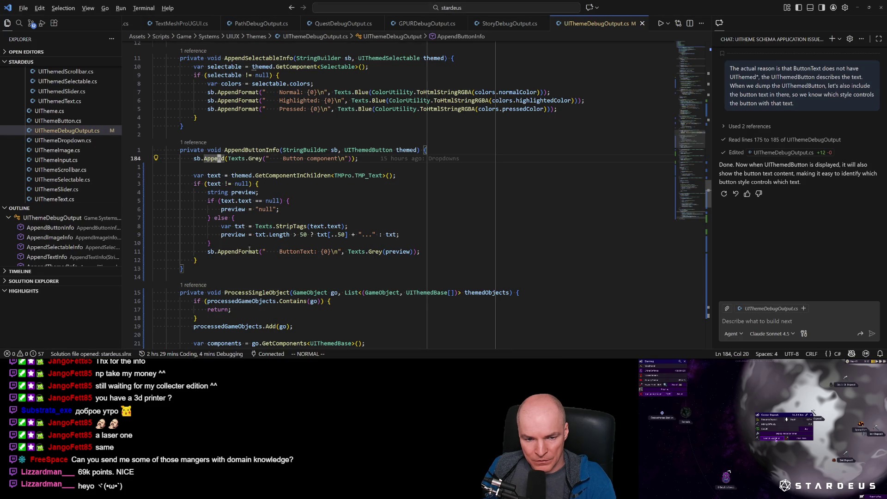
pyautogui.hotkey('alt', 'Tab')
pyautogui.hotkey('alt', 'Tab')
pyautogui.hotkey('alt', 'Tab')
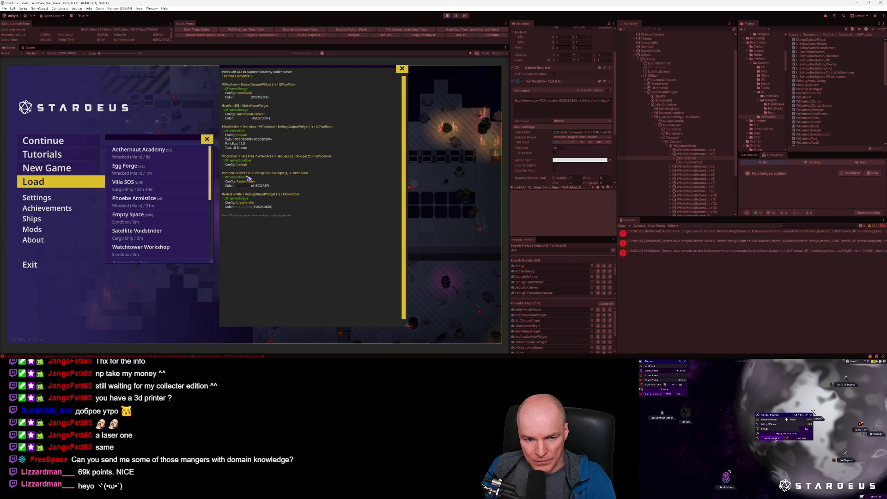
pyautogui.press('alt')
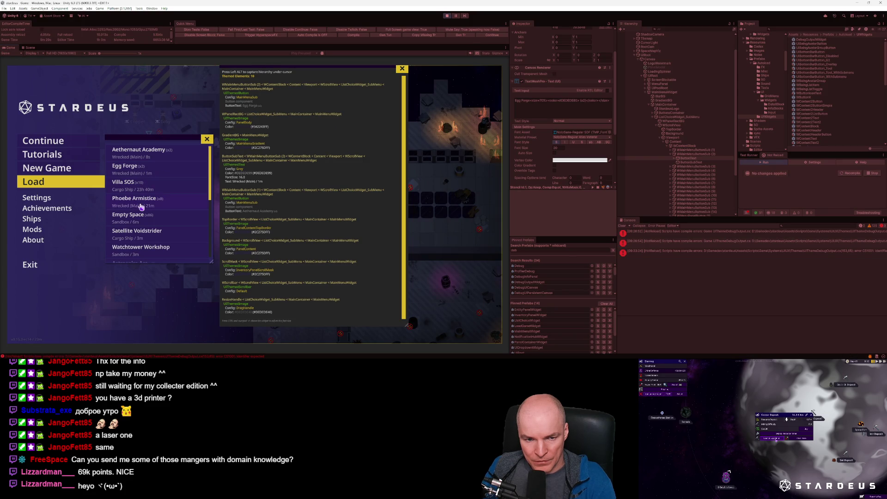
# Step: Delete the stray blank line 184, save the debug output file, and return to the game
pyautogui.hotkey('alt', 'Tab')
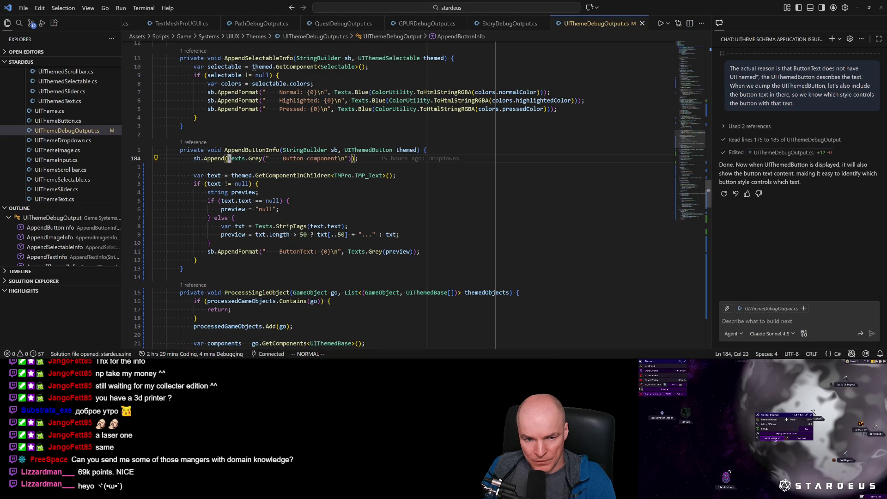
pyautogui.press('d')
pyautogui.press('d')
pyautogui.hotkey('ctrl', 's')
pyautogui.hotkey('alt', 'Tab')
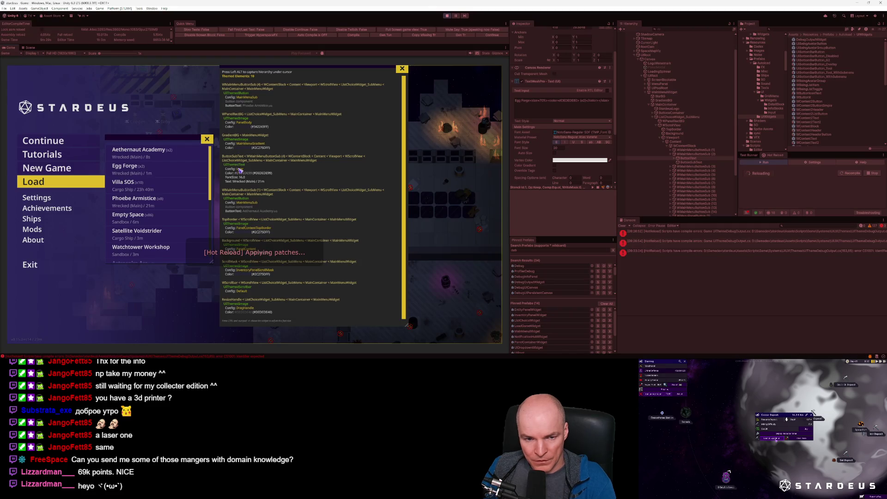
# Step: Recapture the theme debug panel over the saves list with Left Alt and scroll through its ButtonText entries
pyautogui.press('alt')
pyautogui.press('alt')
pyautogui.press('alt')
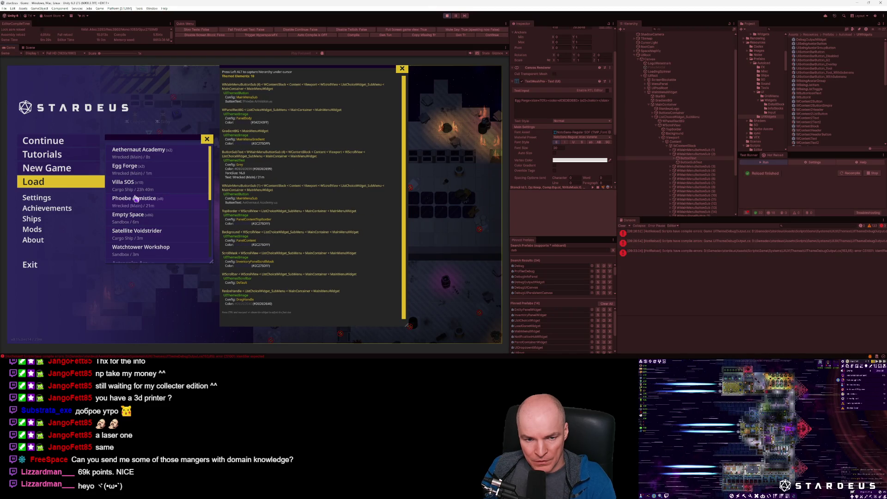
pyautogui.press('alt')
pyautogui.press('alt')
pyautogui.press('alt')
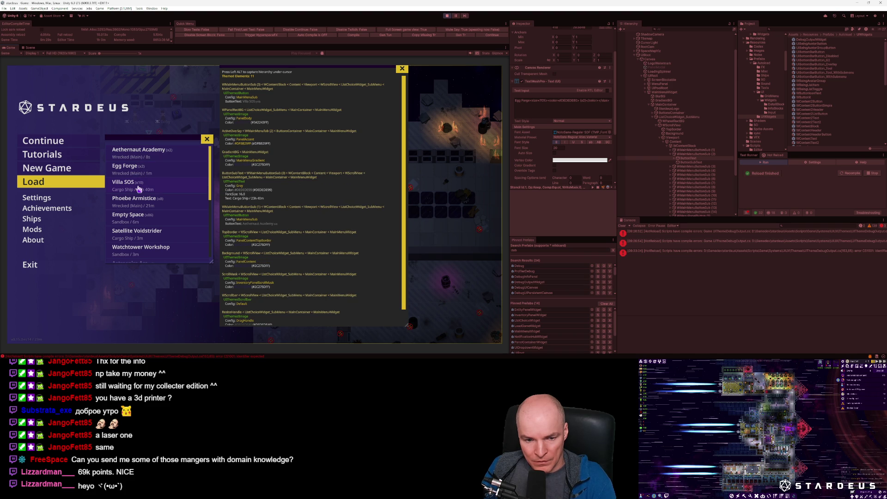
pyautogui.scroll(-2, 312, 225)
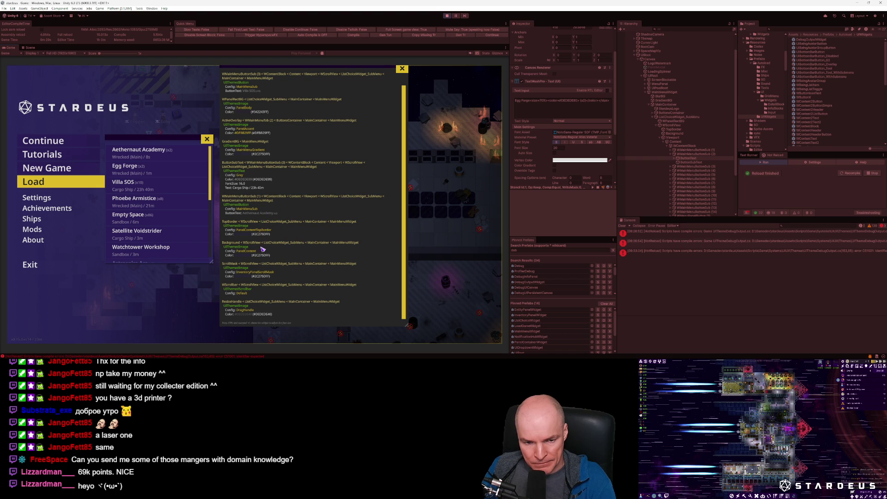
pyautogui.scroll(1, 274, 278)
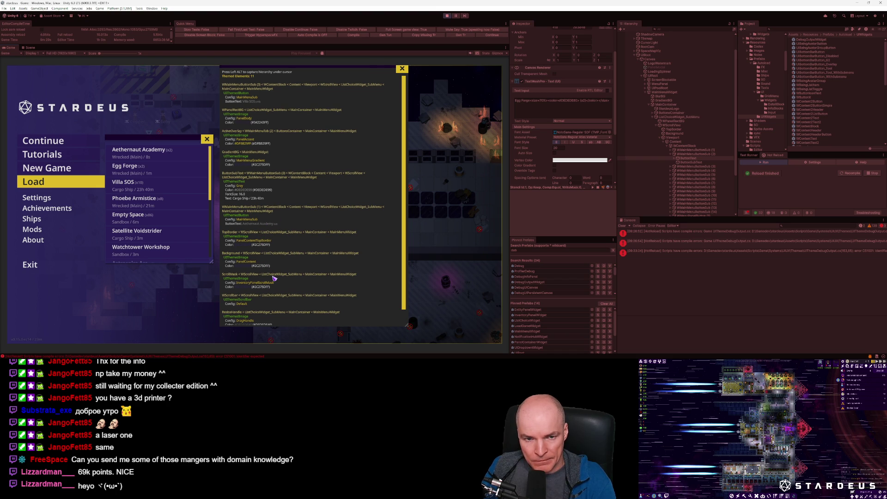
pyautogui.scroll(-1, 273, 247)
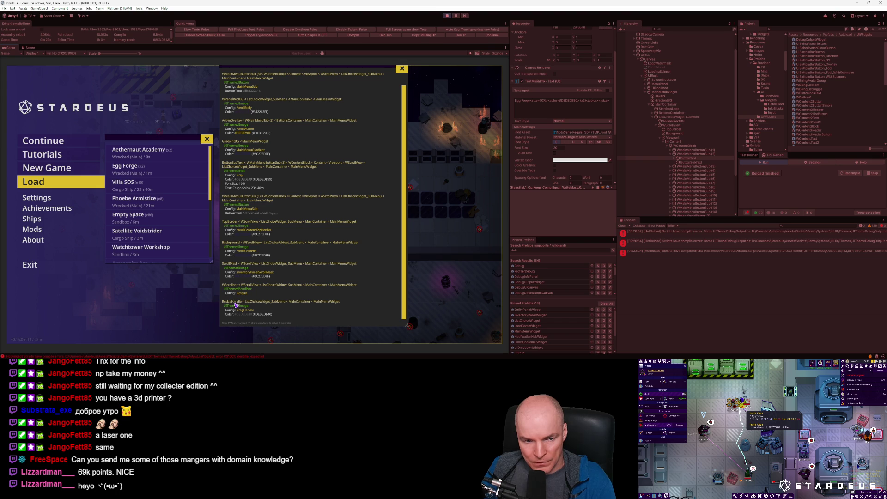
pyautogui.scroll(-5, 174, 194)
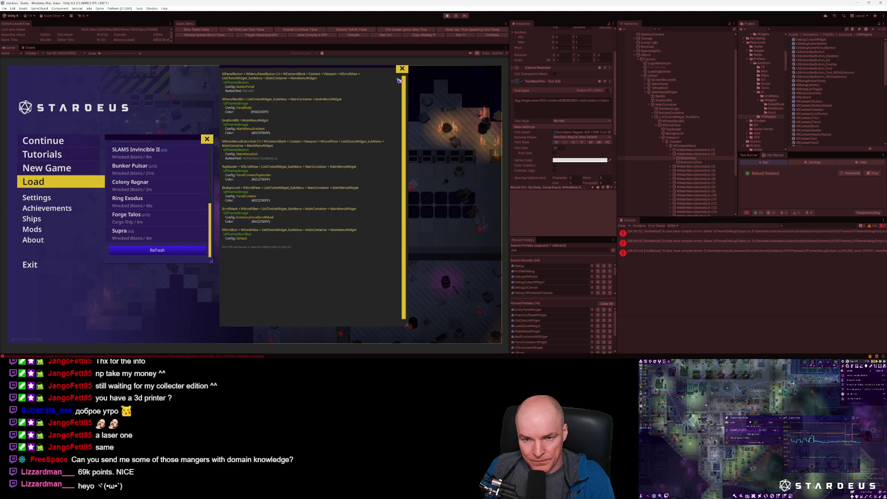
# Step: Move the debug panel aside, close the saved-games list, and stop play mode
pyautogui.moveTo(373, 68)
pyautogui.mouseDown()
pyautogui.moveTo(377, 78)
pyautogui.moveTo(363, 2)
pyautogui.moveTo(474, 77)
pyautogui.moveTo(4, 166)
pyautogui.moveTo(305, 76)
pyautogui.moveTo(392, 90)
pyautogui.moveTo(395, 83)
pyautogui.mouseUp()
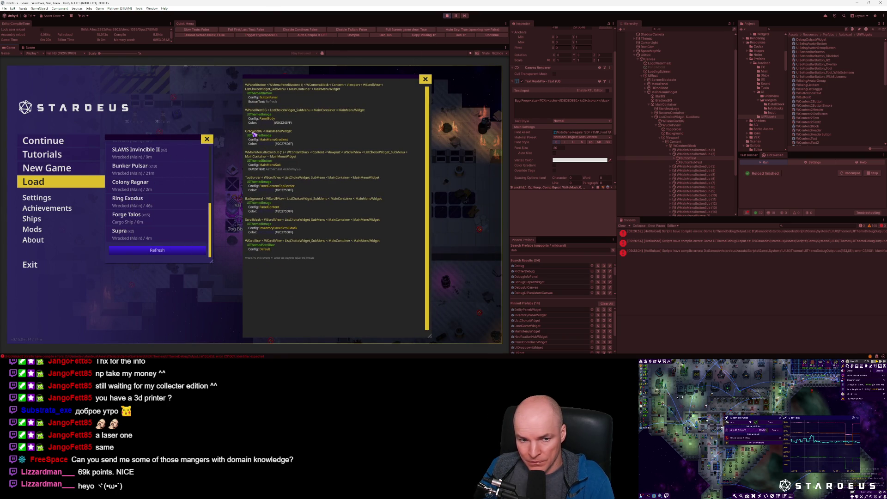
pyautogui.click(207, 139)
pyautogui.moveTo(371, 77)
pyautogui.mouseDown()
pyautogui.moveTo(369, 117)
pyautogui.moveTo(275, 134)
pyautogui.mouseUp()
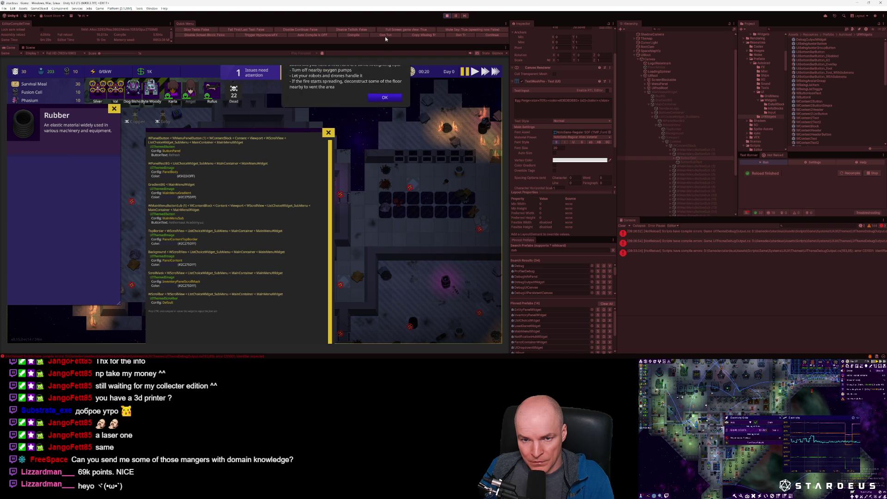
pyautogui.moveTo(46, 99)
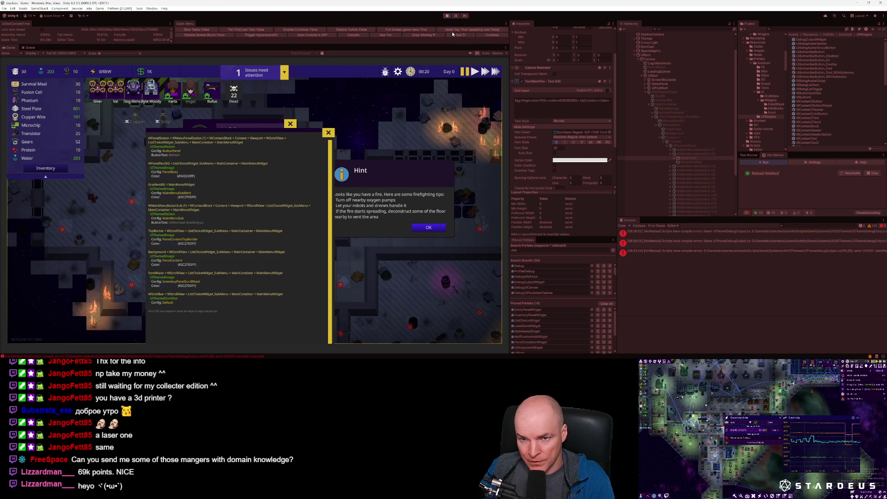
pyautogui.click(447, 15)
pyautogui.click(623, 226)
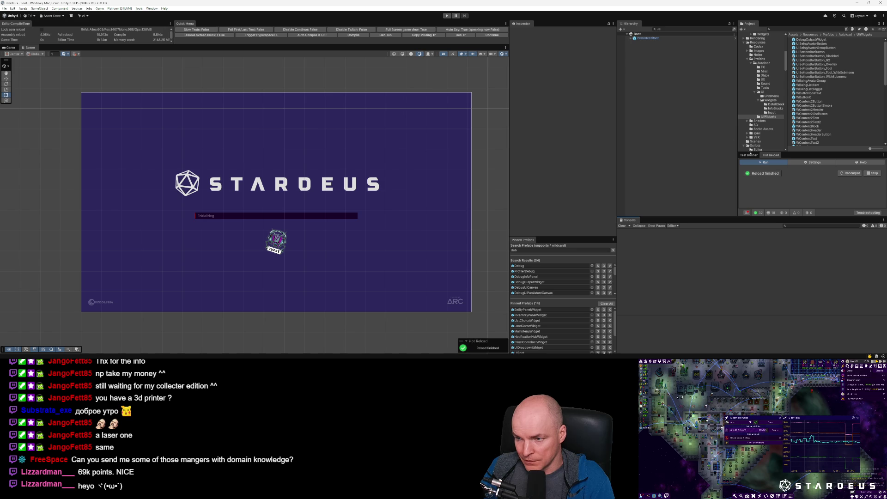
# Step: Compile scripts from the Quick Menu, clear the Console errors, and press Play again
pyautogui.click(849, 173)
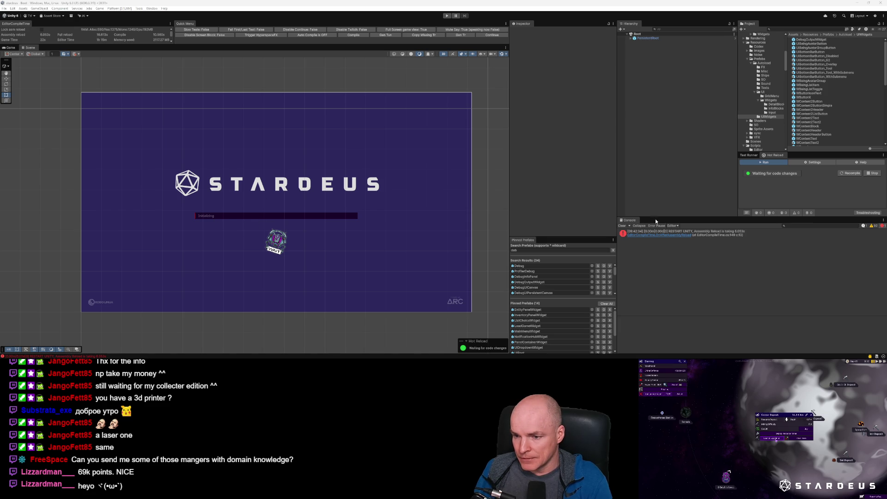
pyautogui.click(623, 226)
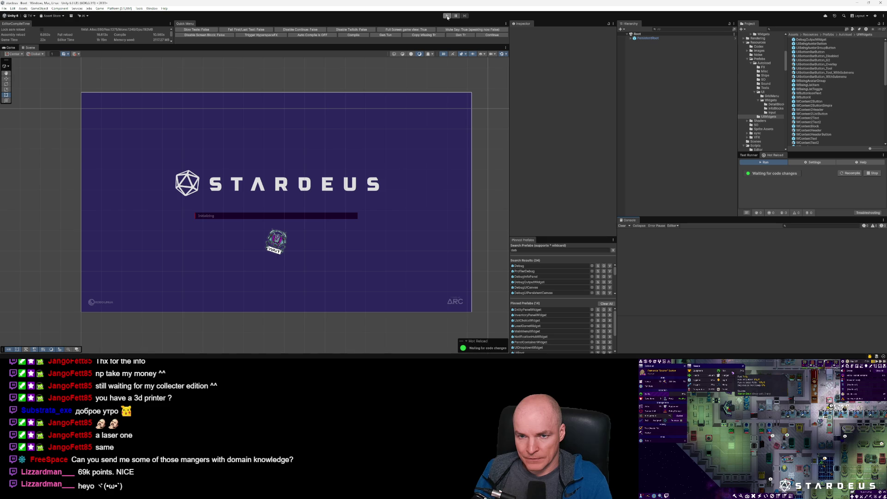
pyautogui.click(447, 16)
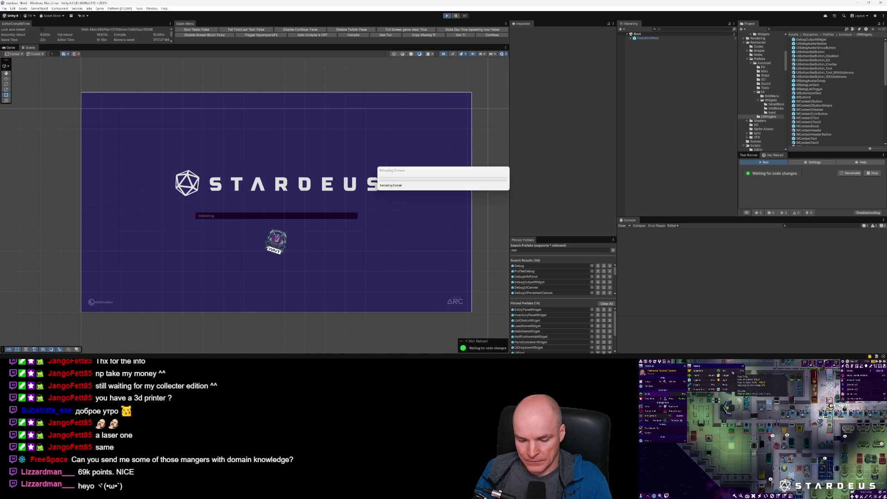
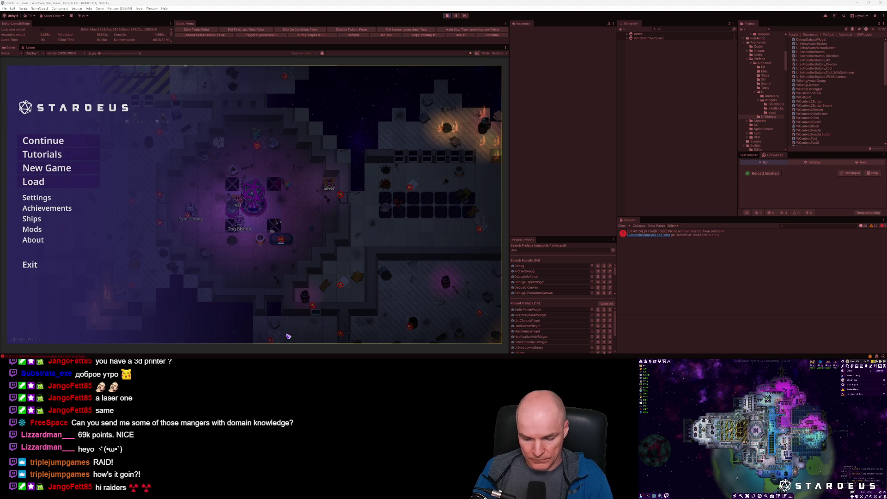
# Step: Run 'theme debug' from the in-game console and drag its panel to the right
pyautogui.press('`')
pyautogui.press('Up')
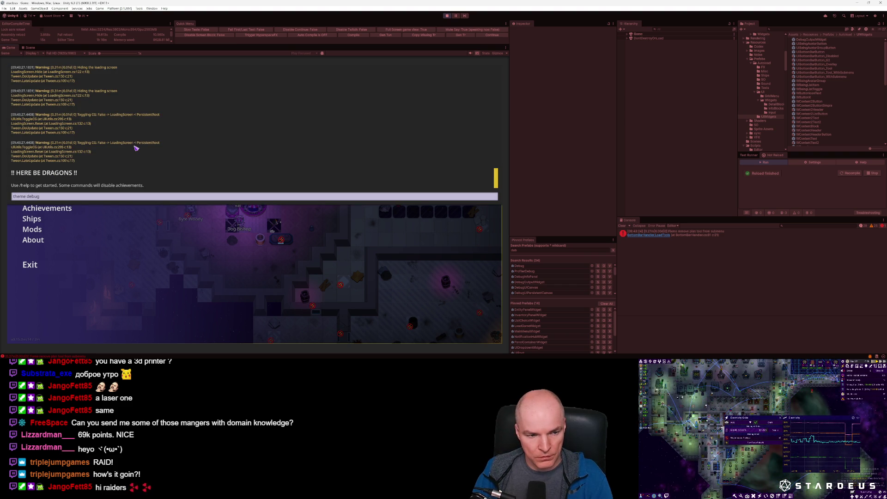
pyautogui.press('Return')
pyautogui.moveTo(224, 135)
pyautogui.mouseDown()
pyautogui.moveTo(253, 70)
pyautogui.moveTo(254, 147)
pyautogui.moveTo(486, 113)
pyautogui.moveTo(300, 97)
pyautogui.mouseUp()
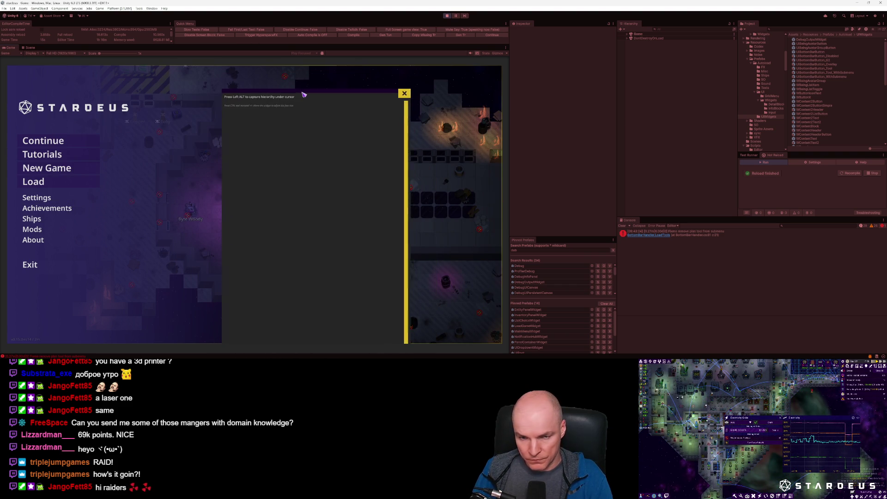
# Step: Continue the saved colony and open the full Inventory panel, moving it aside
pyautogui.click(37, 147)
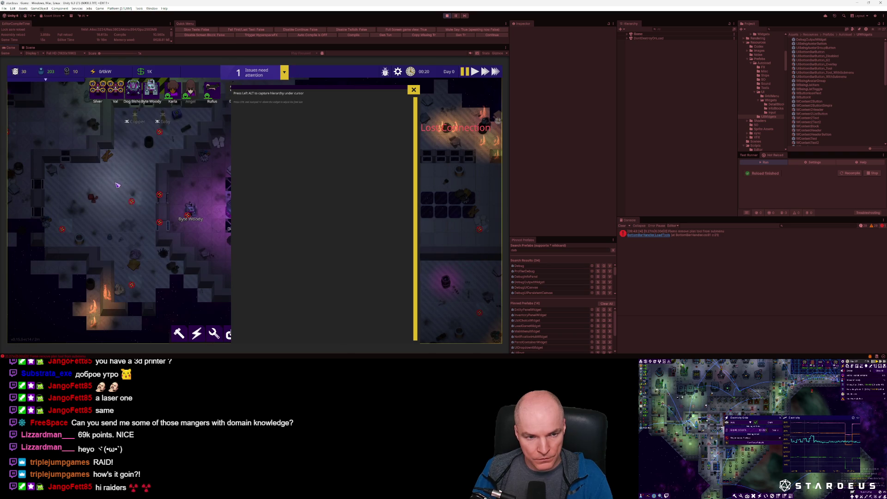
pyautogui.moveTo(67, 74)
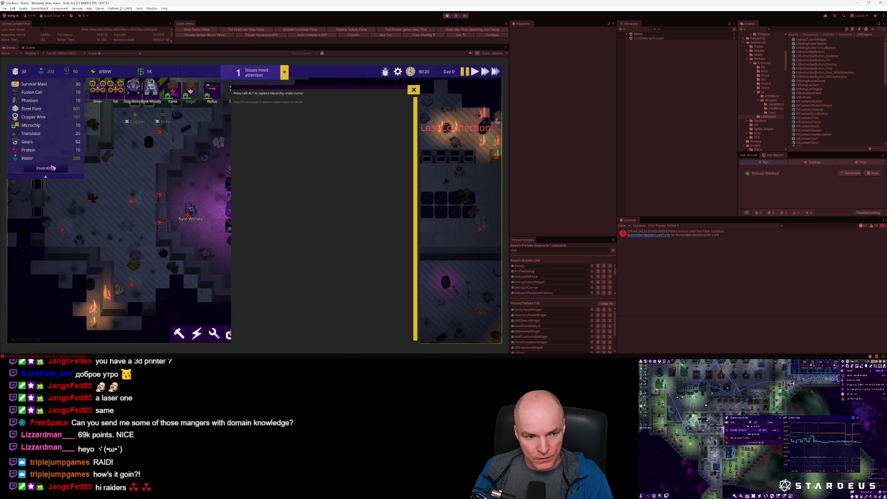
pyautogui.click(46, 168)
pyautogui.moveTo(211, 134)
pyautogui.mouseDown()
pyautogui.moveTo(226, 79)
pyautogui.moveTo(530, 200)
pyautogui.moveTo(522, 200)
pyautogui.moveTo(525, 180)
pyautogui.moveTo(539, 240)
pyautogui.moveTo(387, 247)
pyautogui.moveTo(118, 159)
pyautogui.moveTo(18, 195)
pyautogui.moveTo(93, 180)
pyautogui.moveTo(94, 161)
pyautogui.mouseUp()
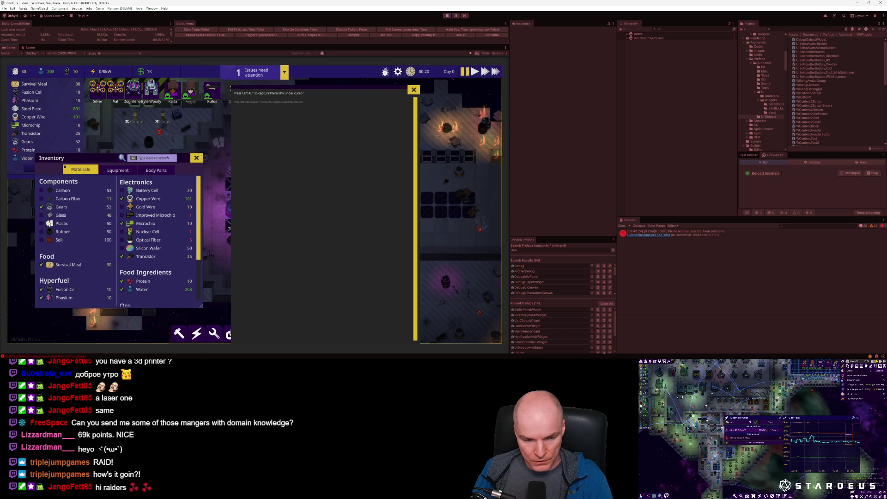
pyautogui.hotkey('alt', 'Tab')
pyautogui.press('ctrl')
pyautogui.hotkey('alt', 'Tab')
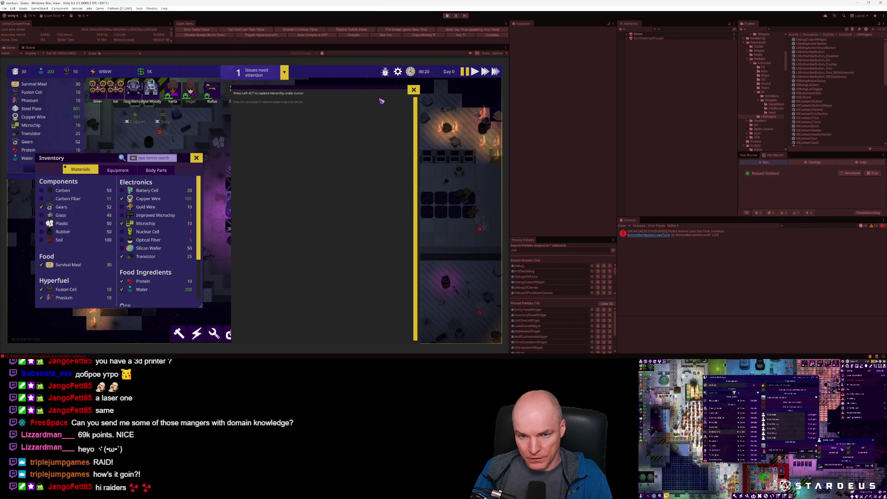
# Step: Move, shrink and narrow the theme-debug panel, placing it at the lower right
pyautogui.moveTo(375, 89); pyautogui.dragTo(369, 76)
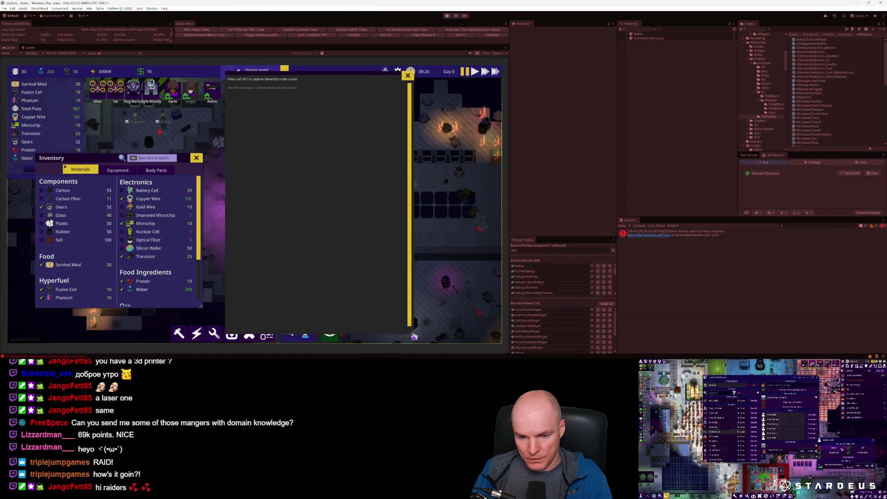
pyautogui.moveTo(413, 332); pyautogui.dragTo(371, 202)
pyautogui.moveTo(373, 167); pyautogui.dragTo(358, 166)
pyautogui.moveTo(312, 76)
pyautogui.mouseDown()
pyautogui.moveTo(423, 153)
pyautogui.moveTo(456, 213)
pyautogui.moveTo(448, 213)
pyautogui.mouseUp()
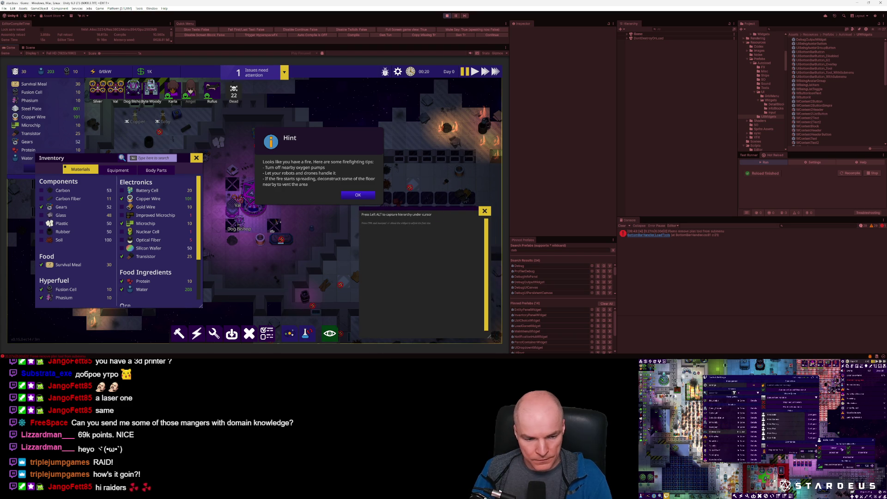
pyautogui.hotkey('alt', 'Tab')
pyautogui.hotkey('ctrl', 'p')
# Step: Open UIDraggable.cs and jump from OnDrag's HandleDragPadded call to its definition
pyautogui.write('uidrag')
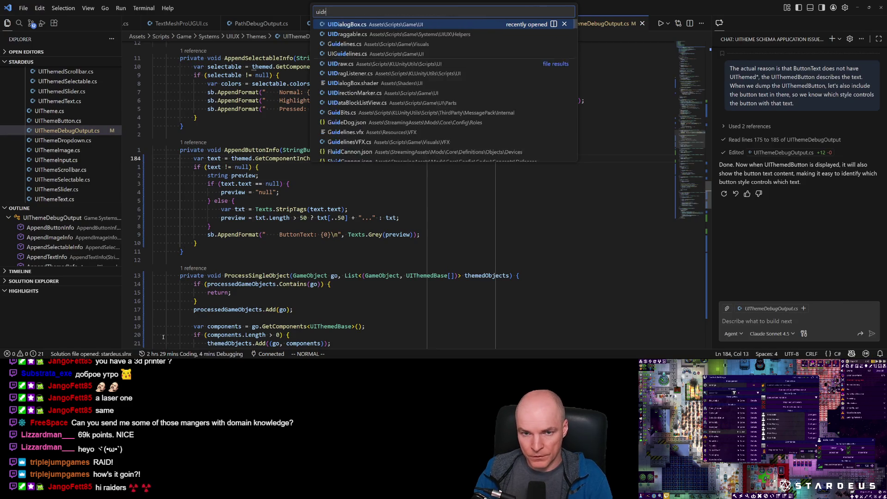
pyautogui.press('Return')
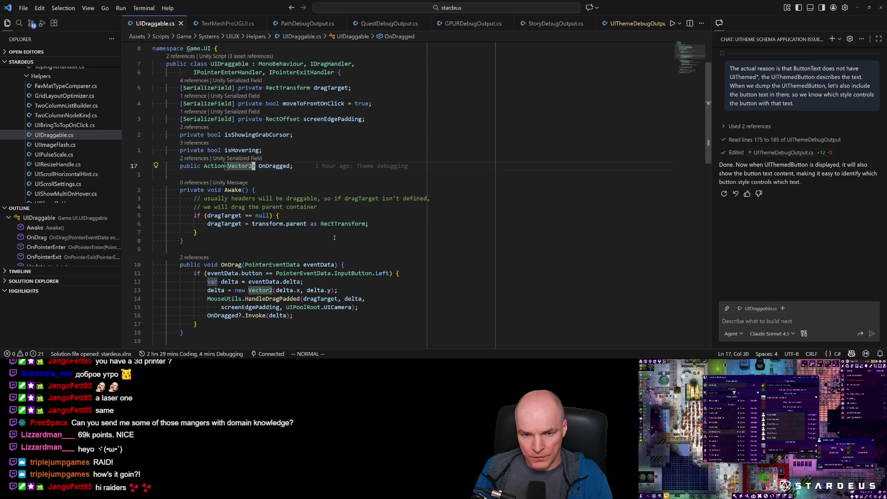
pyautogui.scroll(-2, 344, 62)
pyautogui.click(342, 67)
pyautogui.scroll(-7, 323, 222)
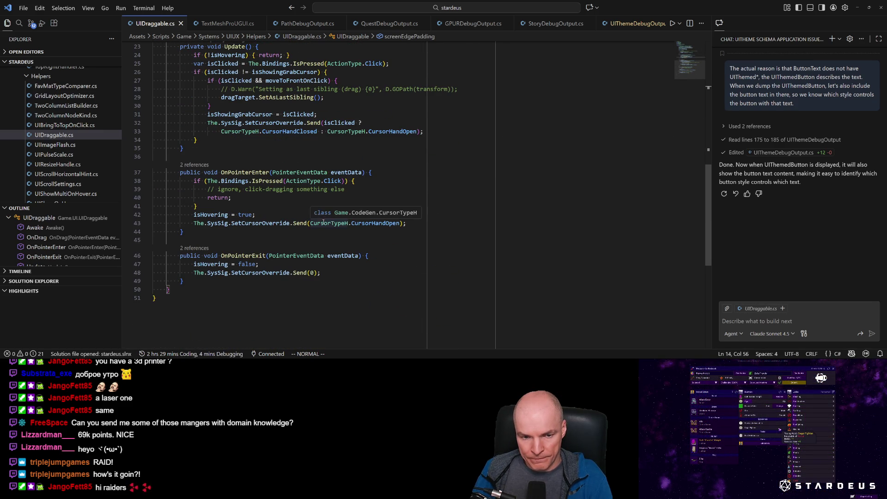
pyautogui.scroll(1, 310, 241)
pyautogui.scroll(5, 309, 242)
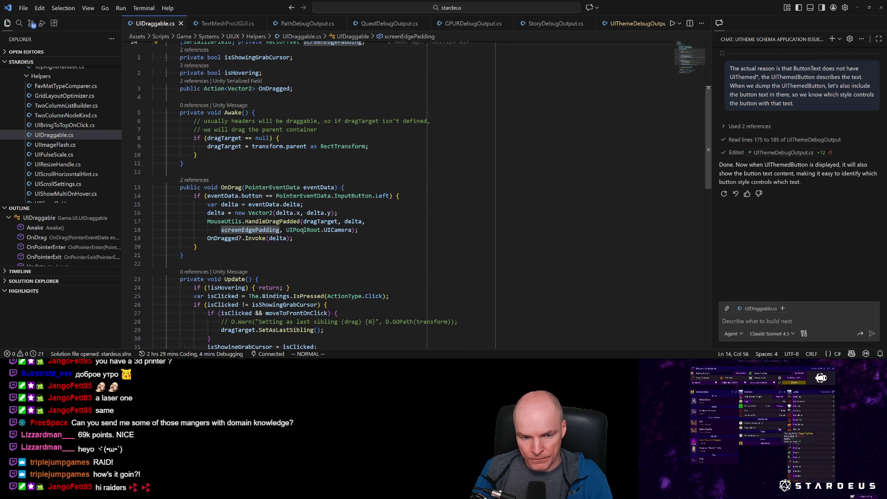
pyautogui.click(277, 222)
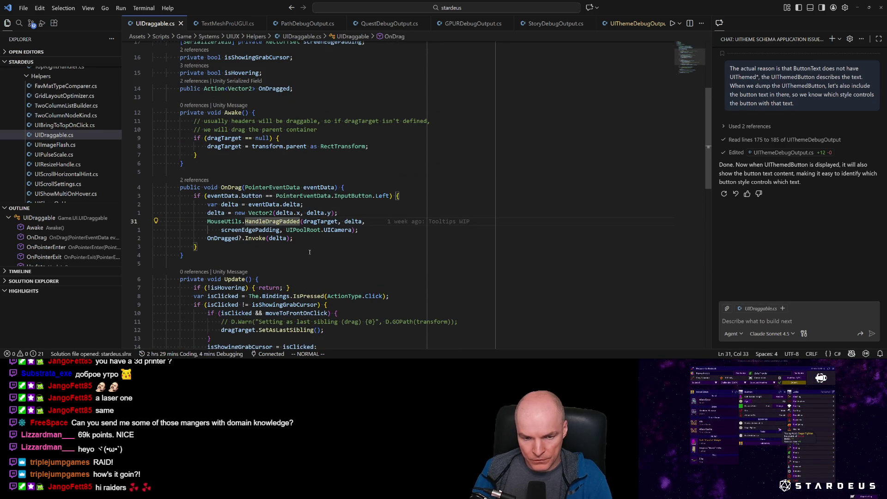
pyautogui.press('F12')
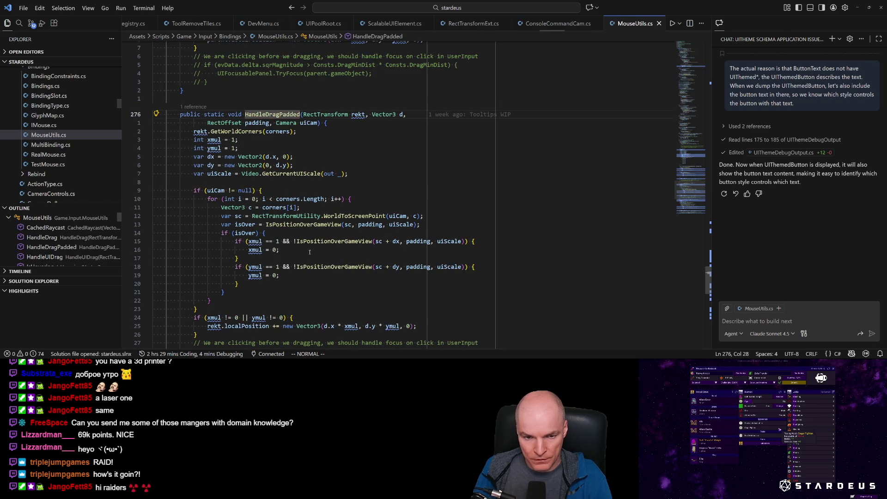
# Step: Review HandleDragPadded's WorldToScreenPoint logic in MouseUtils.cs and start a new empty chat
pyautogui.click(346, 216)
pyautogui.press('r')
pyautogui.press('o')
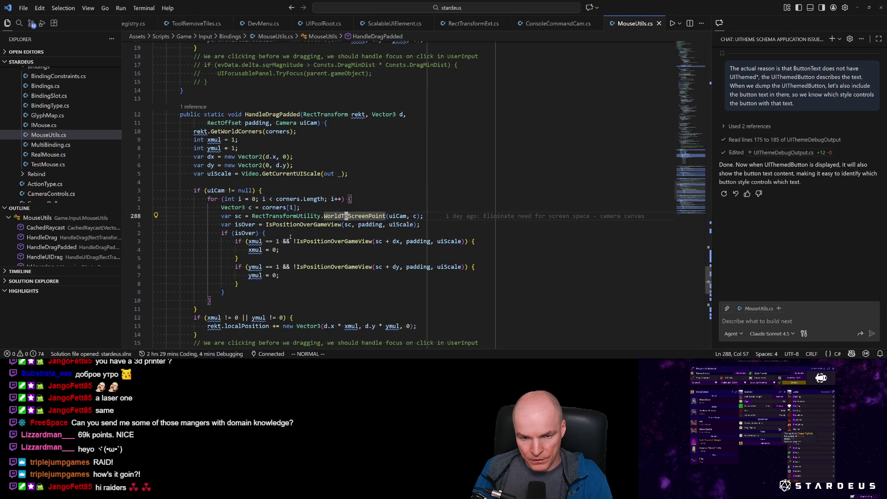
pyautogui.click(272, 114)
pyautogui.scroll(2, 293, 217)
pyautogui.scroll(-3, 293, 217)
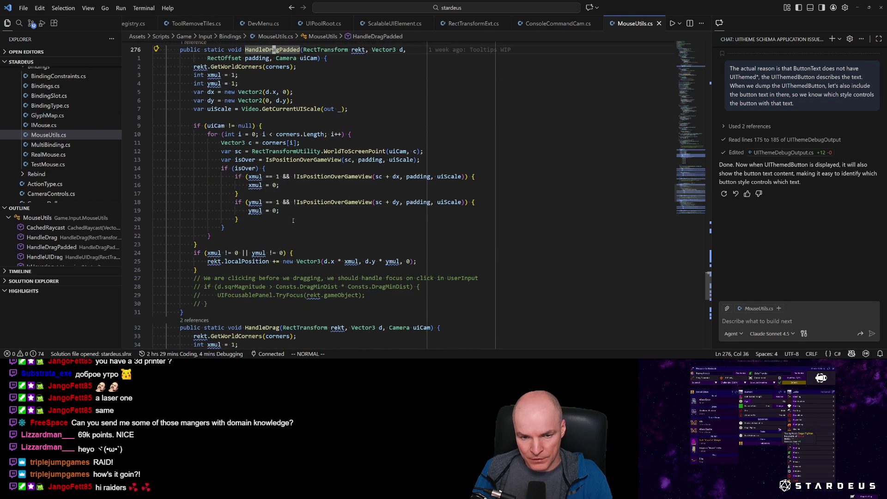
pyautogui.scroll(1, 333, 210)
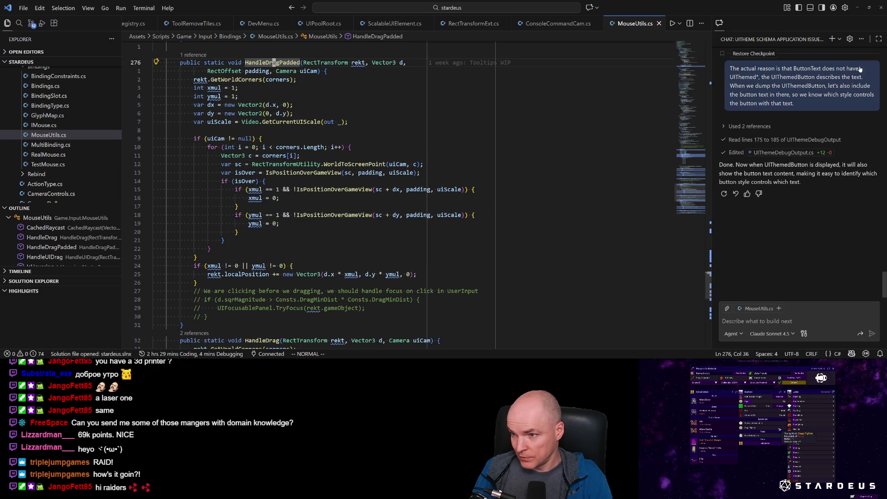
pyautogui.click(832, 39)
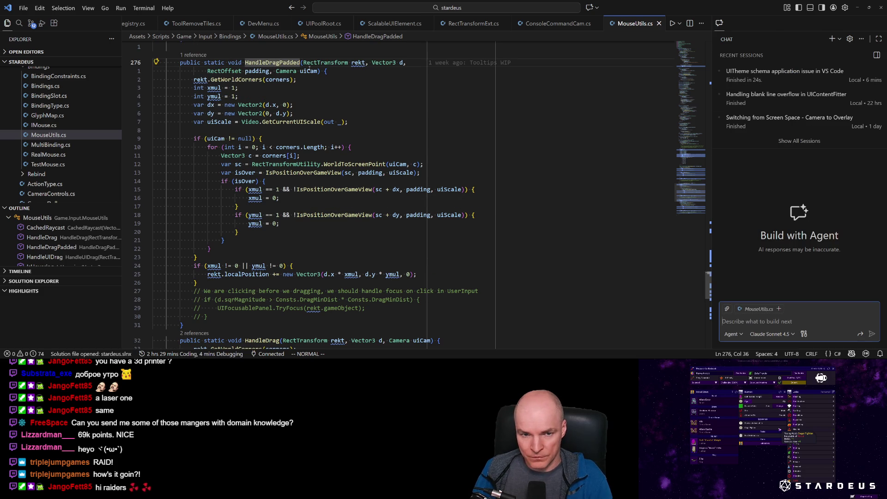
# Step: Attach HandleDragPadded (lines 276–307) to chat and ask the agent to fix overlay-canvas screen bounds
pyautogui.moveTo(290, 63); pyautogui.dragTo(296, 62)
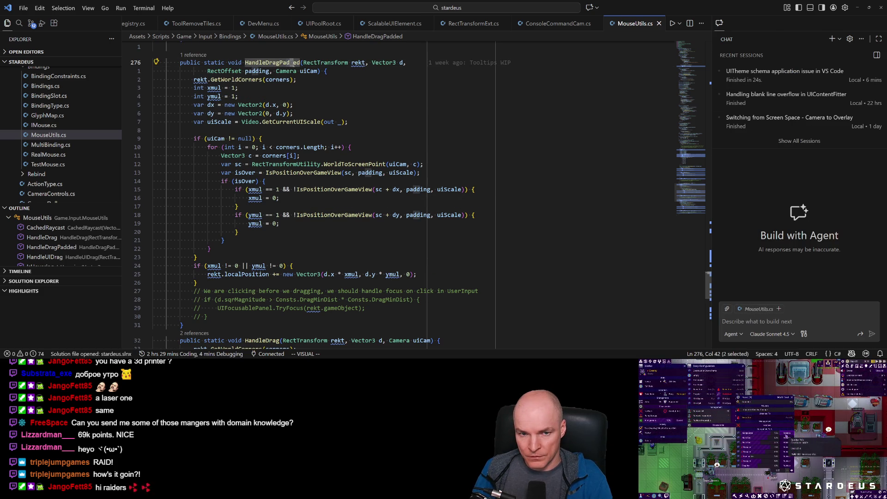
pyautogui.moveTo(180, 63)
pyautogui.mouseDown()
pyautogui.moveTo(212, 79)
pyautogui.moveTo(307, 325)
pyautogui.mouseUp()
pyautogui.click(775, 314)
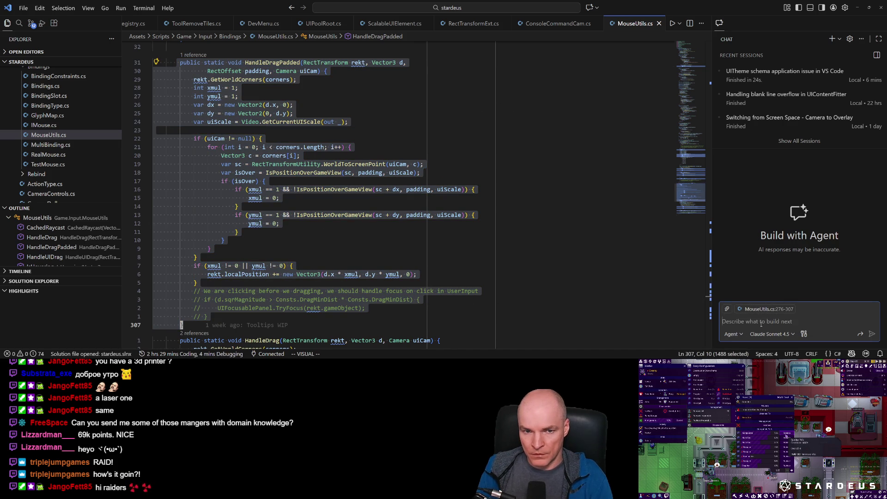
pyautogui.click(761, 324)
pyautogui.write("After I've switched UI c")
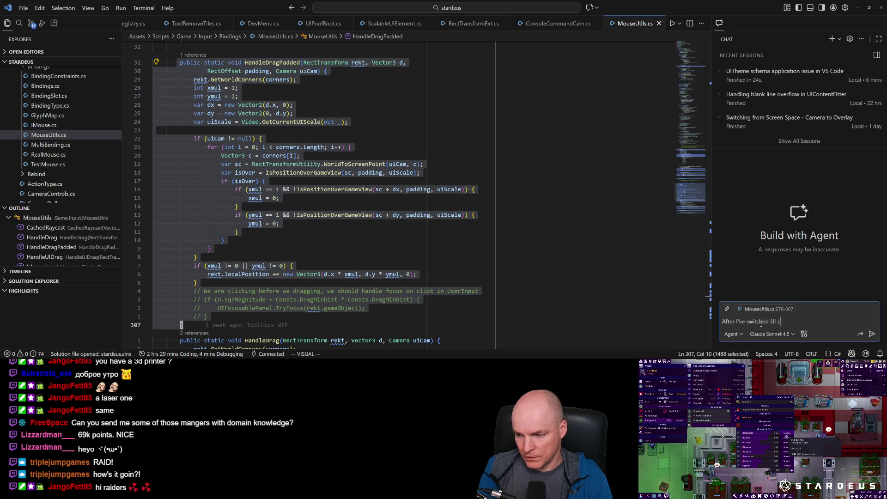
pyautogui.write('anvas f')
pyautogui.write('rom camera to overlay, ')
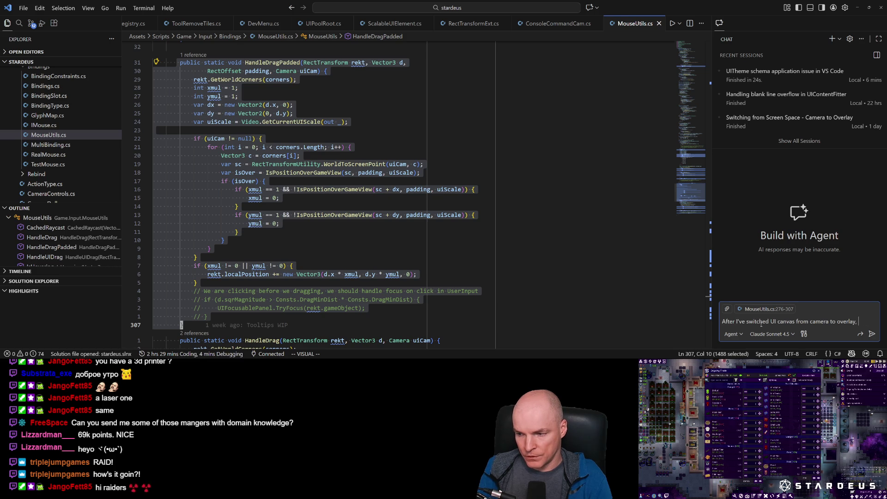
pyautogui.write('I can drag panels outsi')
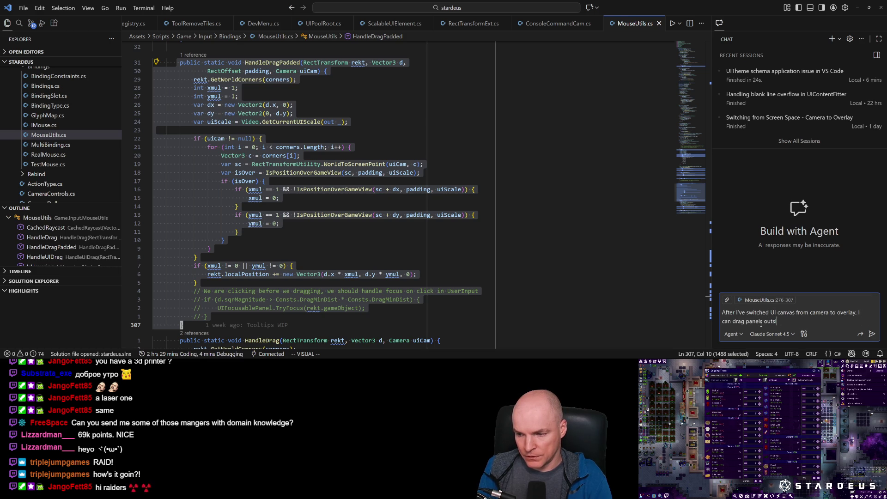
pyautogui.write(' bounda')
pyautogui.write('s. Can')
pyautogui.write(' you fix this?')
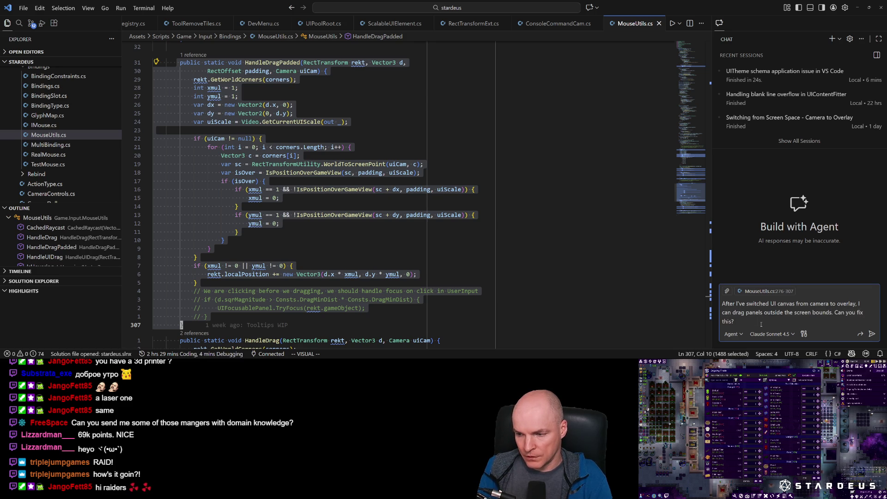
pyautogui.write('Likely IsPositionOverGameV')
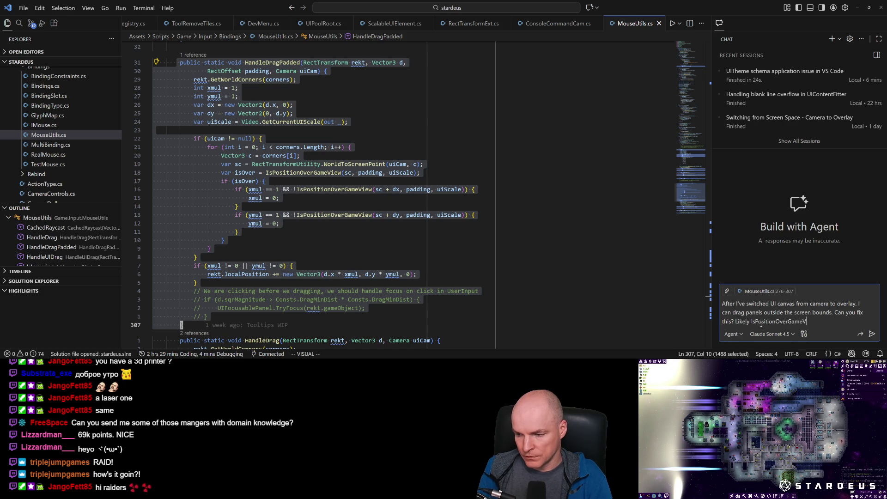
pyautogui.write('iew is now')
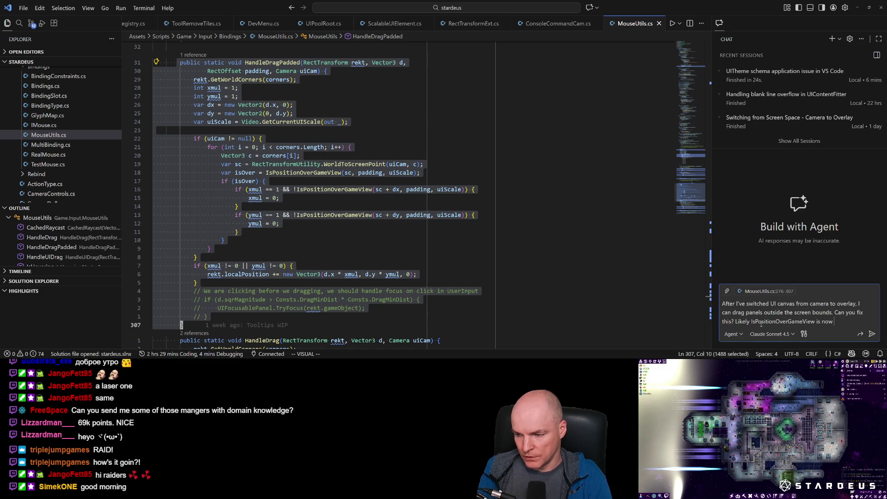
pyautogui.write('.')
pyautogui.press('Return')
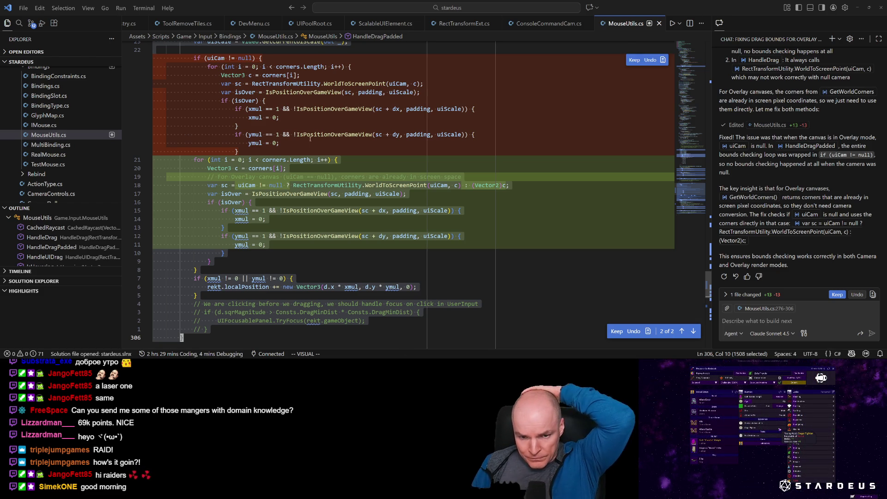
# Step: Keep the agent's HandleDragPadded edit in MouseUtils.cs and switch to the running game
pyautogui.click(837, 295)
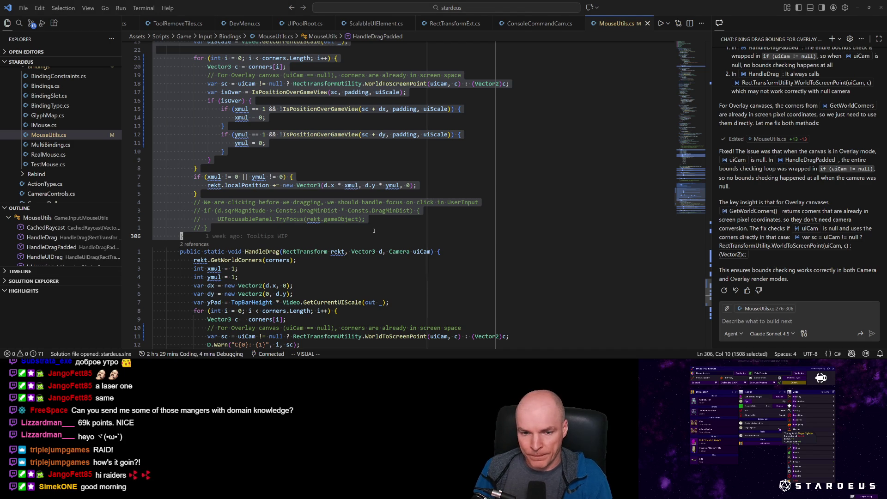
pyautogui.hotkey('alt', 'Tab')
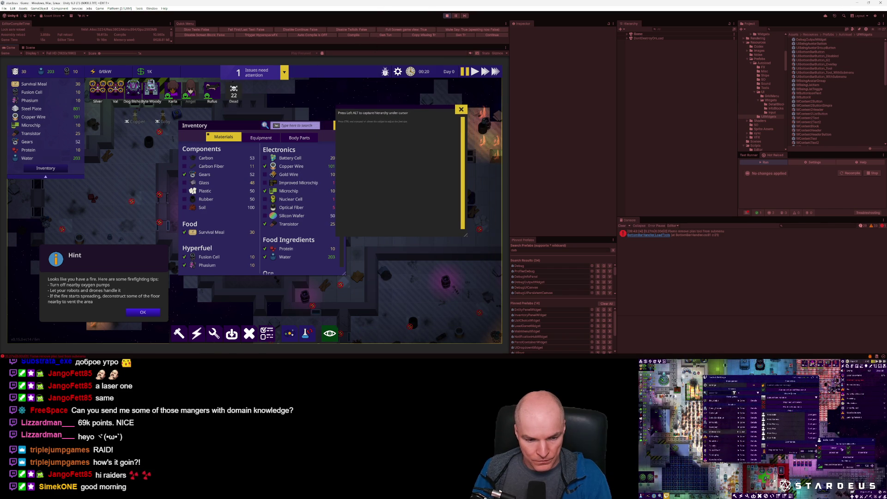
# Step: Inspect the padding usages and the IsPositionOverGameView definition in MouseUtils.cs
pyautogui.hotkey('alt', 'Tab')
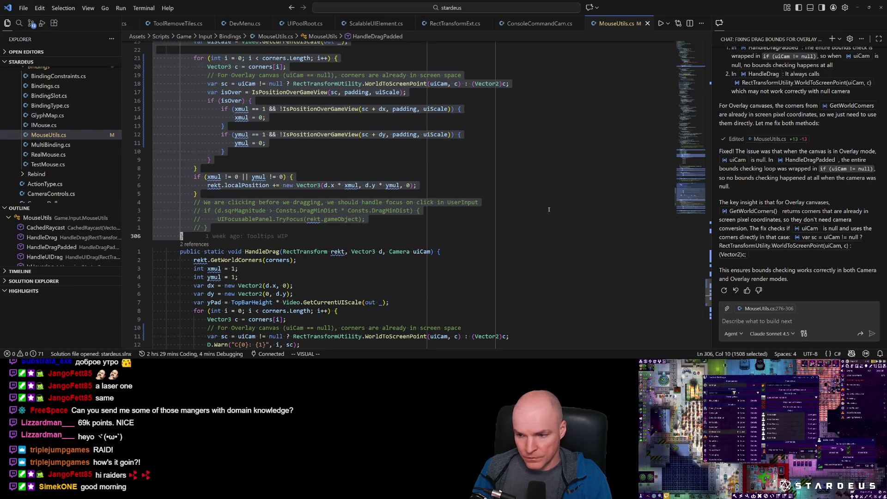
pyautogui.press('Escape')
pyautogui.scroll(4, 353, 199)
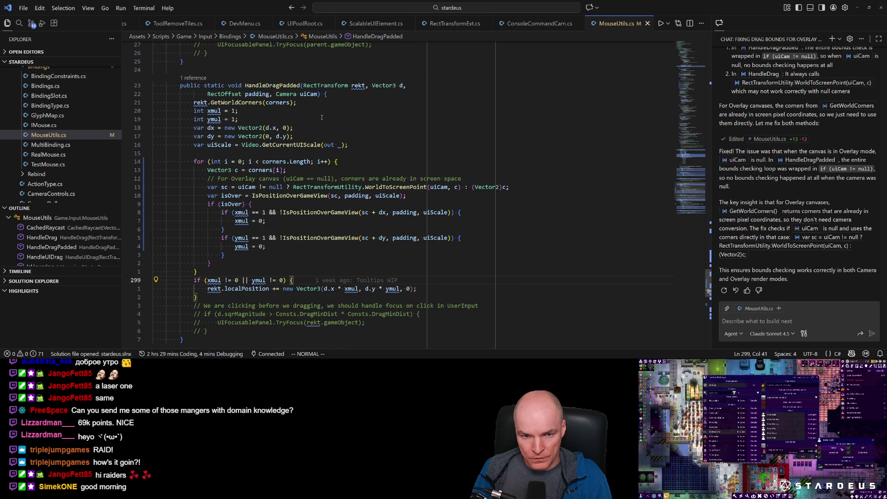
pyautogui.click(256, 93)
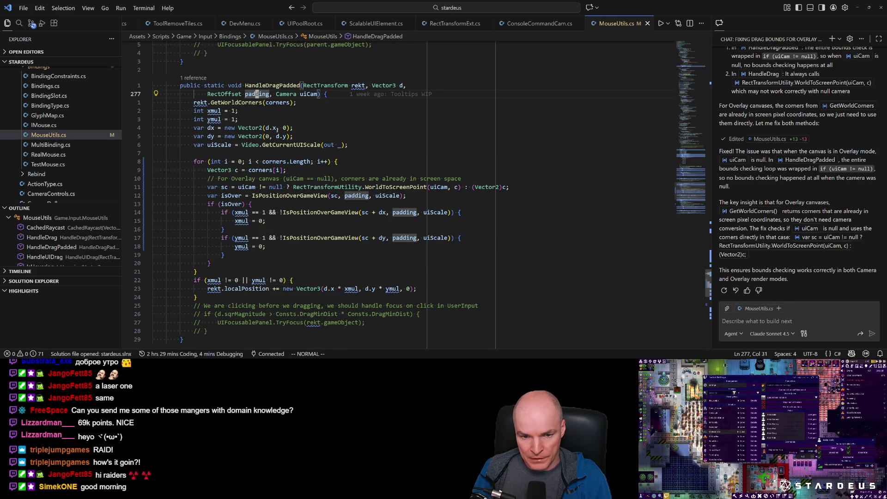
pyautogui.keyDown('ctrl'); pyautogui.click(326, 212); pyautogui.keyUp('ctrl')
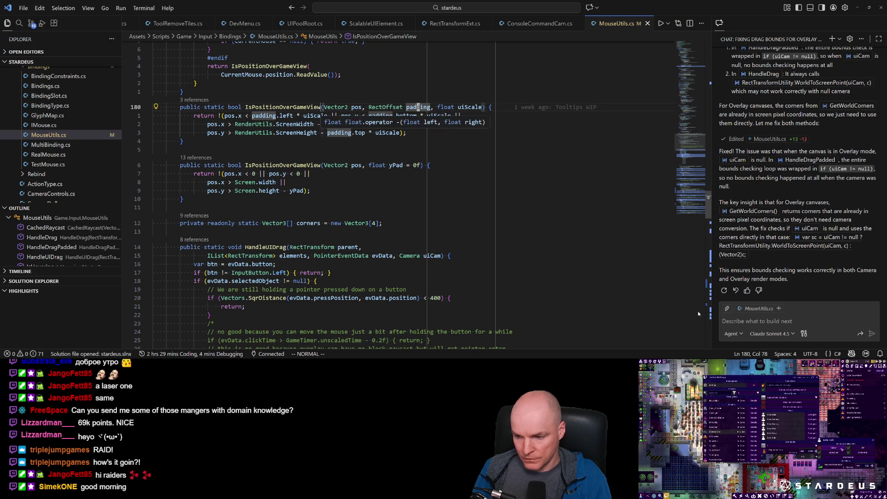
# Step: Tell the AI assistant the fix works but ask whether the padding is inverted
pyautogui.click(772, 321)
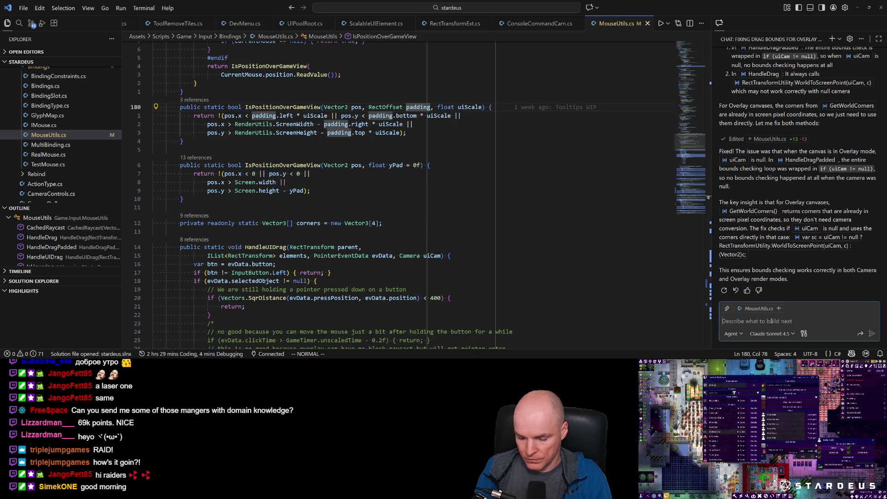
pyautogui.write('it work')
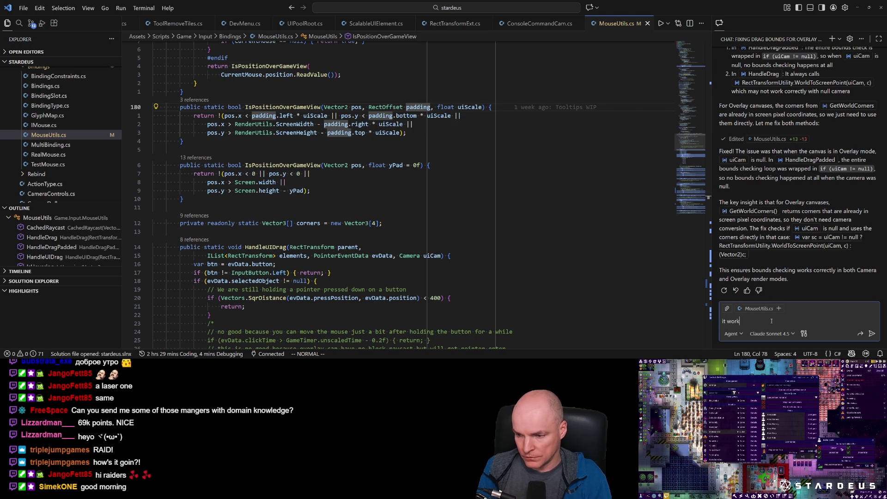
pyautogui.write('s, but padding de')
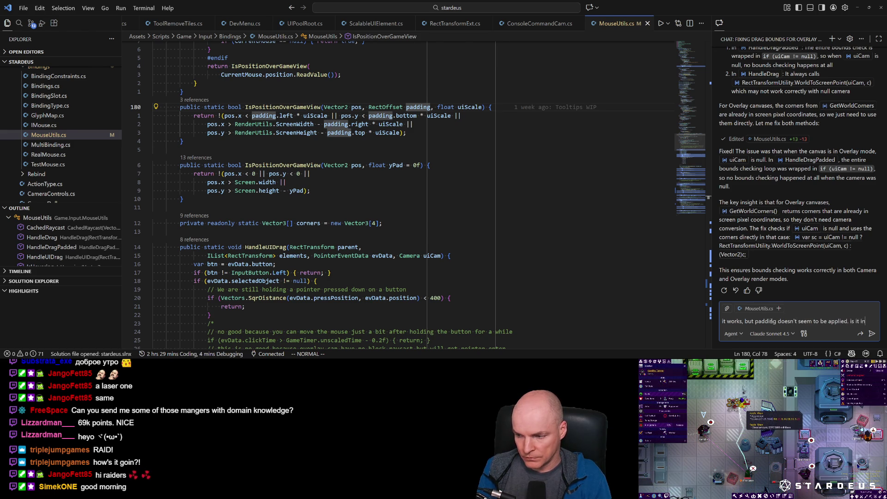
pyautogui.write('verted in this case?')
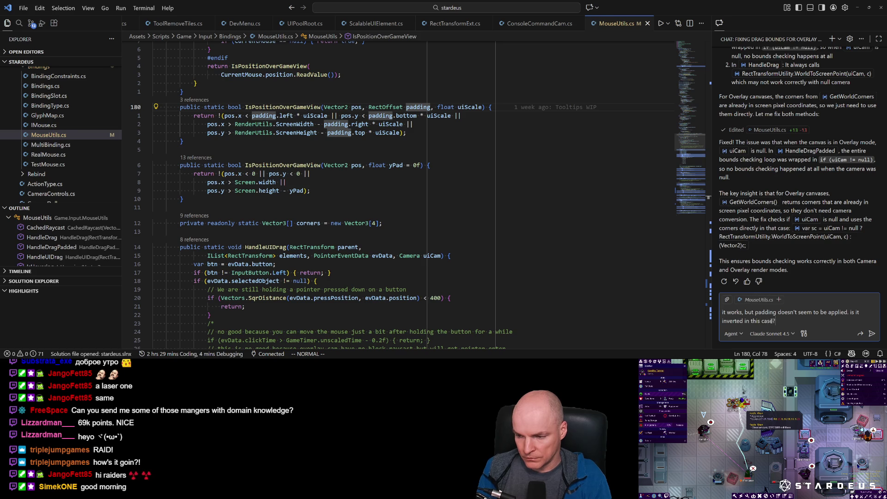
pyautogui.press('Return')
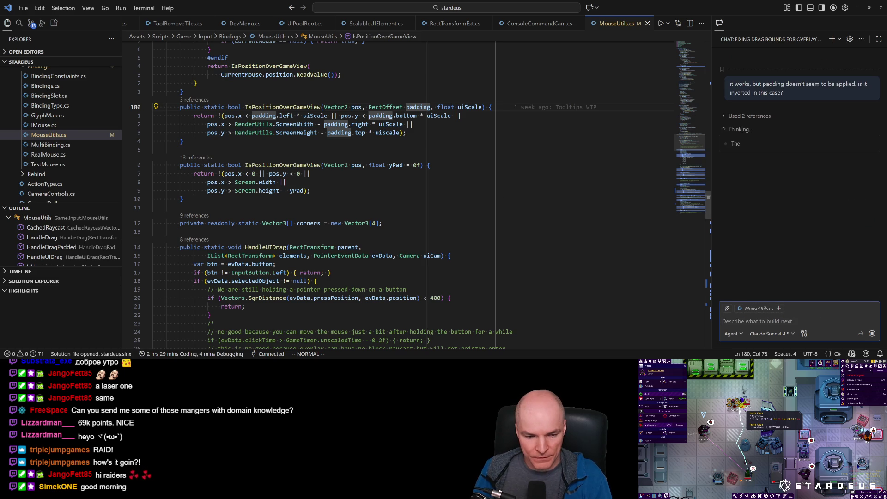
pyautogui.hotkey('alt', 'Tab')
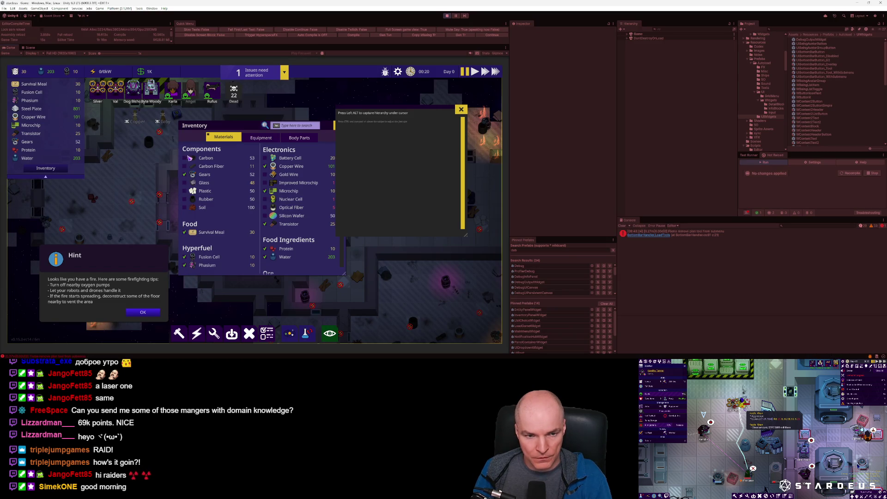
# Step: Open a crew member's character panel and drag it and the debug hierarchy panel around the game view
pyautogui.click(191, 90)
pyautogui.moveTo(153, 125)
pyautogui.mouseDown()
pyautogui.moveTo(426, 138)
pyautogui.moveTo(384, 143)
pyautogui.moveTo(400, 84)
pyautogui.moveTo(398, 146)
pyautogui.mouseUp()
pyautogui.click(191, 90)
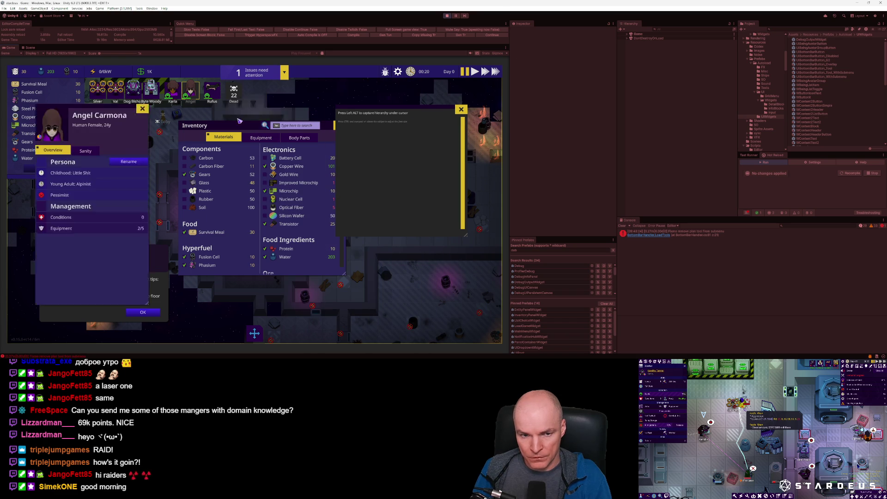
pyautogui.moveTo(375, 112)
pyautogui.mouseDown()
pyautogui.moveTo(360, 70)
pyautogui.moveTo(96, 87)
pyautogui.mouseUp()
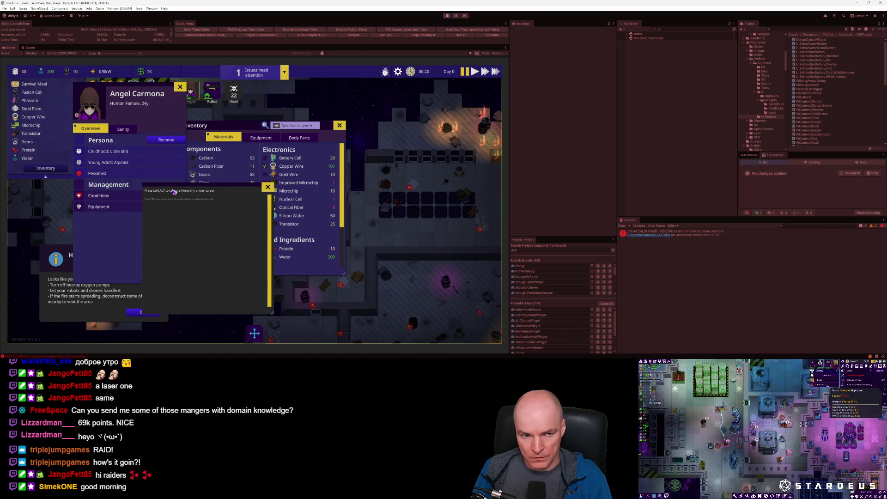
pyautogui.hotkey('alt', 'Tab')
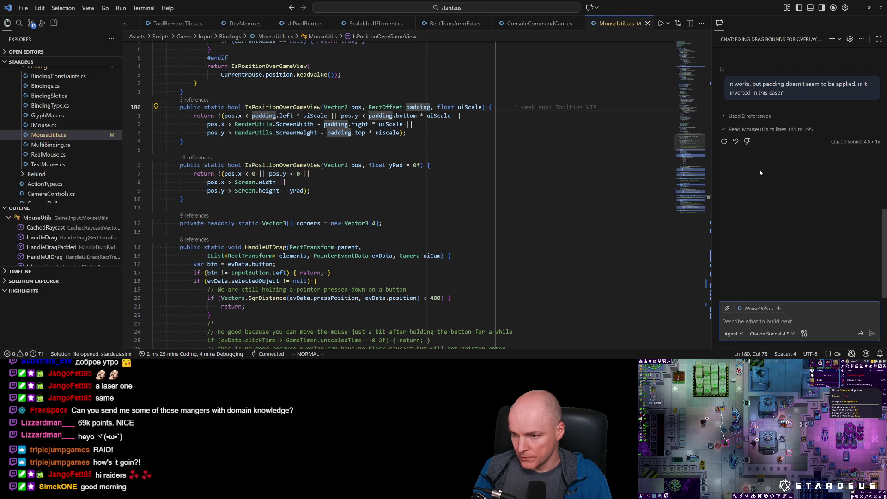
pyautogui.hotkey('alt', 'Tab')
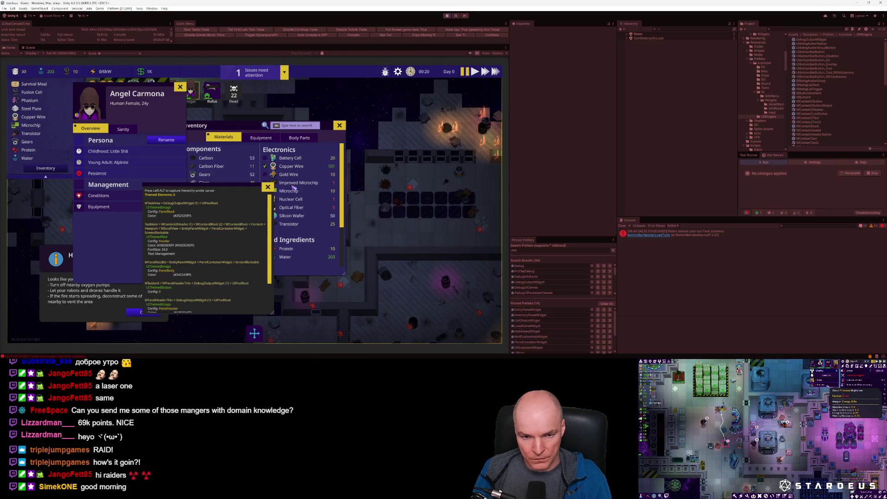
pyautogui.moveTo(133, 88); pyautogui.dragTo(89, 121)
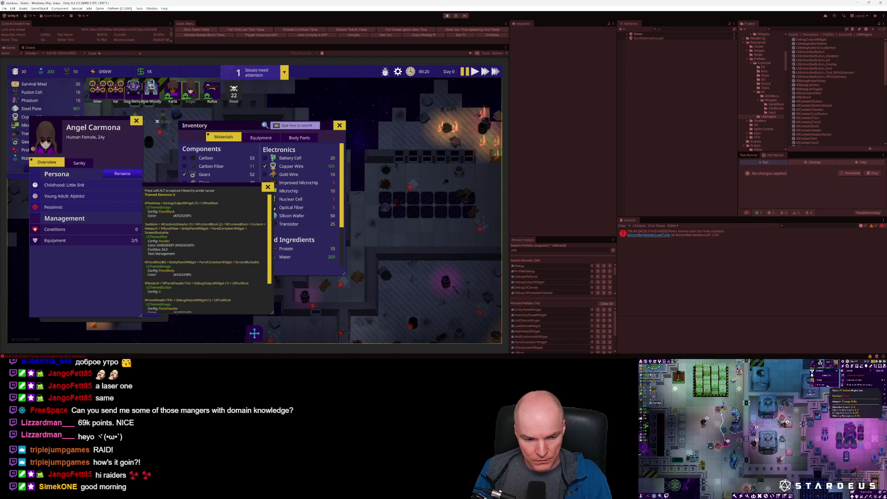
pyautogui.hotkey('alt', 'Tab')
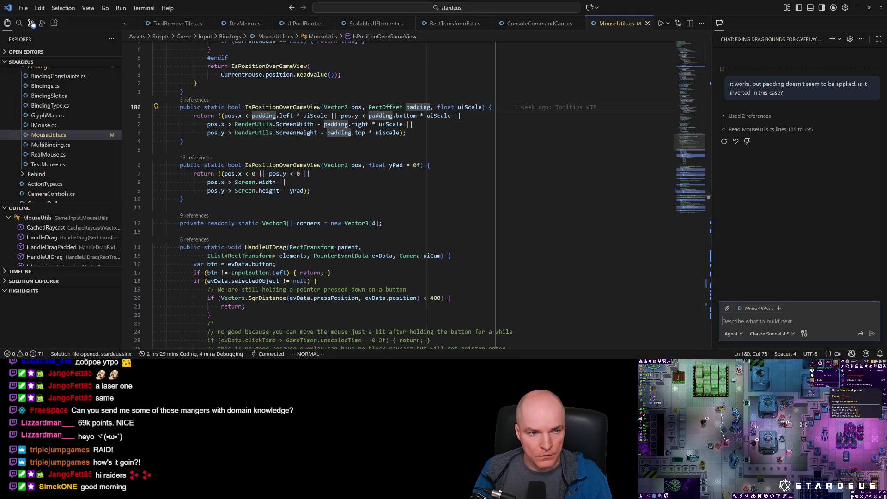
# Step: Open Source Control and review the MouseUtils.cs diff
pyautogui.click(31, 23)
pyautogui.click(38, 183)
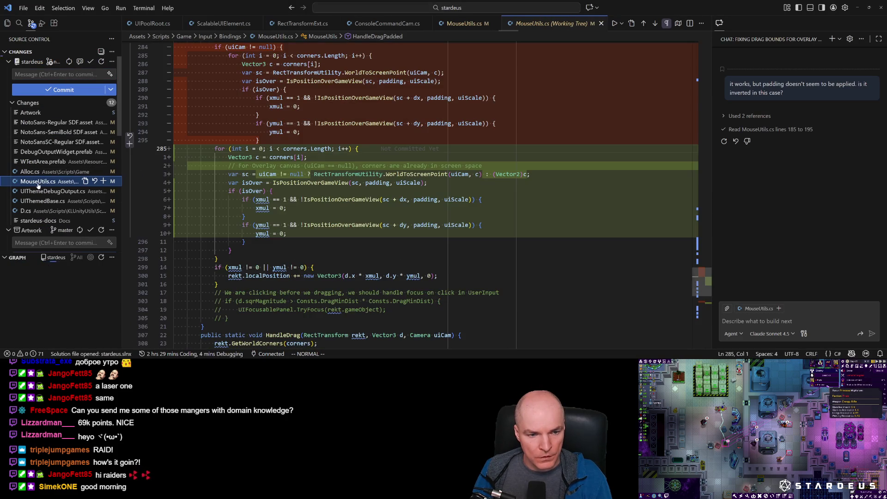
pyautogui.scroll(3, 339, 229)
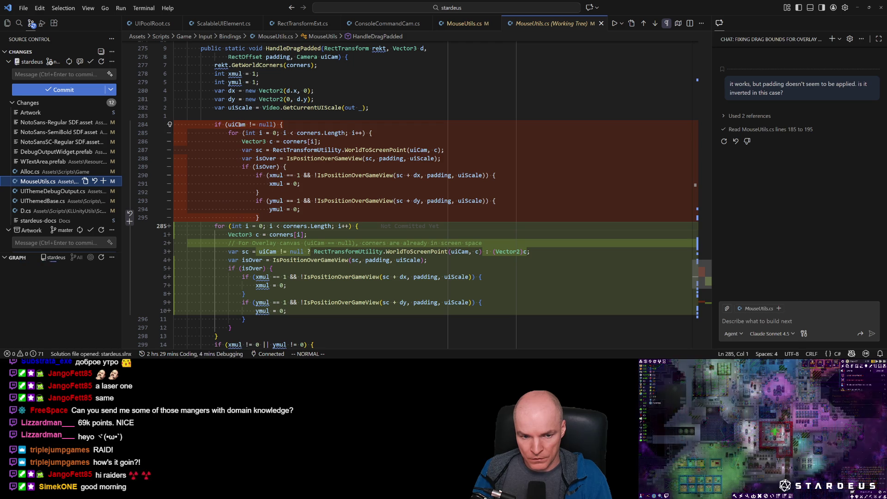
pyautogui.scroll(-2, 294, 225)
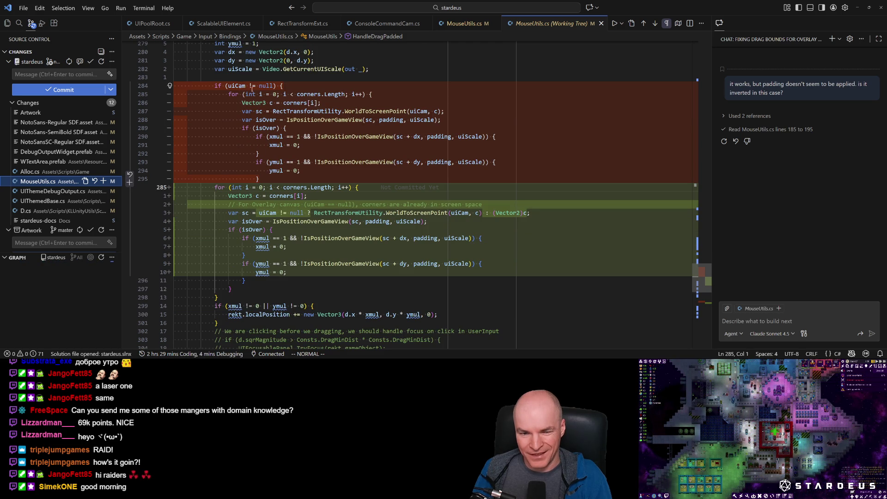
pyautogui.scroll(-4, 245, 101)
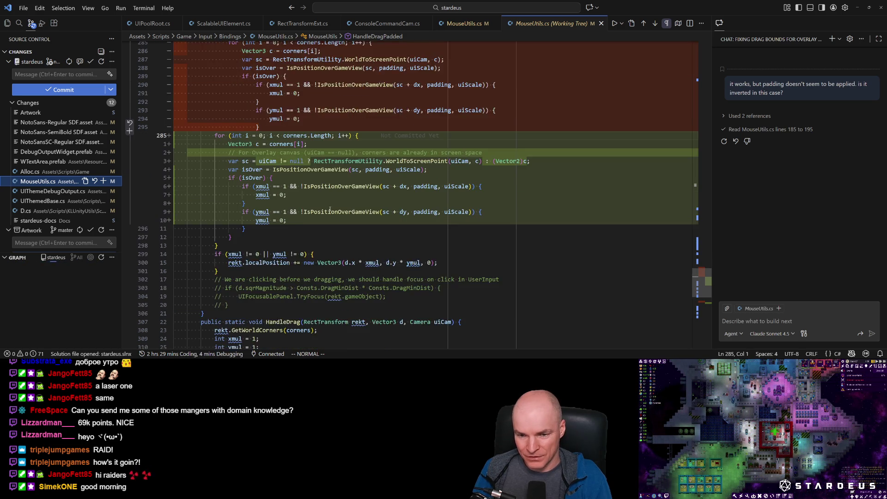
pyautogui.scroll(4, 329, 207)
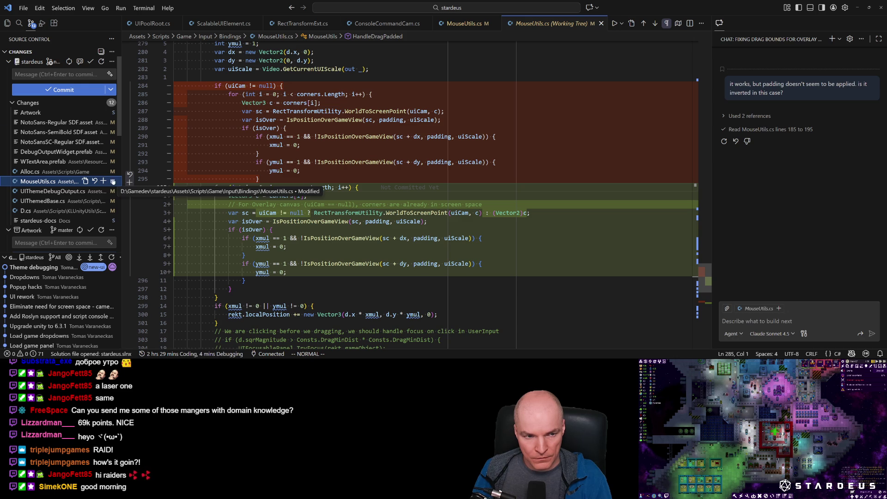
# Step: Commit all pending changes with the message 'UI rework'
pyautogui.click(71, 75)
pyautogui.write('UI r')
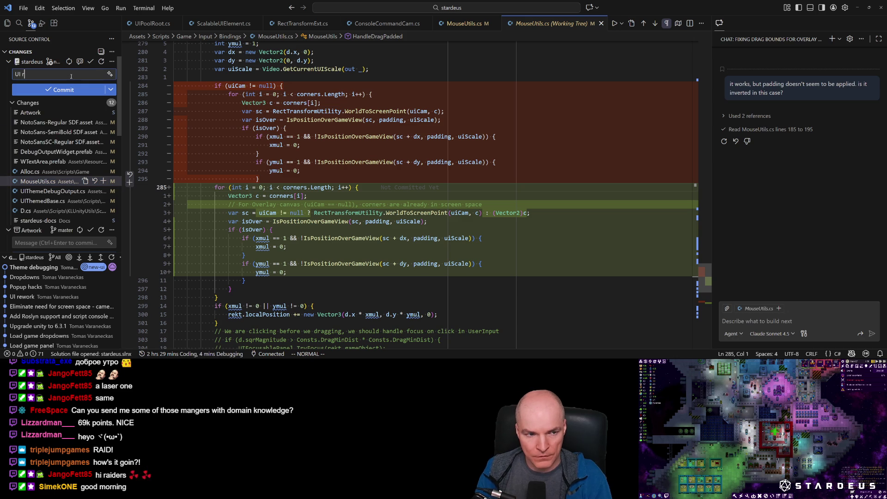
pyautogui.write('k')
pyautogui.click(58, 89)
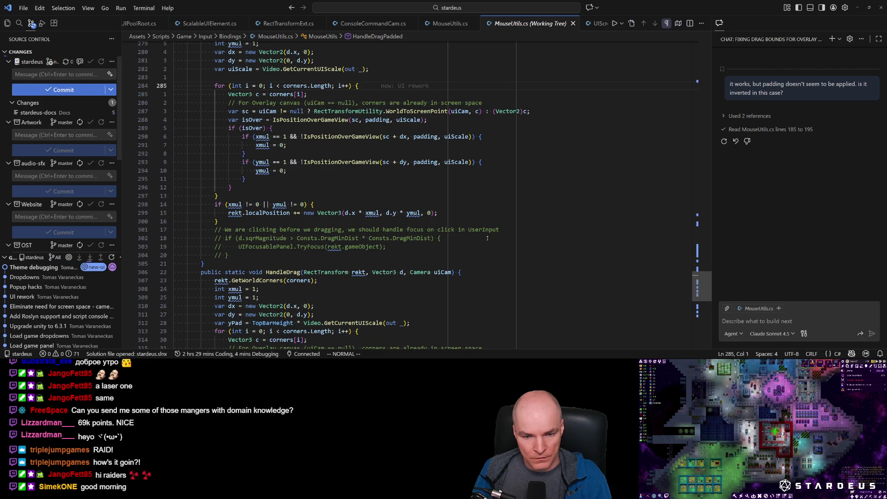
pyautogui.hotkey('alt', 'Tab')
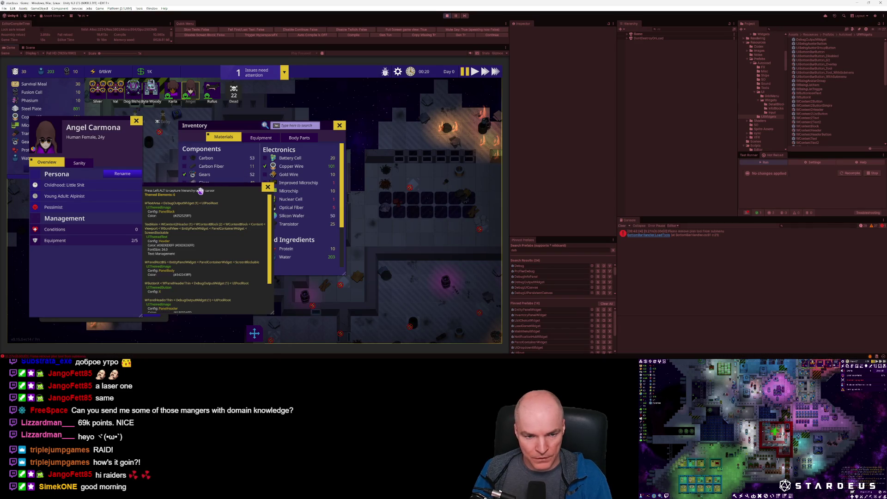
# Step: Drag the debug, character and Inventory panels to test bounds, then open the InventoryPanelWidget prefab
pyautogui.moveTo(473, 217); pyautogui.dragTo(440, 189)
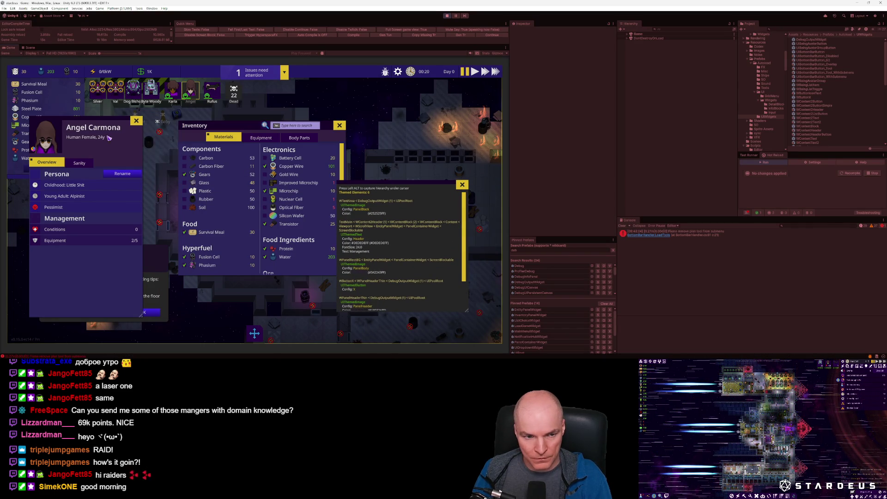
pyautogui.moveTo(88, 121)
pyautogui.mouseDown()
pyautogui.moveTo(346, 135)
pyautogui.moveTo(263, 79)
pyautogui.moveTo(95, 119)
pyautogui.mouseUp()
pyautogui.moveTo(245, 130)
pyautogui.mouseDown()
pyautogui.moveTo(272, 87)
pyautogui.moveTo(263, 102)
pyautogui.moveTo(267, 72)
pyautogui.moveTo(263, 81)
pyautogui.mouseUp()
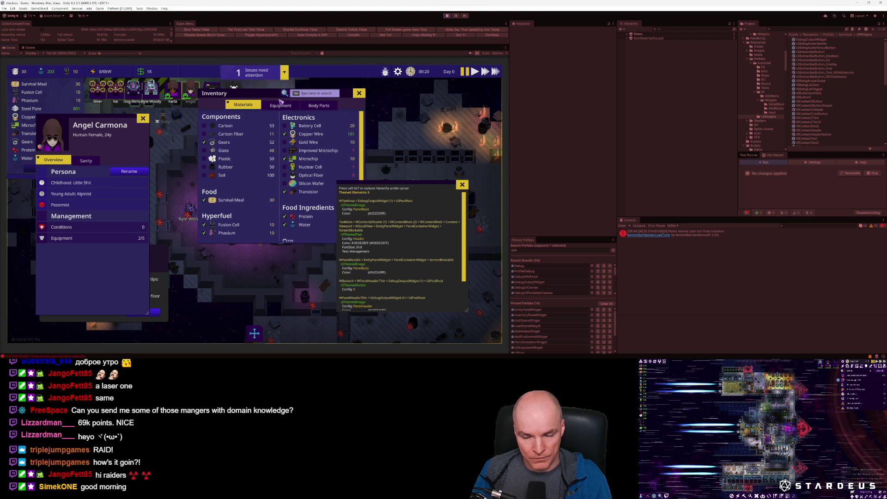
pyautogui.hotkey('alt', 'Tab')
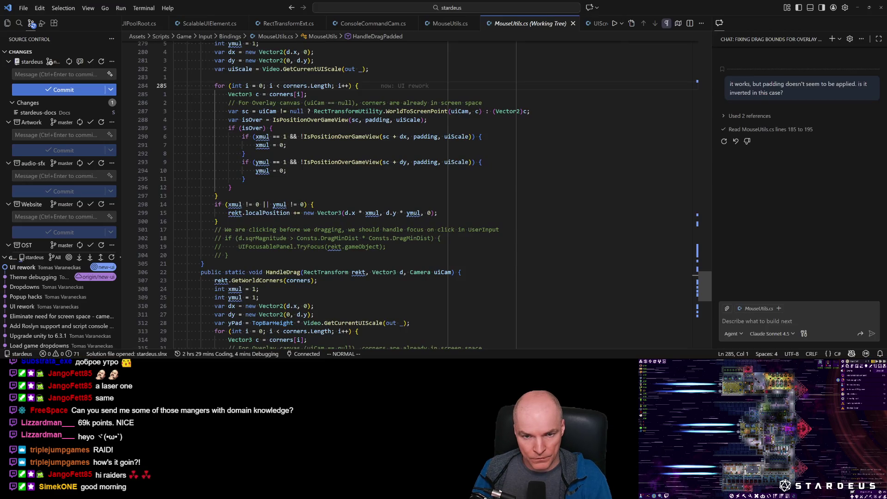
pyautogui.hotkey('alt', 'Tab')
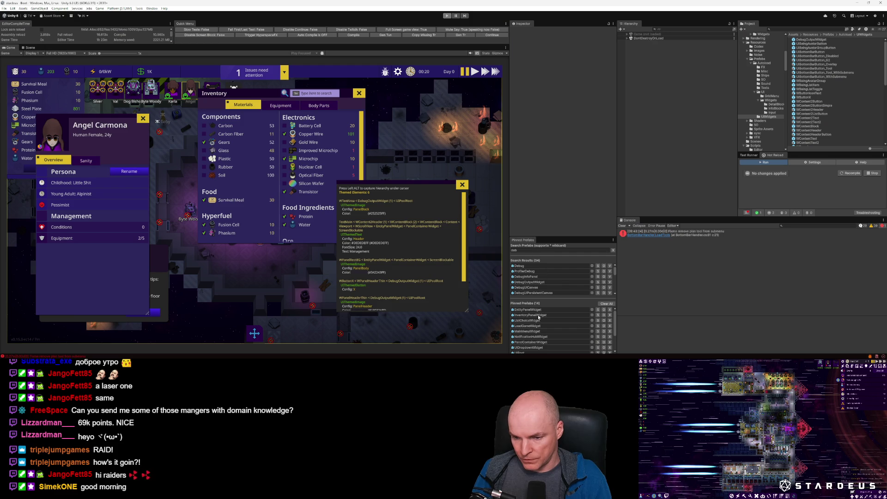
pyautogui.doubleClick(539, 317)
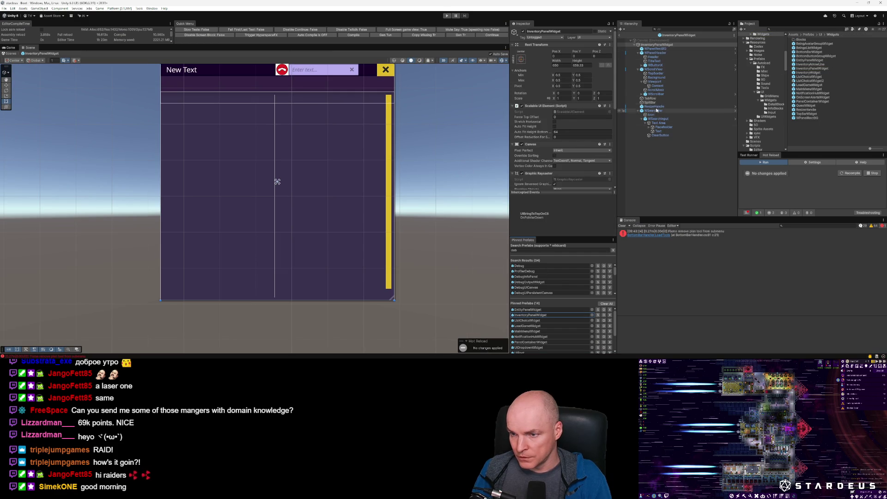
# Step: Locate and open the WPanelHeader prefab and edit its Header's top screen-edge padding
pyautogui.click(663, 54)
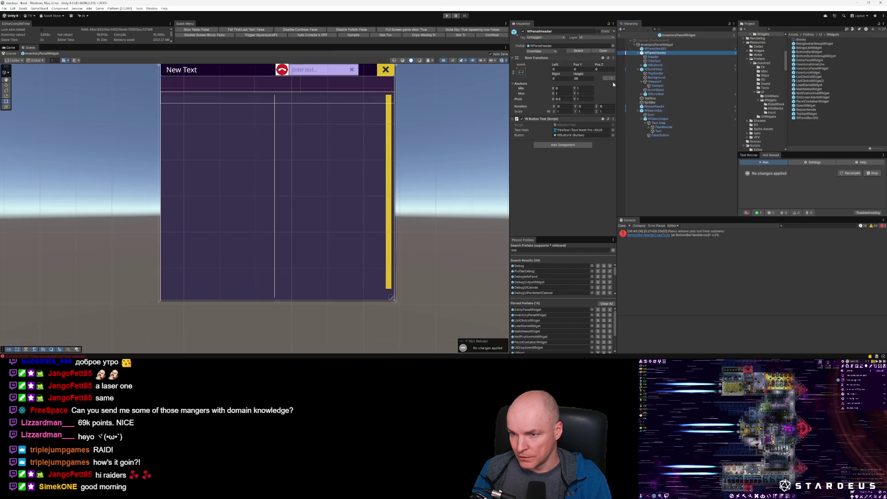
pyautogui.press('Down')
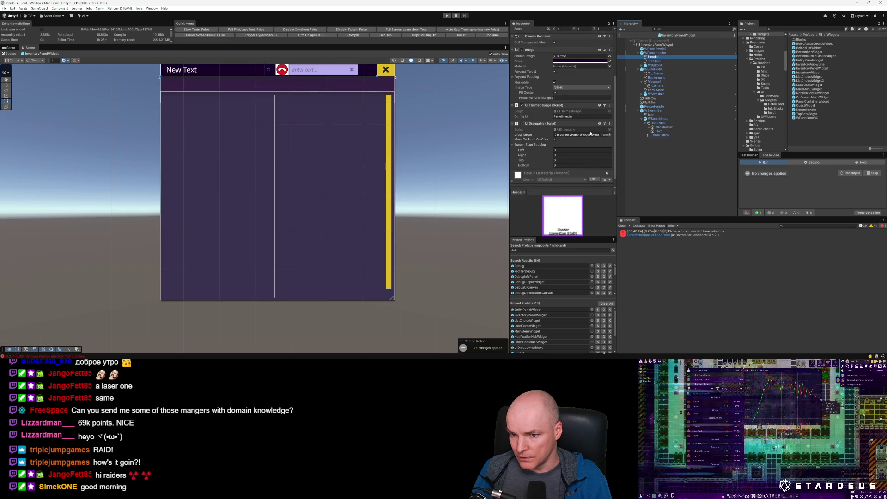
pyautogui.scroll(-1, 590, 133)
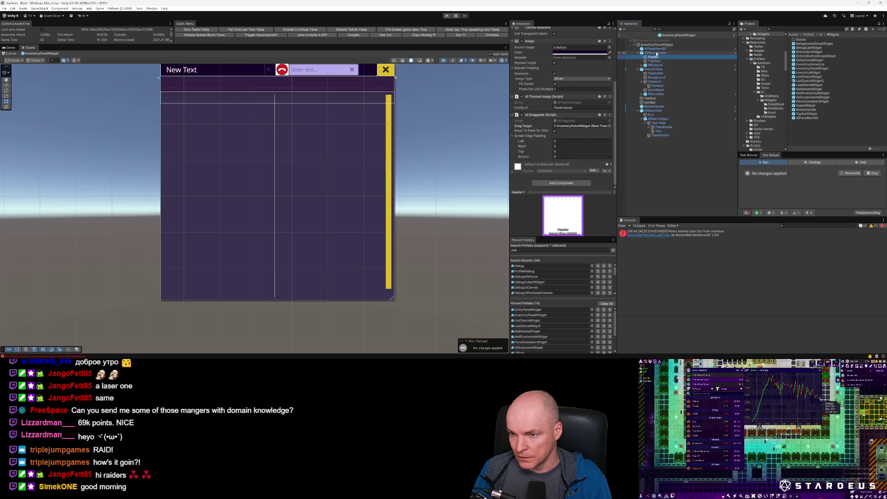
pyautogui.click(657, 53)
pyautogui.click(584, 51)
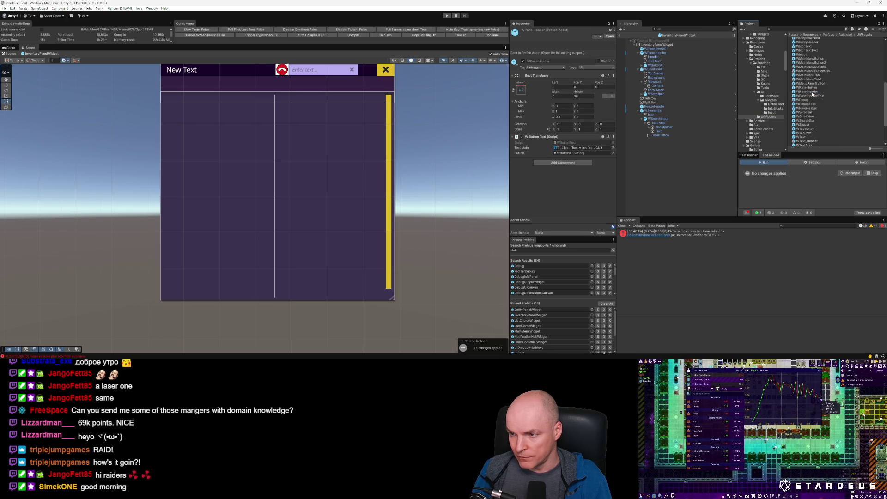
pyautogui.doubleClick(812, 94)
pyautogui.click(653, 49)
pyautogui.scroll(-5, 585, 139)
pyautogui.click(565, 152)
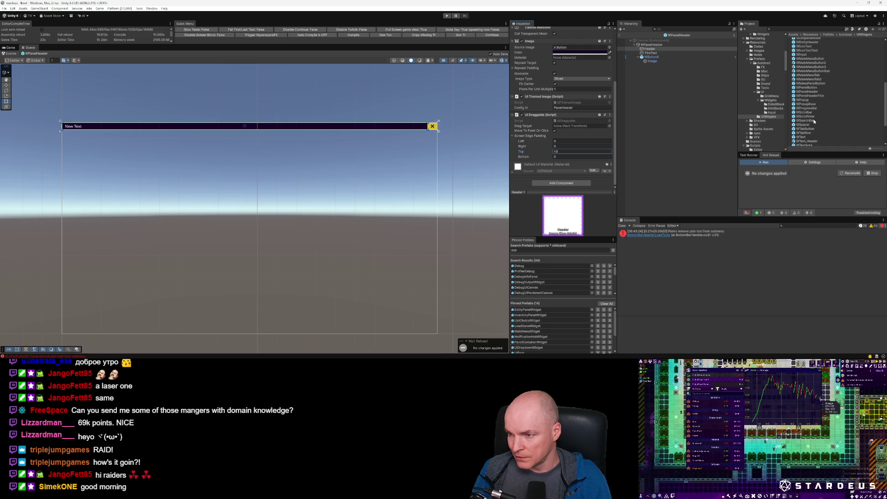
pyautogui.scroll(-3, 814, 122)
# Step: Set the WPanelHeaderThin header's top screen-edge padding to 4 and enter play mode
pyautogui.doubleClick(814, 54)
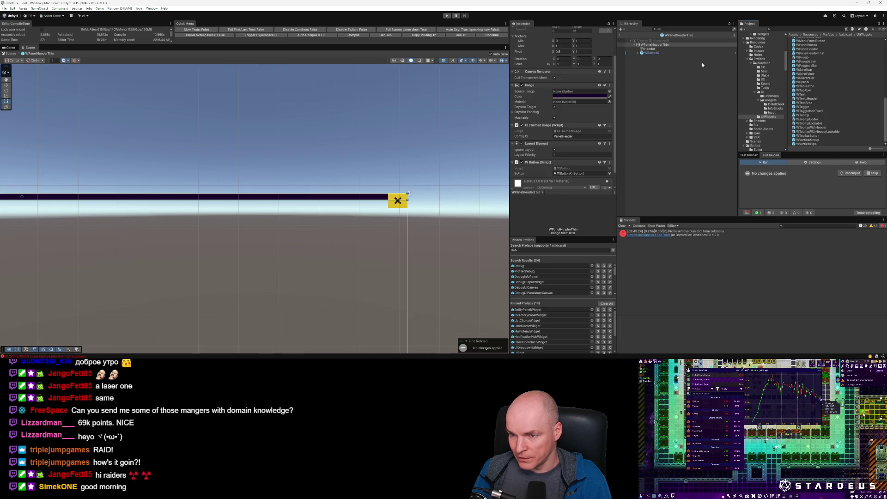
pyautogui.click(562, 162)
pyautogui.write('48')
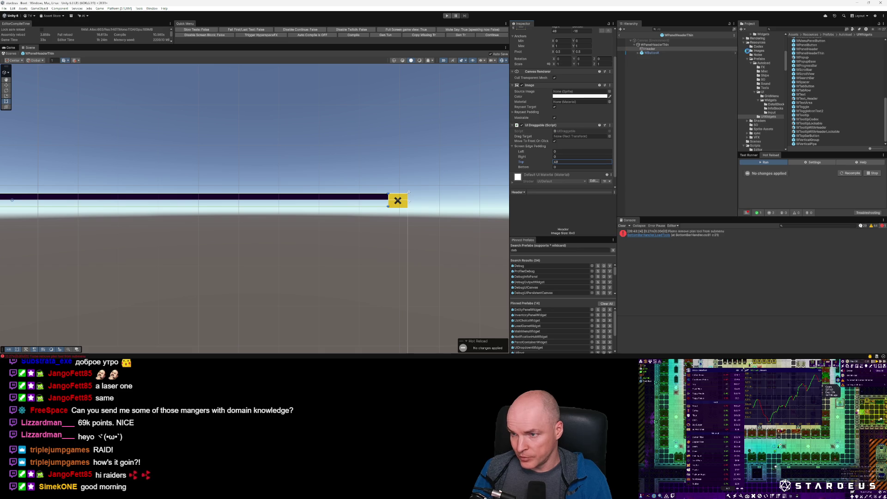
pyautogui.hotkey('ctrl', 'p')
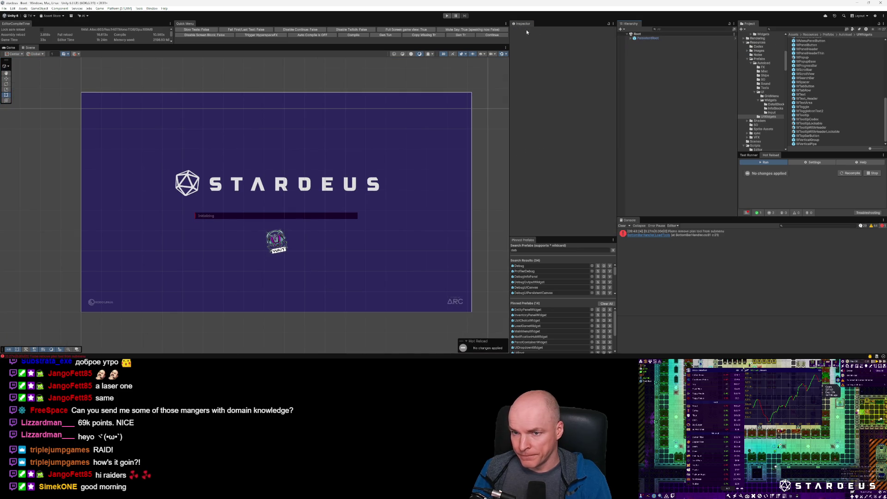
# Step: Continue into the saved game, find the WPopupBase prefab, then stop play mode
pyautogui.click(449, 16)
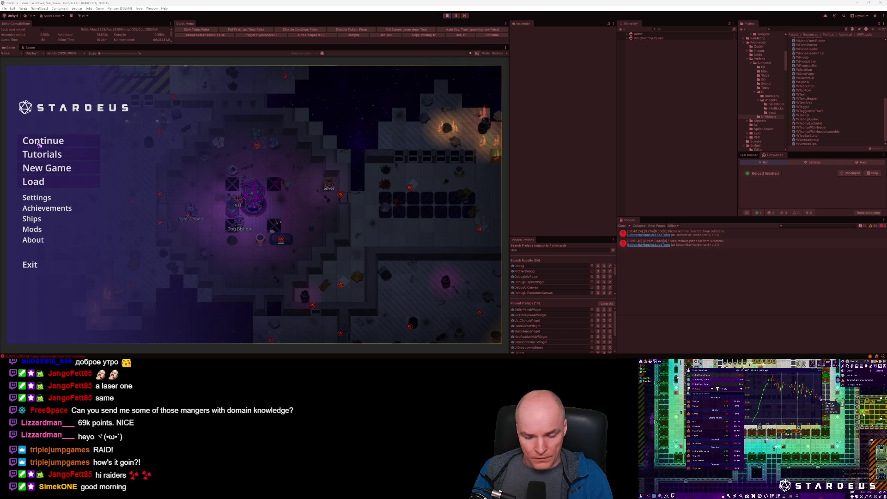
pyautogui.click(49, 142)
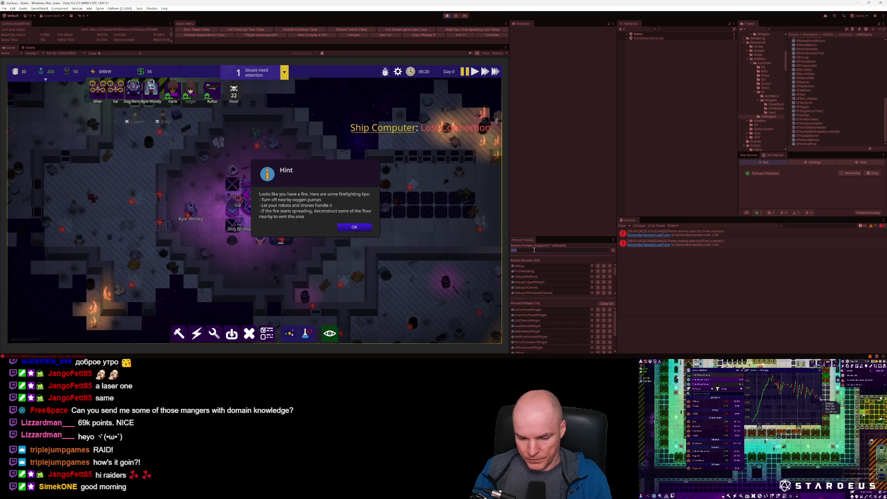
pyautogui.write('codex')
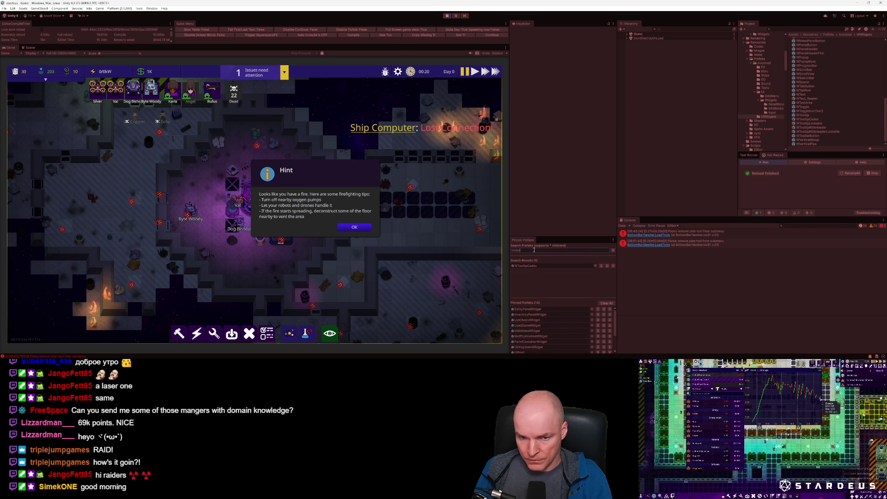
pyautogui.write('wpopupb')
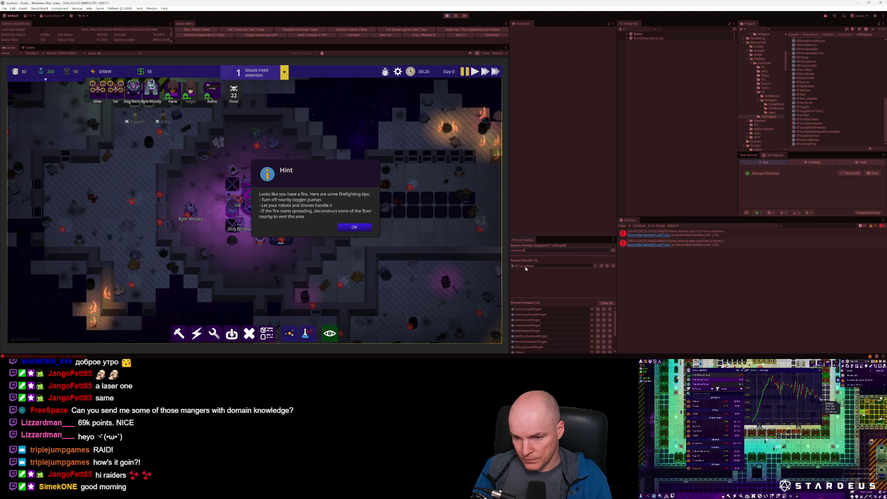
pyautogui.doubleClick(525, 267)
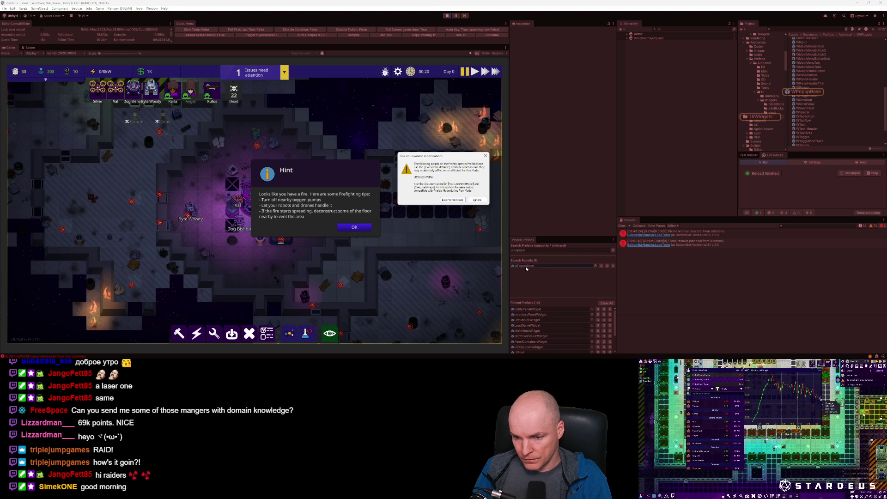
pyautogui.click(449, 200)
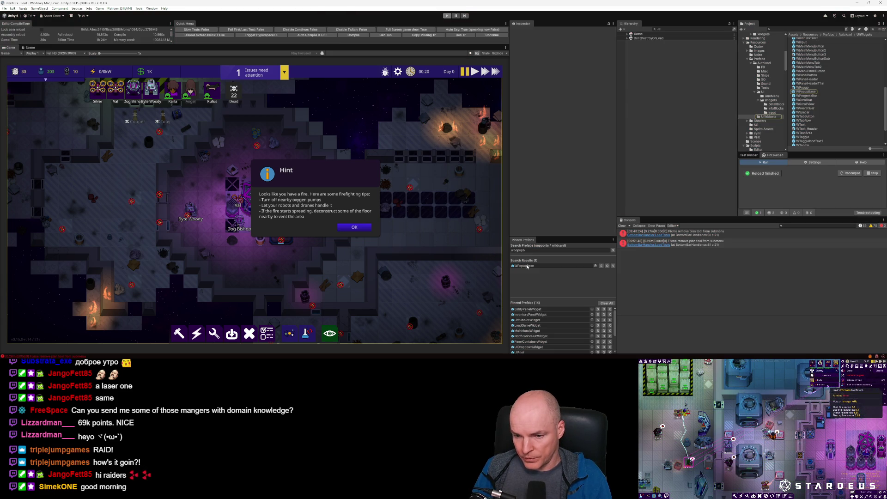
pyautogui.hotkey('ctrl', 'p')
# Step: In the WPopupBase prefab, set HeaderContainer's Screen Edge Padding Top to 48, then exit Prefab Mode
pyautogui.doubleClick(526, 267)
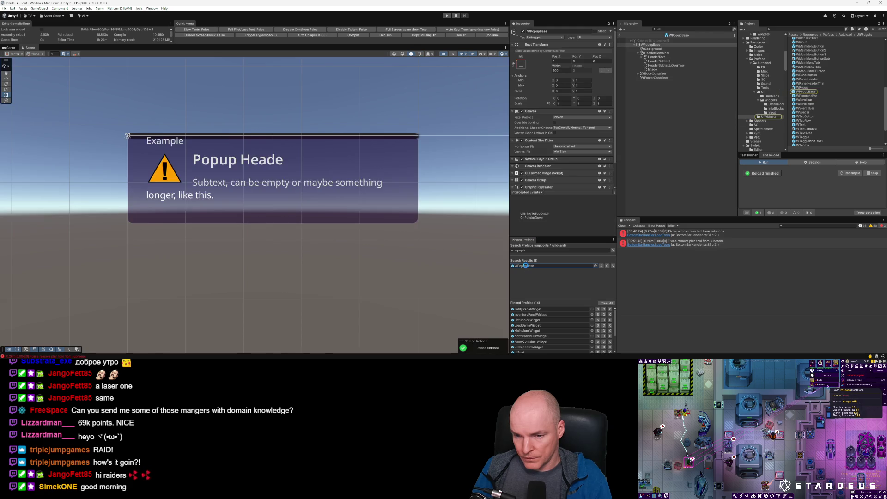
pyautogui.scroll(-8, 574, 125)
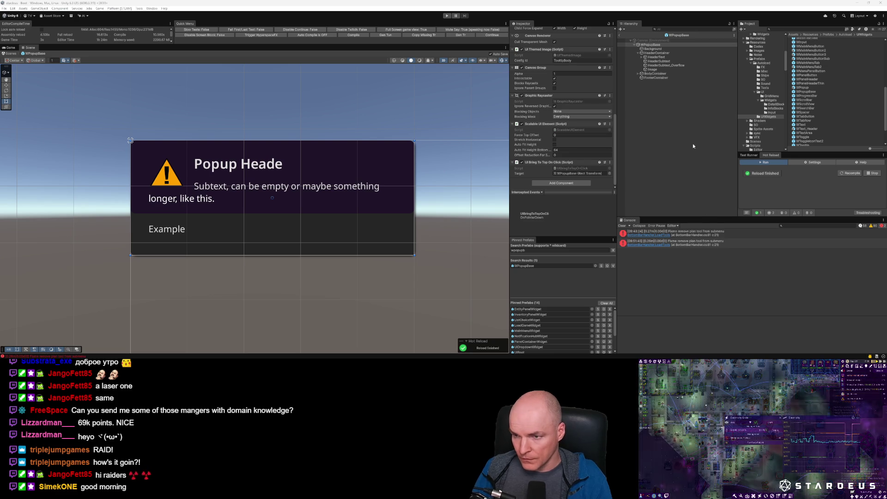
pyautogui.click(657, 53)
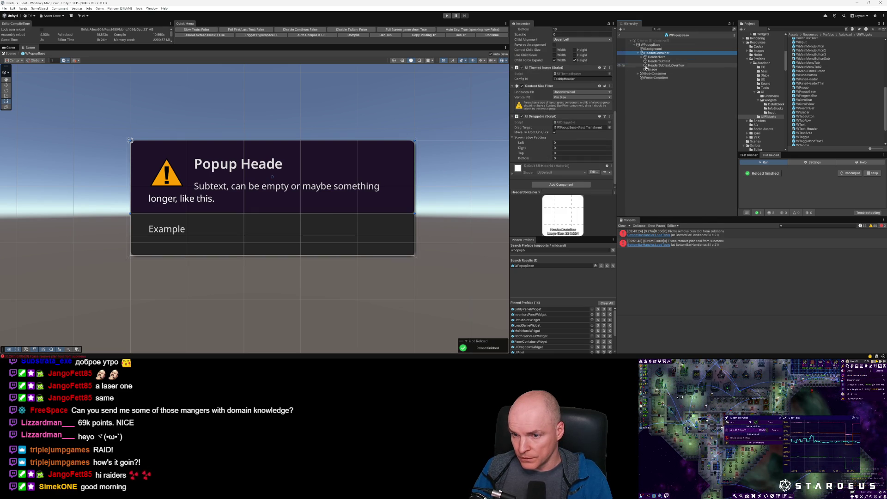
pyautogui.click(570, 152)
pyautogui.write('48')
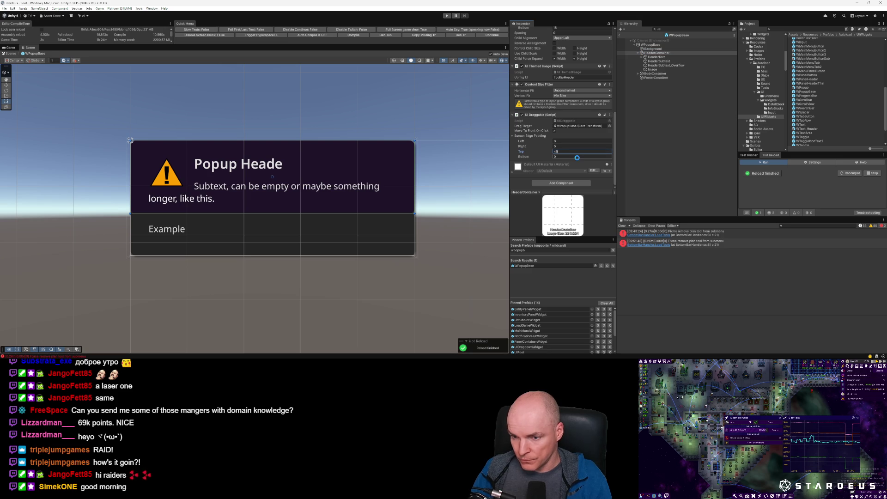
pyautogui.click(620, 35)
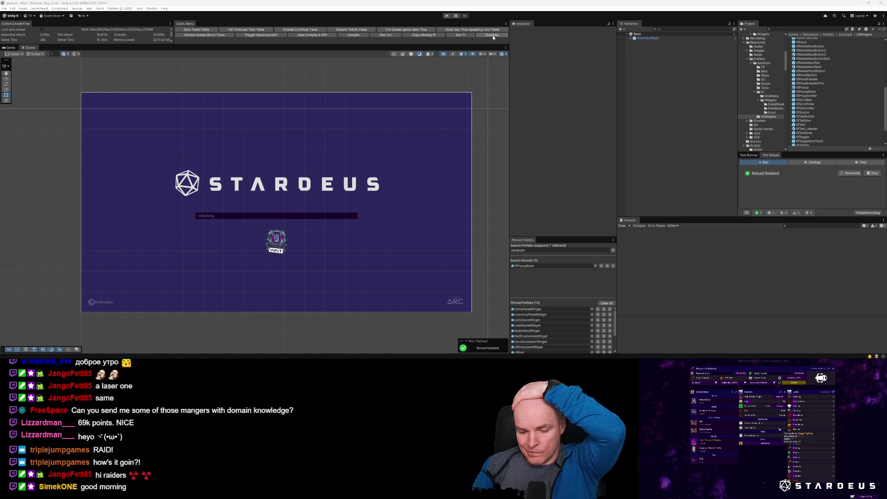
# Step: Start play mode and open the saved-games list from the main menu
pyautogui.click(451, 16)
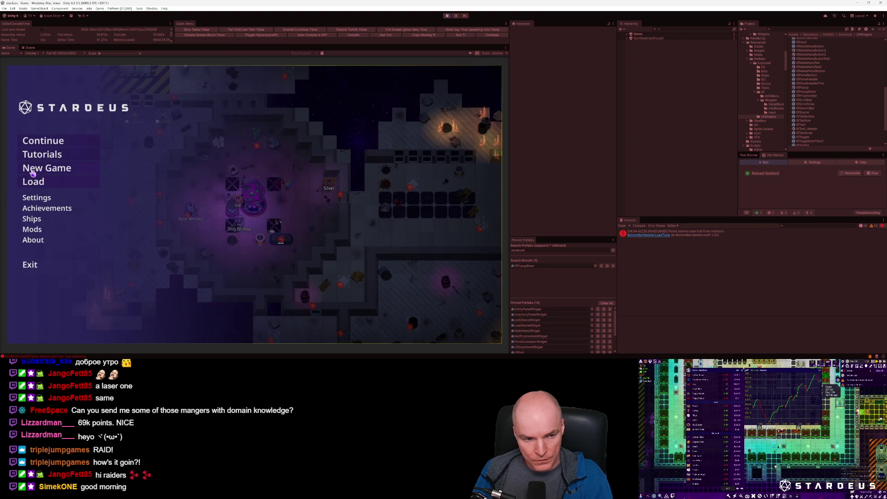
pyautogui.click(41, 199)
pyautogui.click(42, 181)
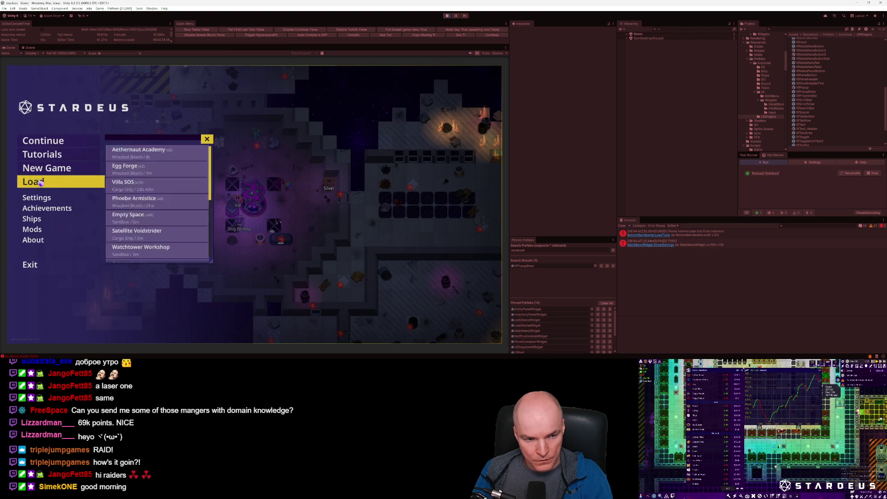
# Step: Browse the Egg Forge, Phoebe Armistice and Empty Space saves, settle on Satellite Voidstrider, then open the console
pyautogui.click(157, 172)
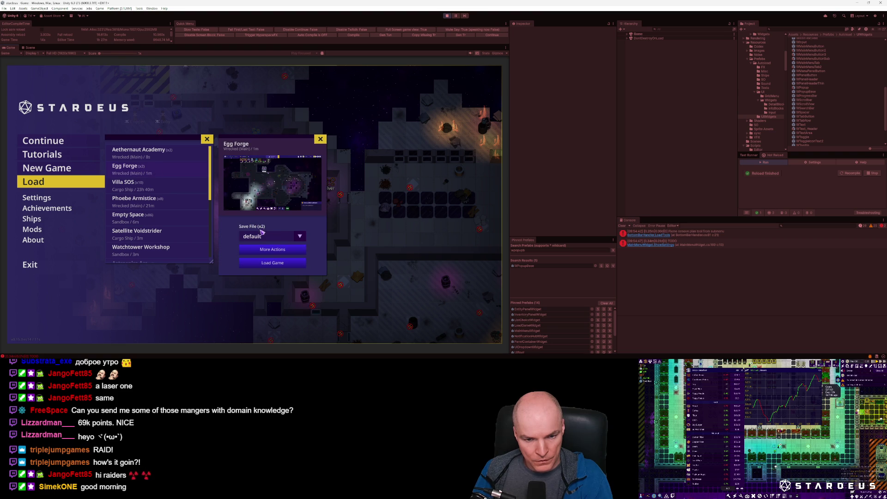
pyautogui.click(154, 234)
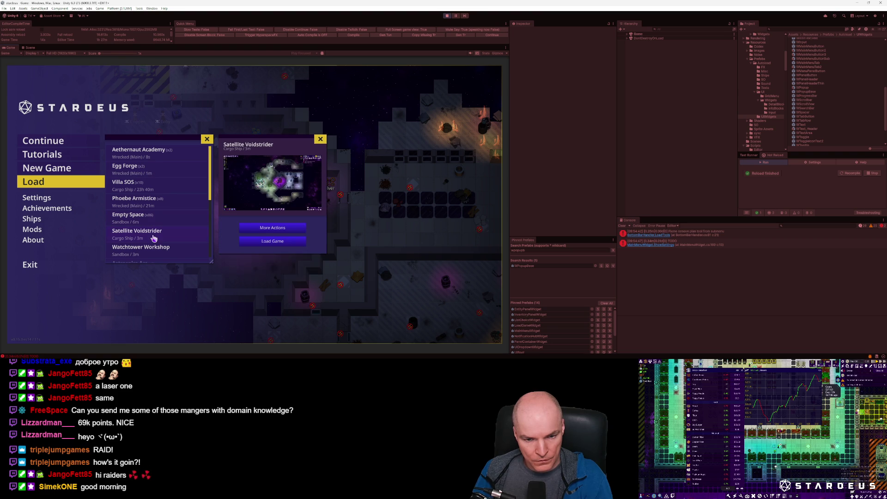
pyautogui.click(155, 201)
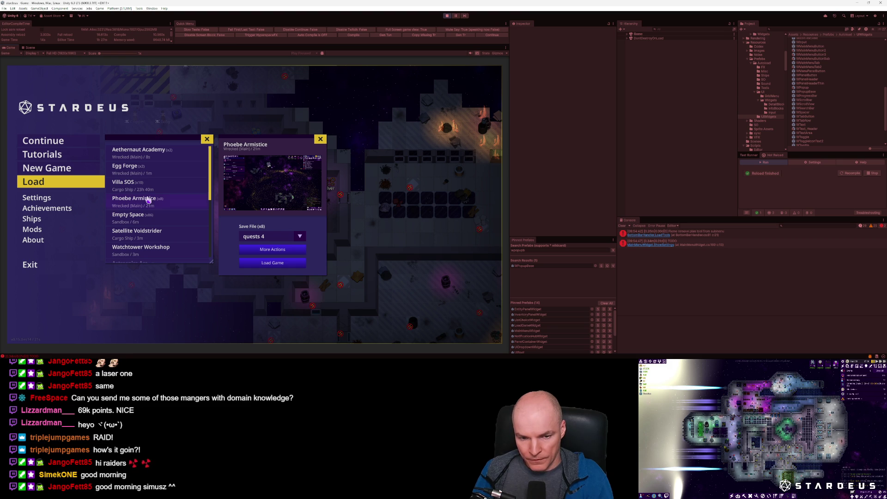
pyautogui.click(152, 218)
pyautogui.click(266, 237)
pyautogui.click(267, 238)
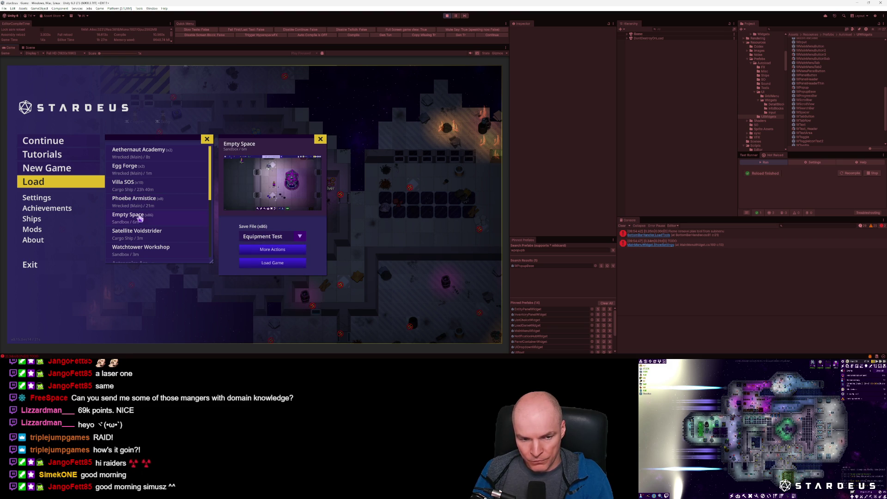
pyautogui.click(141, 237)
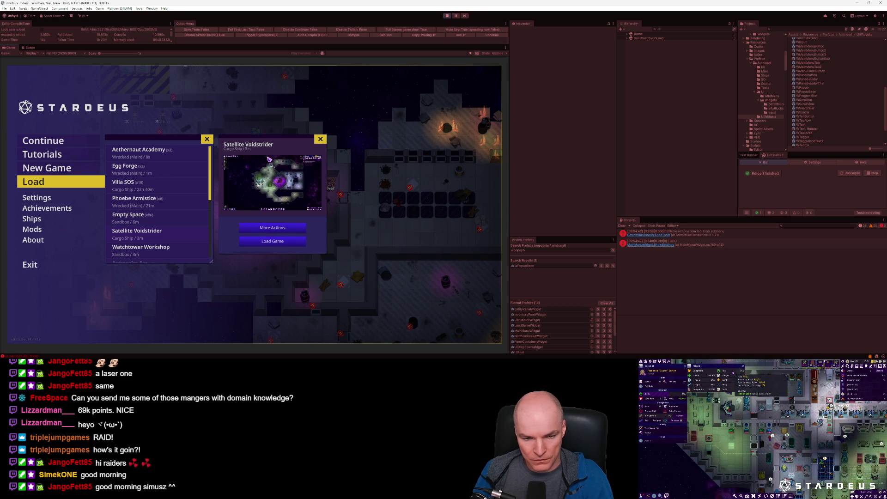
pyautogui.moveTo(122, 354)
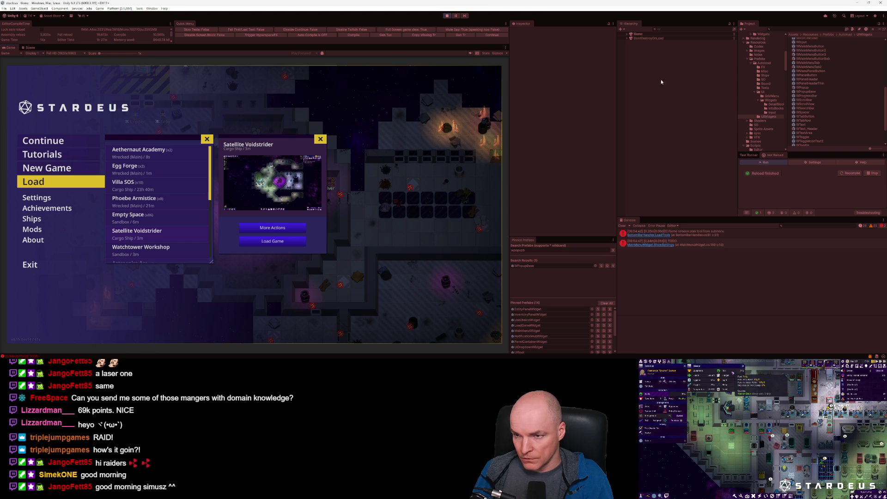
pyautogui.press('`')
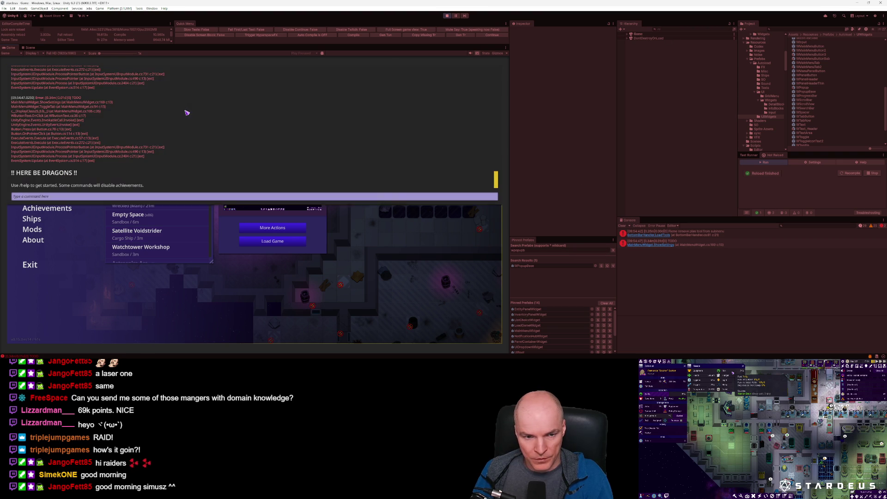
pyautogui.write('theme debug')
# Step: Capture the save title widgets with the debug overlay and locate WText_SaveText in the Hierarchy
pyautogui.press('`')
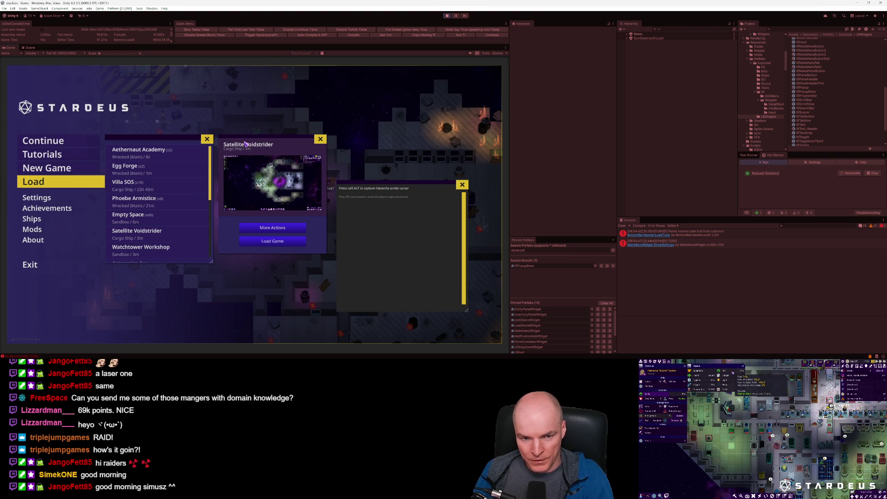
pyautogui.press('alt')
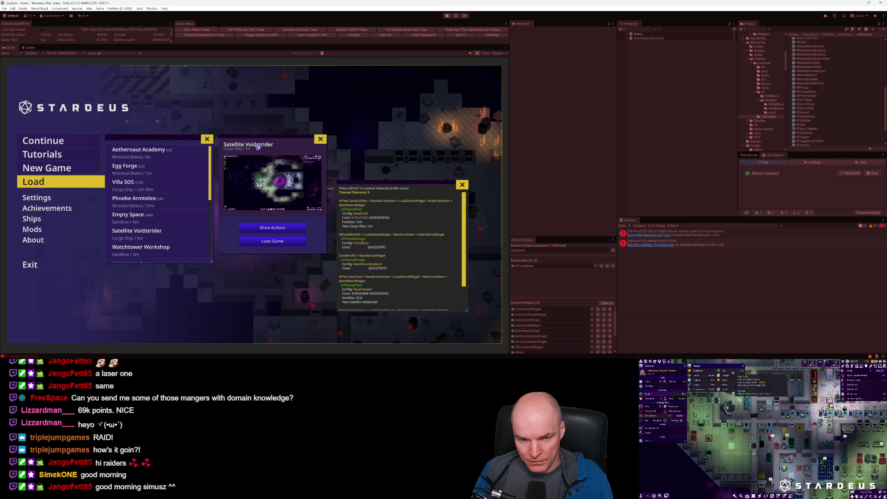
pyautogui.press('alt')
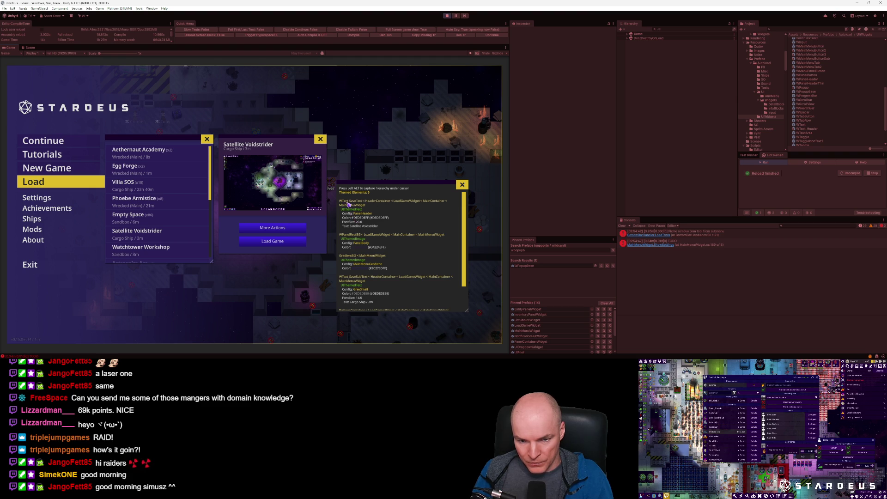
pyautogui.click(669, 31)
pyautogui.write('WTe')
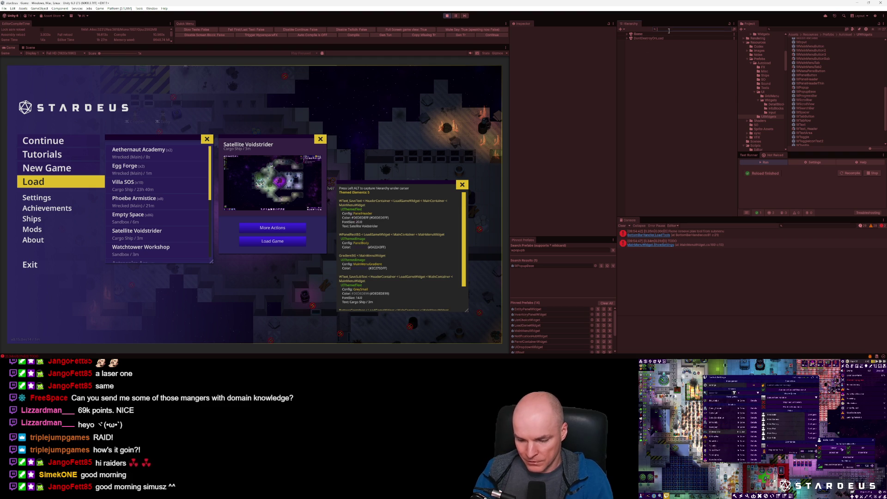
pyautogui.write('xtSmall')
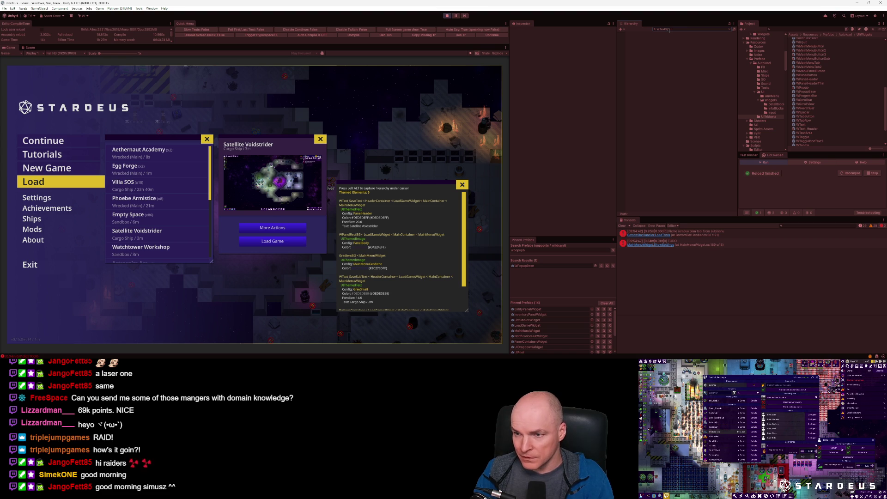
pyautogui.press('BackSpace')
pyautogui.press('BackSpace')
pyautogui.press('BackSpace')
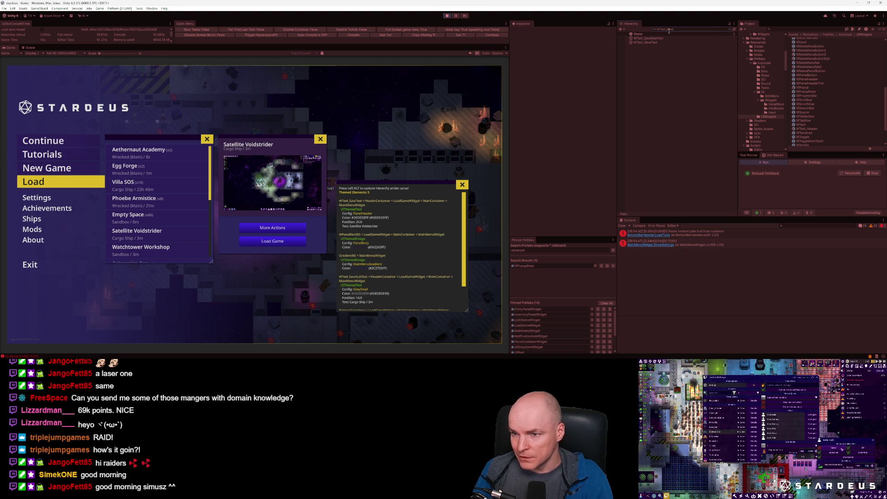
pyautogui.click(646, 42)
pyautogui.click(733, 29)
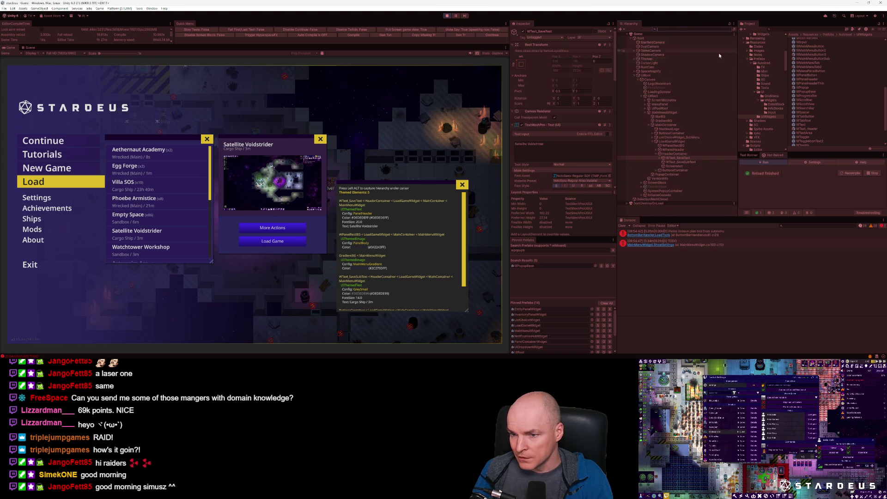
# Step: Set the save panel HeaderContainer's Vertical Layout Group spacing to 0
pyautogui.click(672, 154)
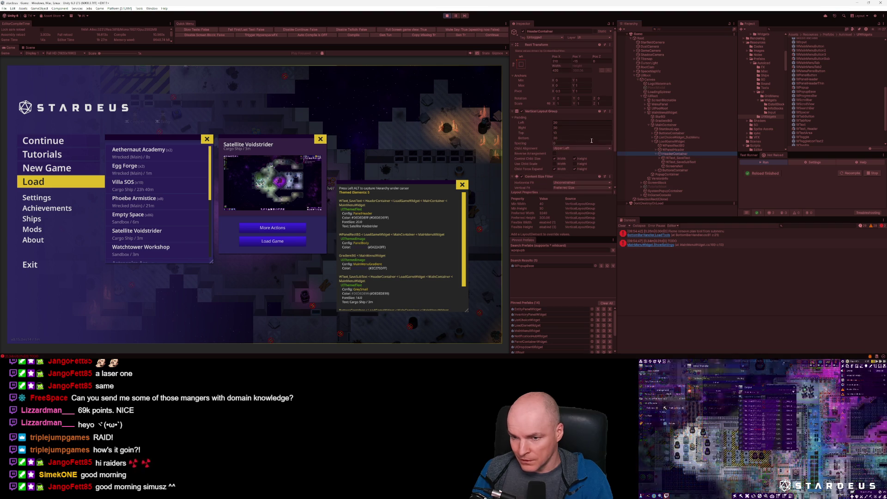
pyautogui.moveTo(531, 144)
pyautogui.mouseDown()
pyautogui.moveTo(645, 147)
pyautogui.moveTo(370, 143)
pyautogui.moveTo(530, 144)
pyautogui.mouseUp()
pyautogui.write('0')
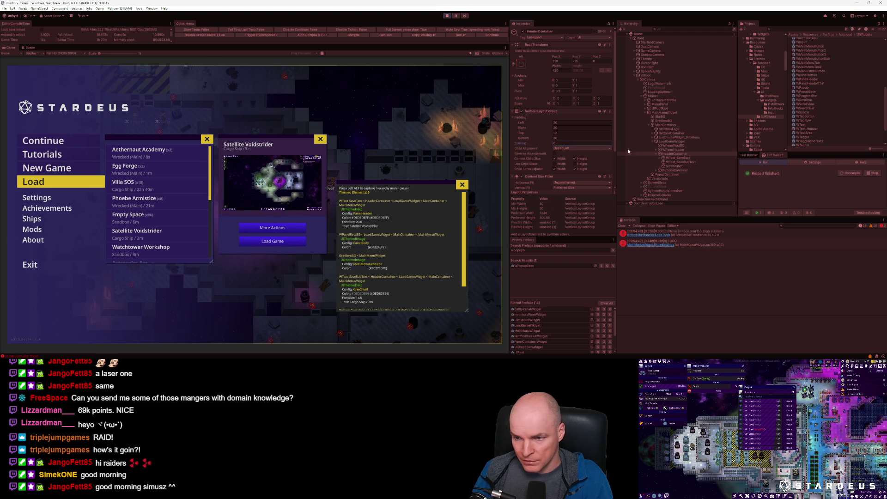
# Step: Set the Screenshot's Auto Size Parent Padding Top to 0 and view the result in the Scene view
pyautogui.click(674, 167)
pyautogui.scroll(-4, 564, 142)
pyautogui.click(566, 148)
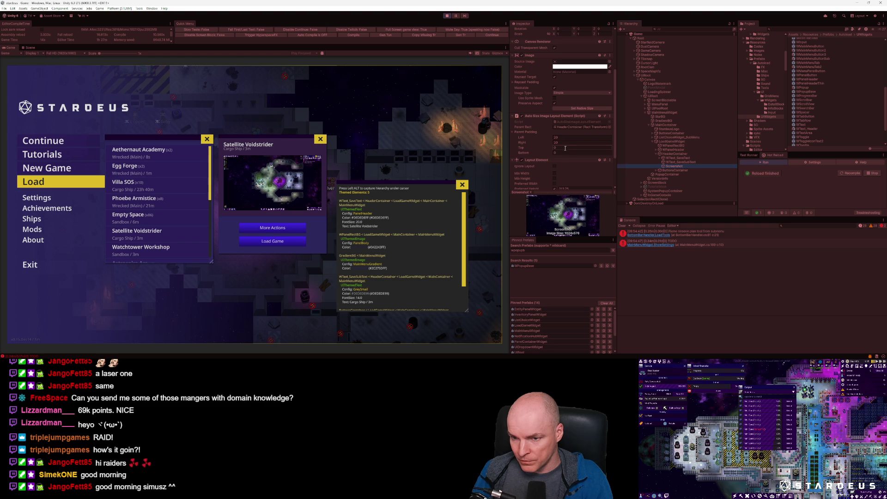
pyautogui.moveTo(526, 148); pyautogui.dragTo(492, 149)
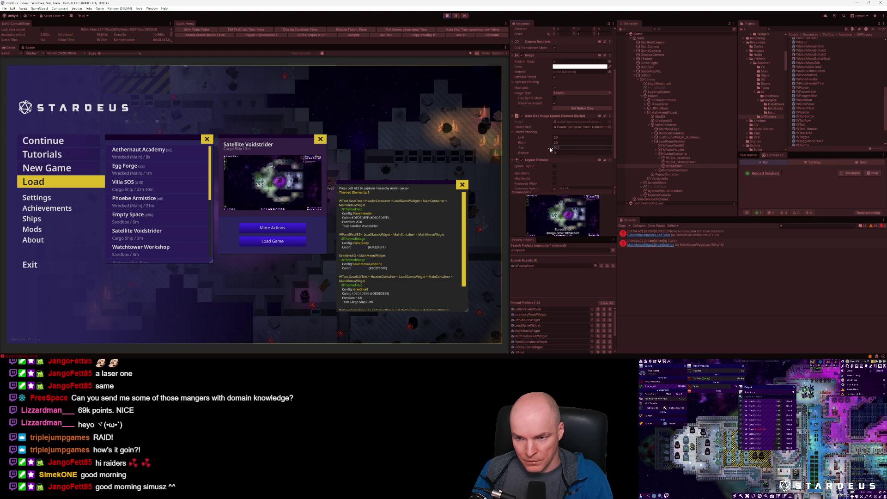
pyautogui.write('0')
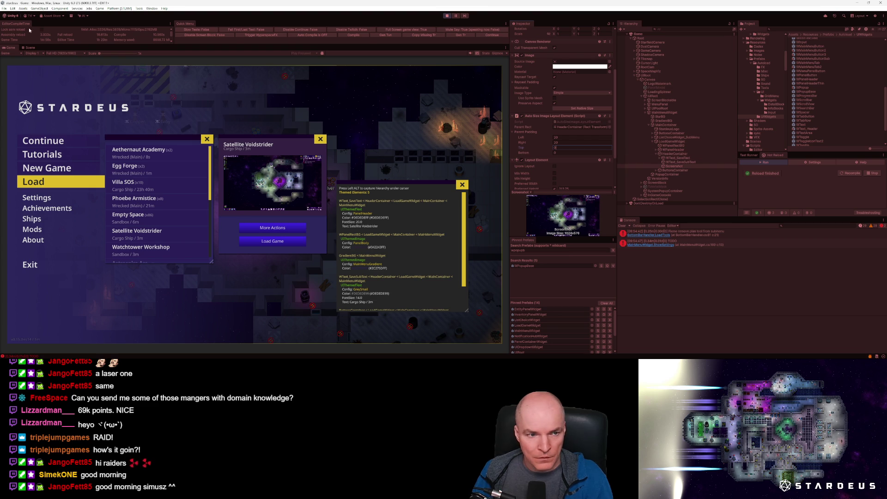
pyautogui.click(27, 47)
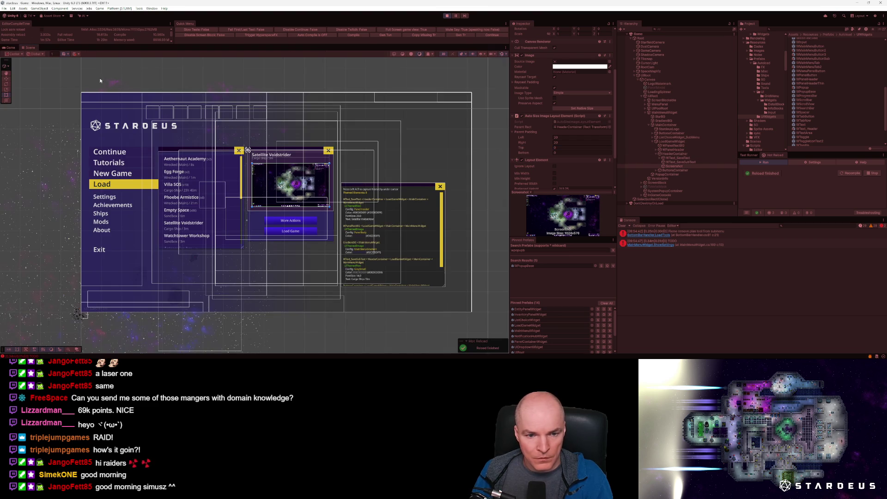
# Step: Frame the Screenshot in the Scene view and select WText_SaveSubText
pyautogui.press('f')
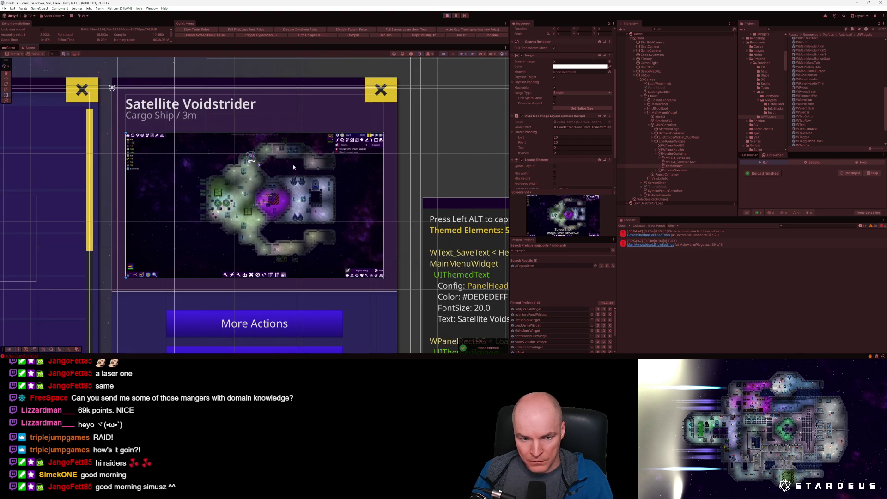
pyautogui.click(680, 162)
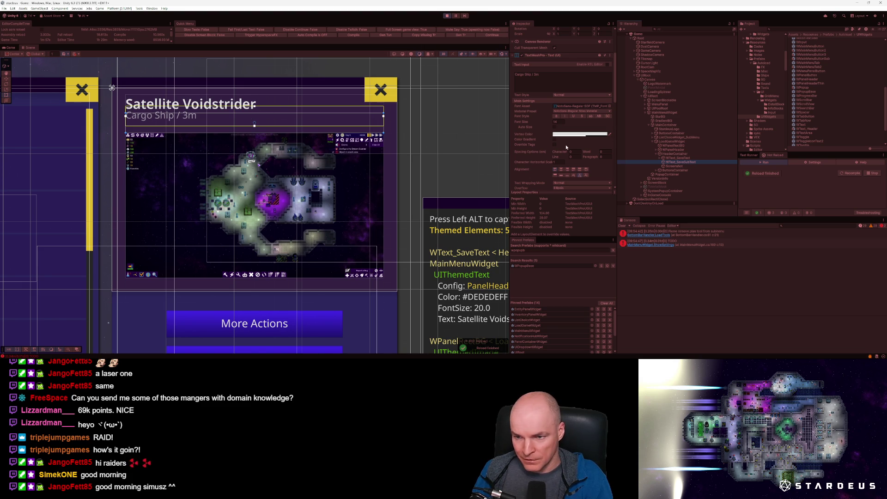
pyautogui.scroll(3, 566, 145)
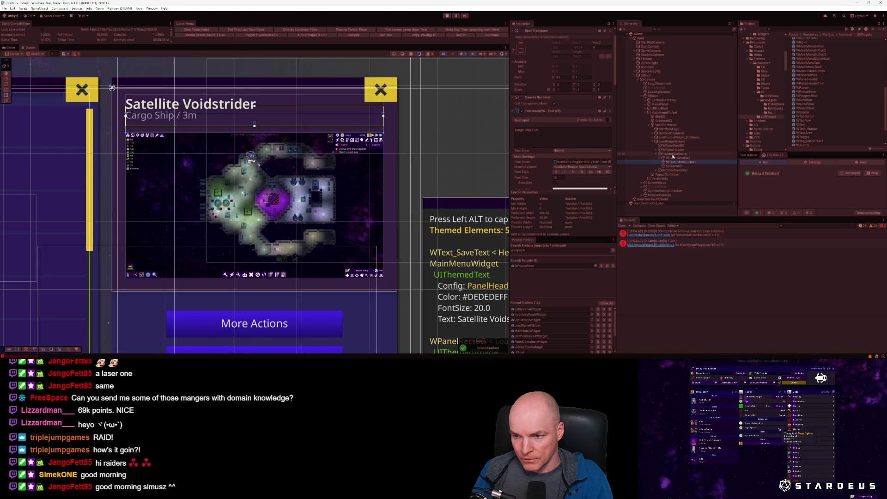
# Step: Exit play mode, open the LoadGameWidget prefab and select its WText_SaveSubText
pyautogui.click(447, 16)
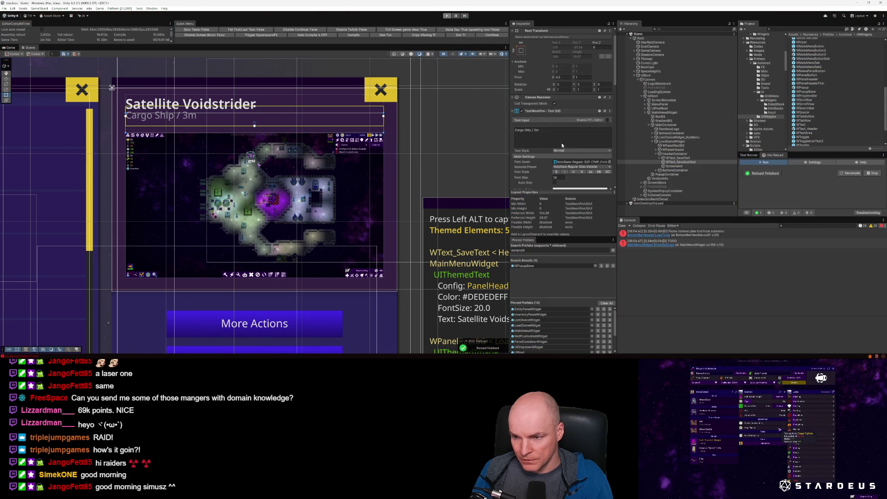
pyautogui.doubleClick(527, 326)
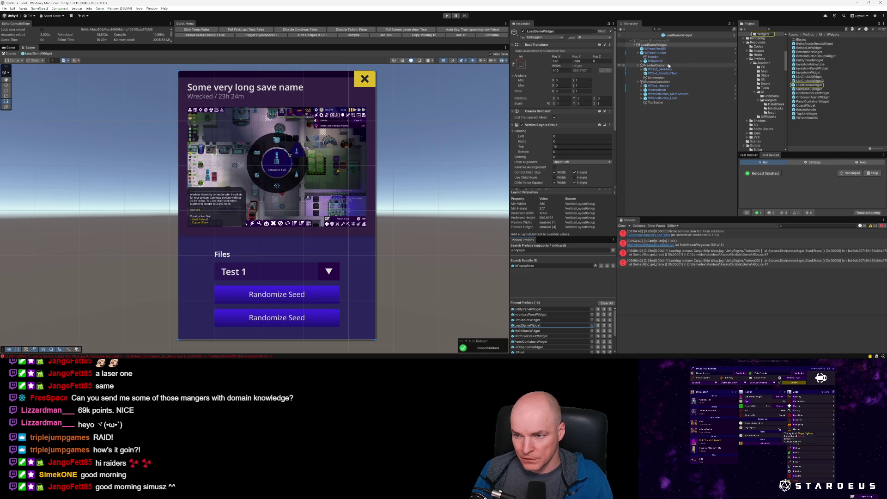
pyautogui.click(663, 74)
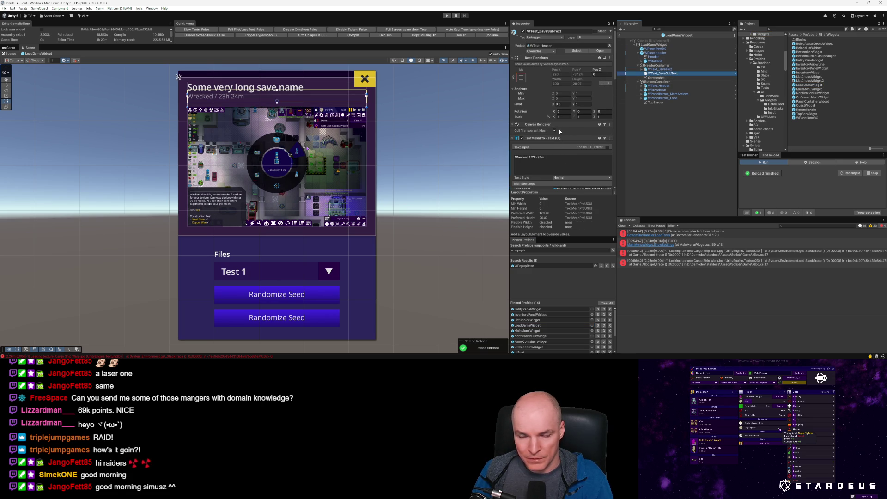
pyautogui.scroll(-3, 559, 131)
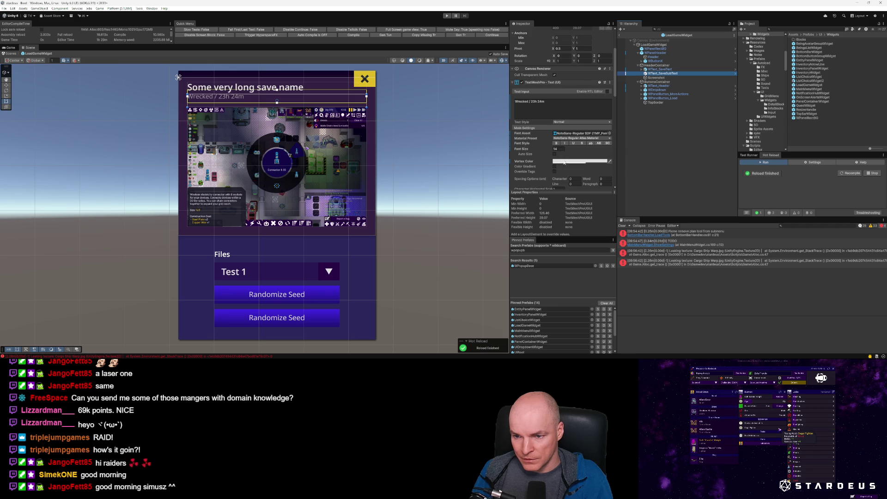
pyautogui.scroll(-2, 565, 162)
pyautogui.scroll(-3, 566, 184)
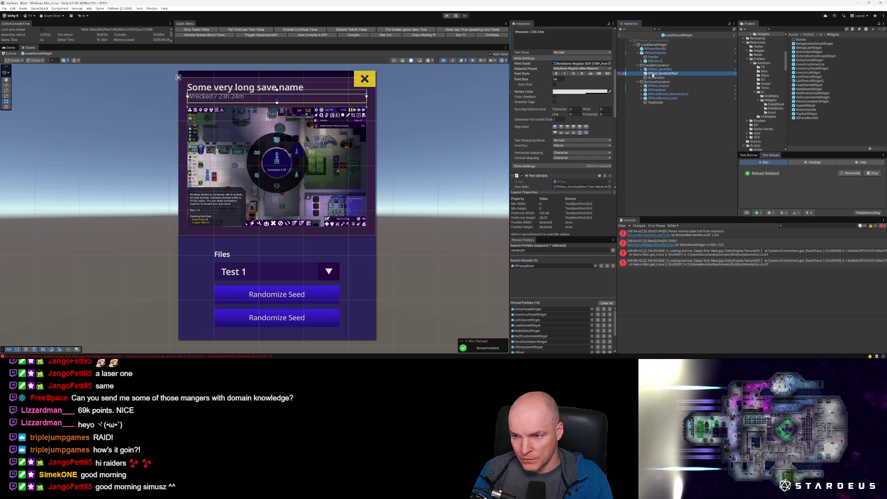
pyautogui.scroll(7, 572, 79)
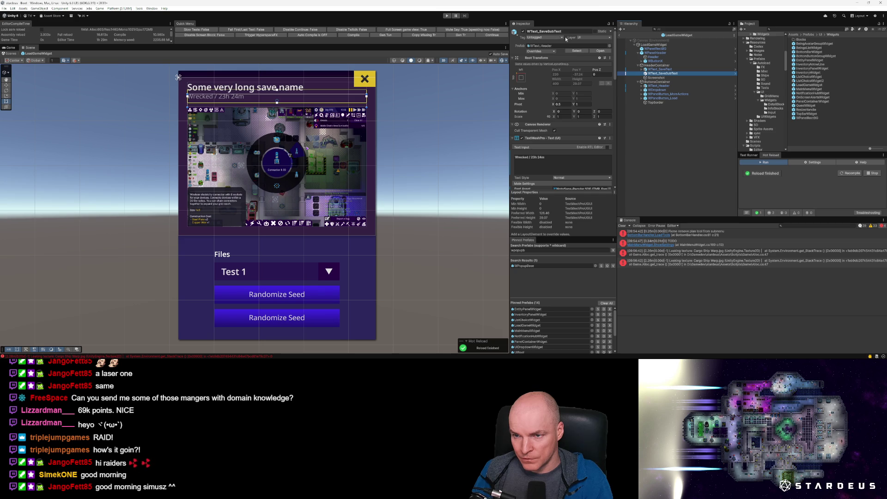
pyautogui.click(541, 46)
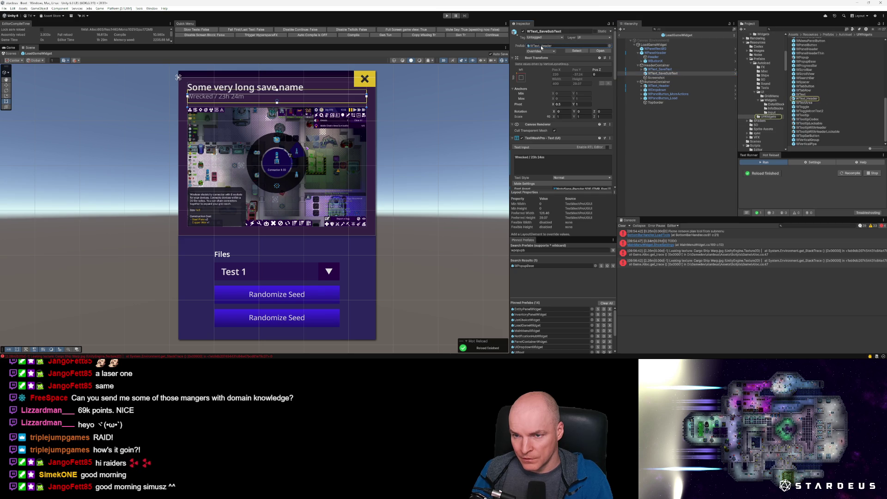
pyautogui.doubleClick(541, 45)
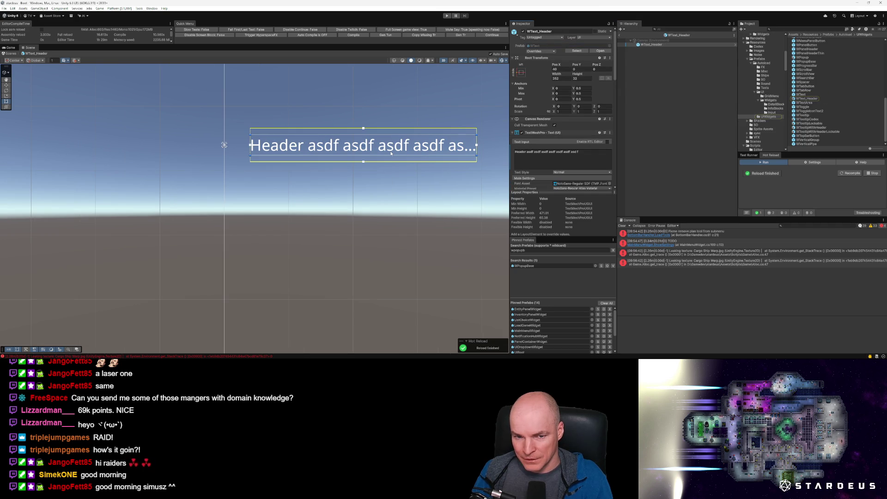
pyautogui.click(620, 35)
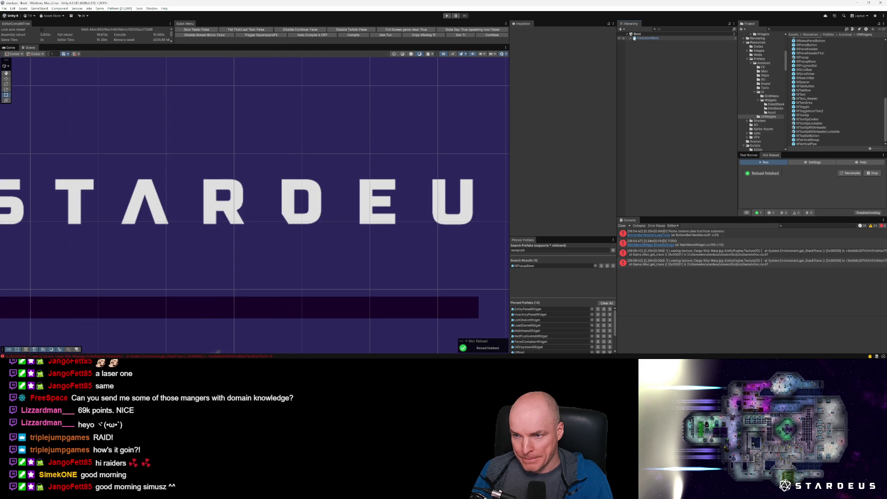
pyautogui.click(603, 325)
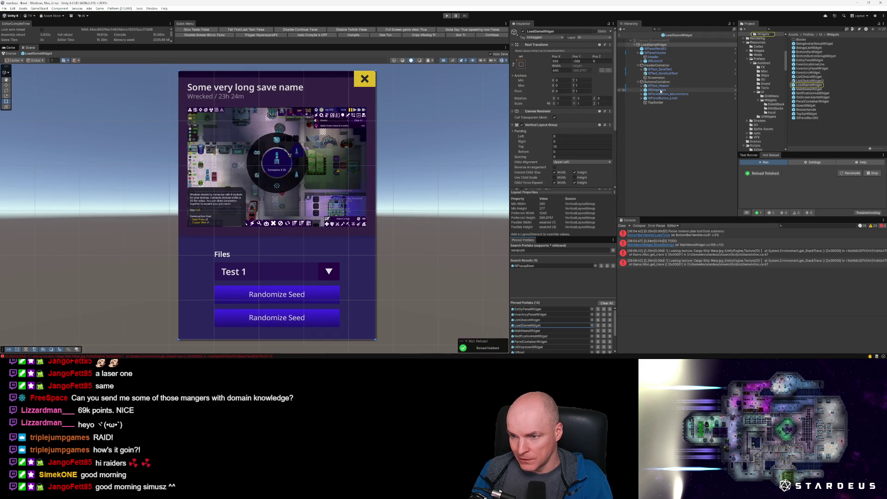
# Step: Revert WText_SaveSubText's Margins override under Extra Settings, then select the Canvas object
pyautogui.click(661, 73)
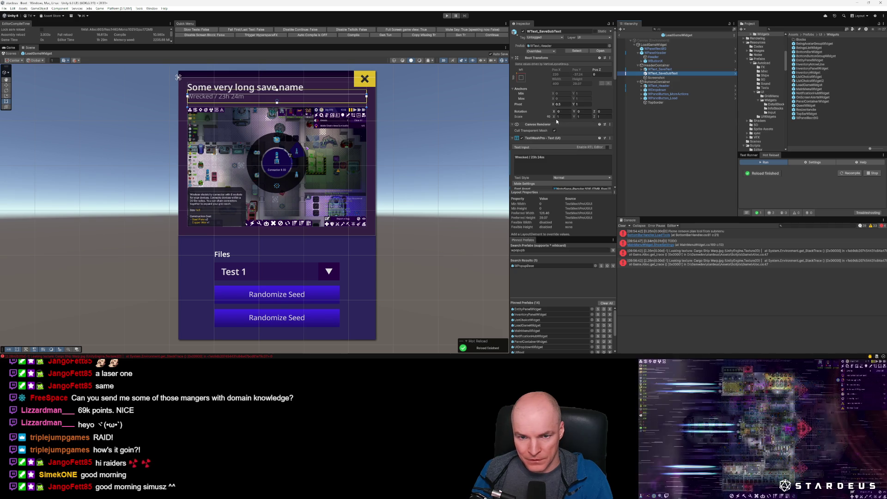
pyautogui.scroll(-6, 564, 130)
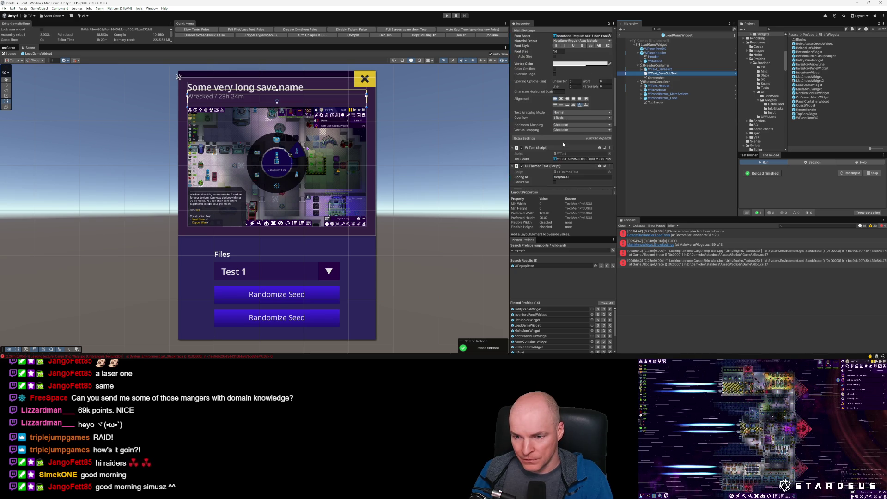
pyautogui.click(546, 139)
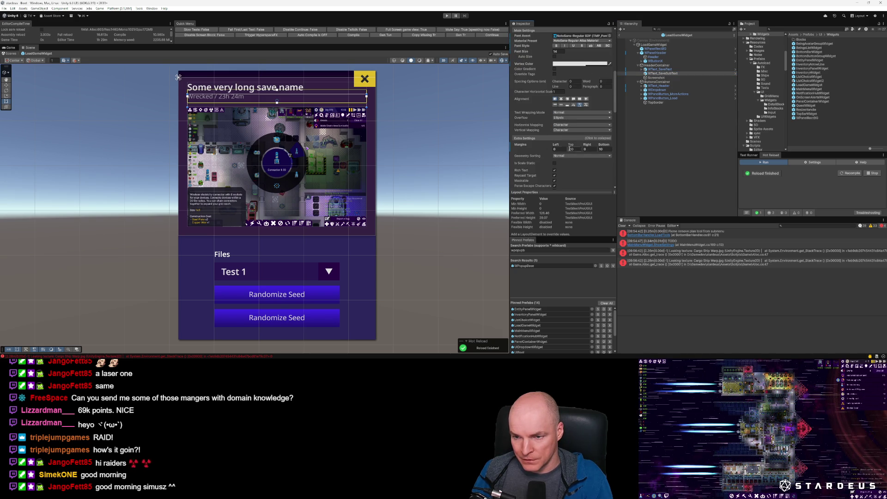
pyautogui.rightClick(518, 145)
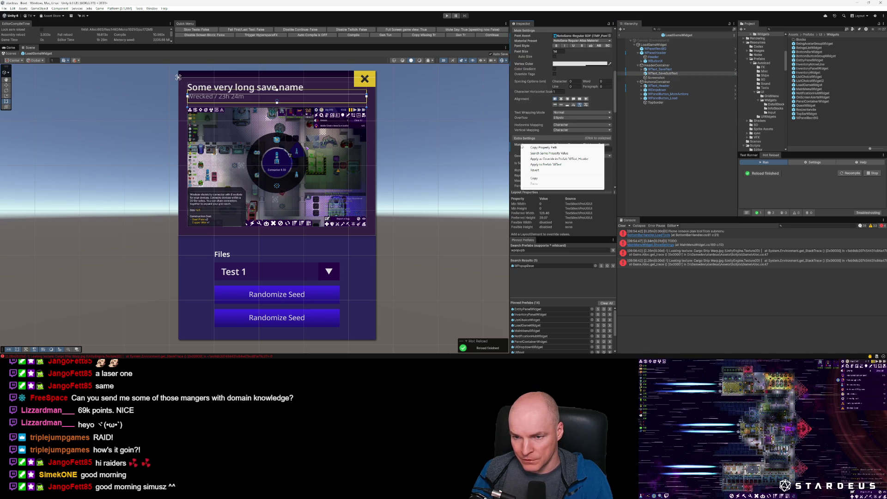
pyautogui.click(540, 165)
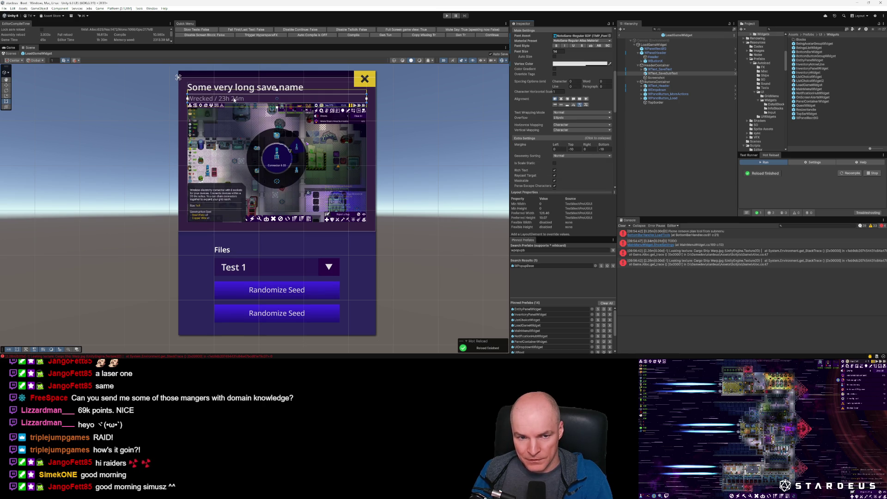
pyautogui.scroll(6, 576, 159)
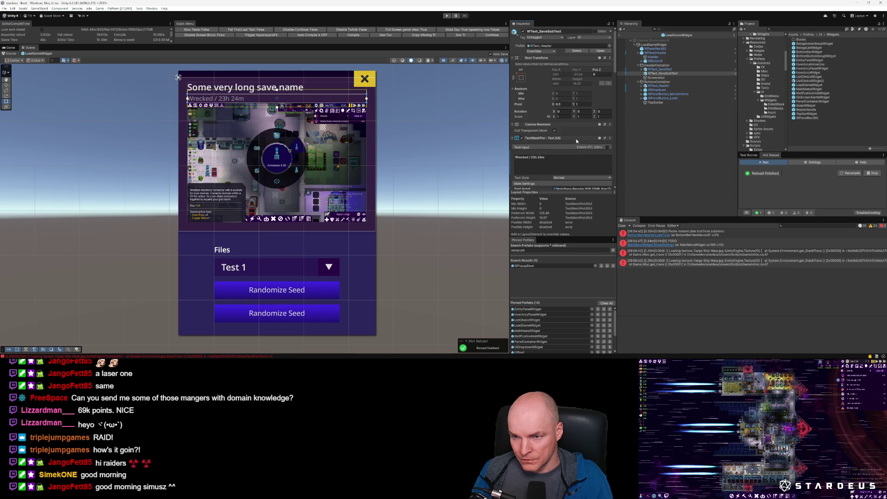
pyautogui.scroll(-5, 576, 139)
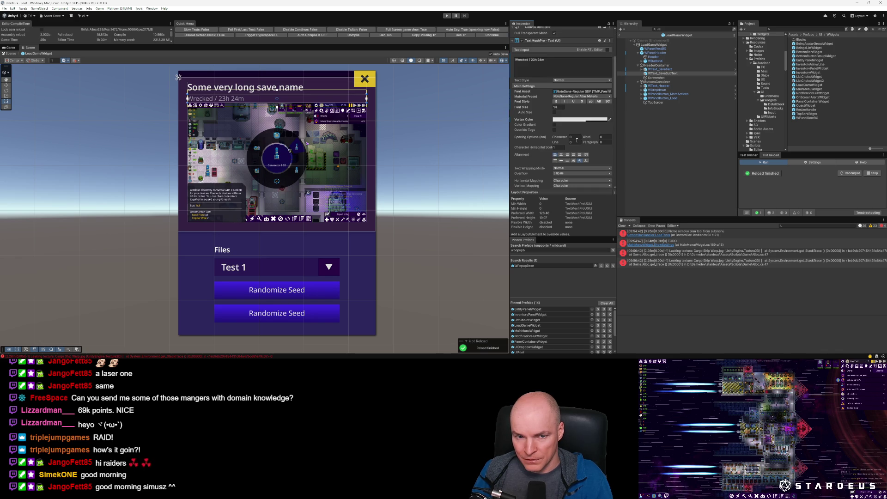
pyautogui.click(436, 137)
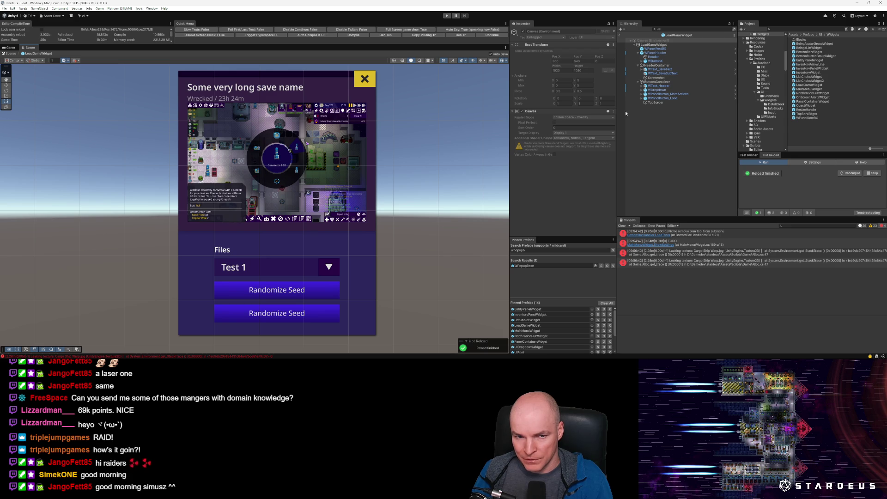
# Step: Recalculate the Screenshot's preferred height and set its Parent Padding Top to 0
pyautogui.click(666, 70)
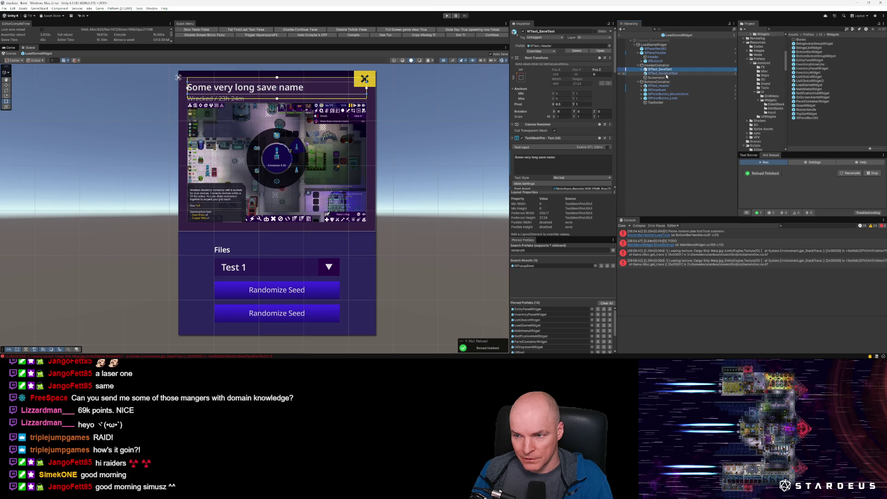
pyautogui.click(657, 78)
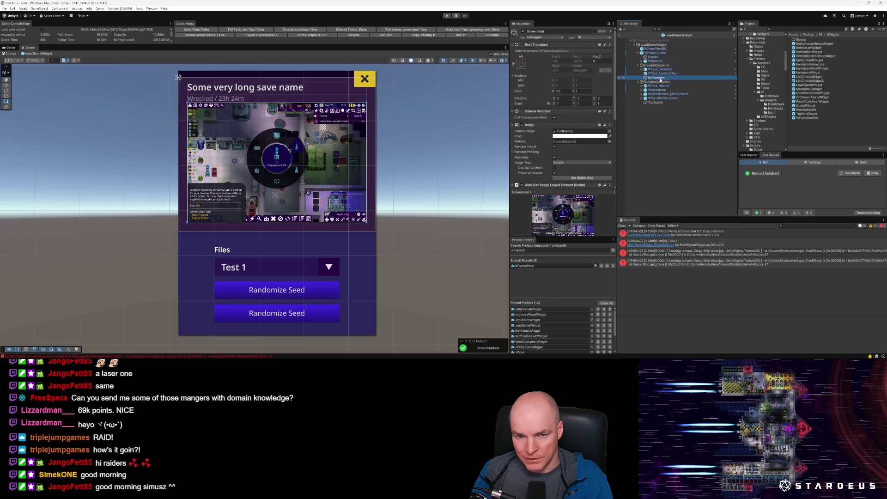
pyautogui.scroll(-5, 589, 165)
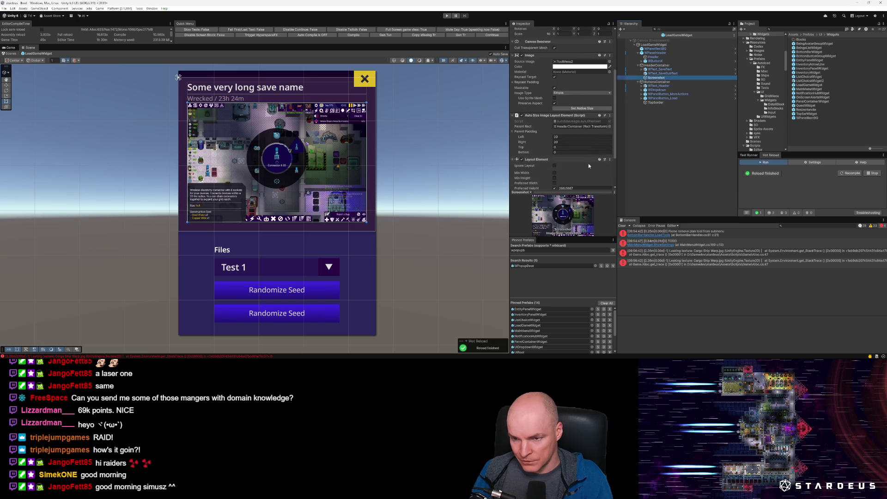
pyautogui.click(566, 100)
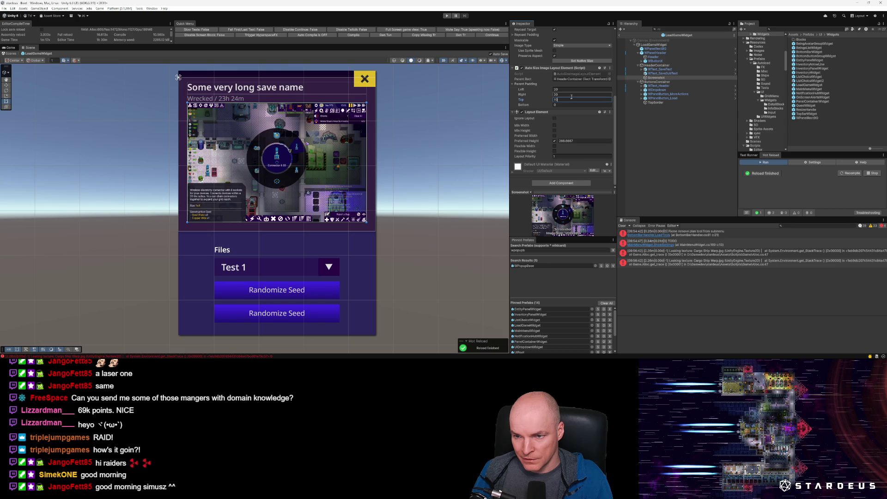
pyautogui.rightClick(542, 69)
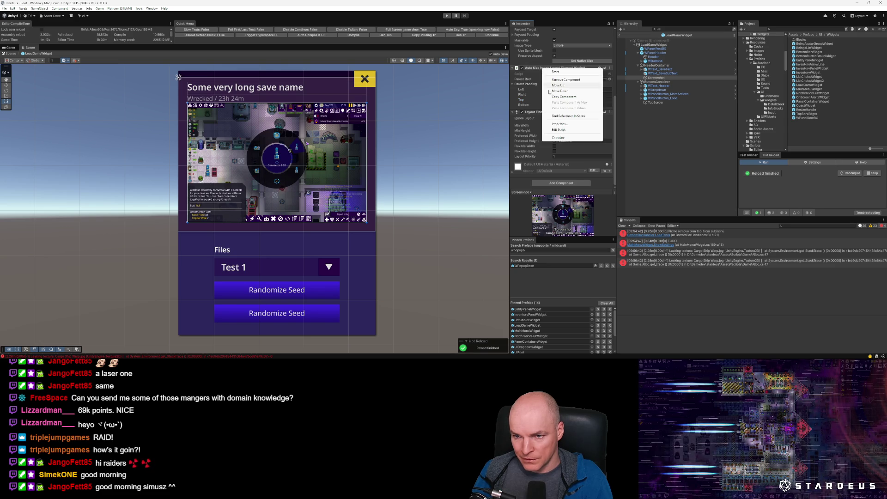
pyautogui.click(560, 138)
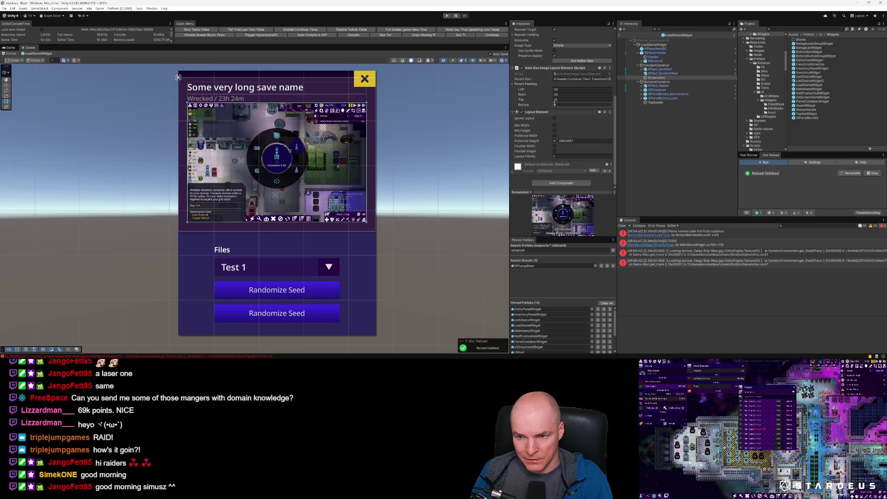
pyautogui.rightClick(556, 69)
pyautogui.click(570, 136)
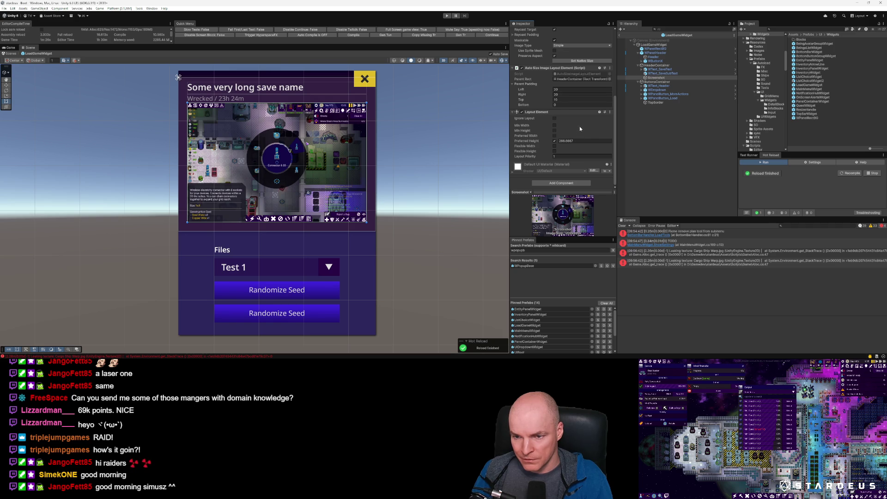
pyautogui.click(548, 100)
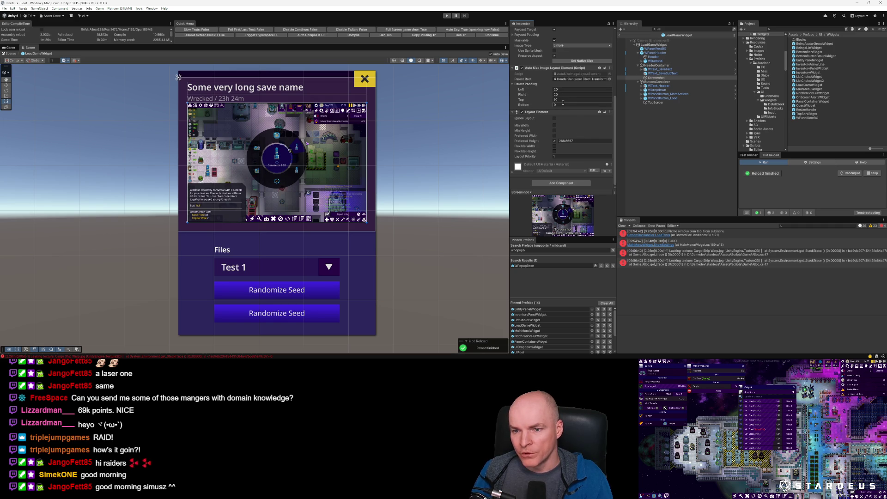
pyautogui.write('0')
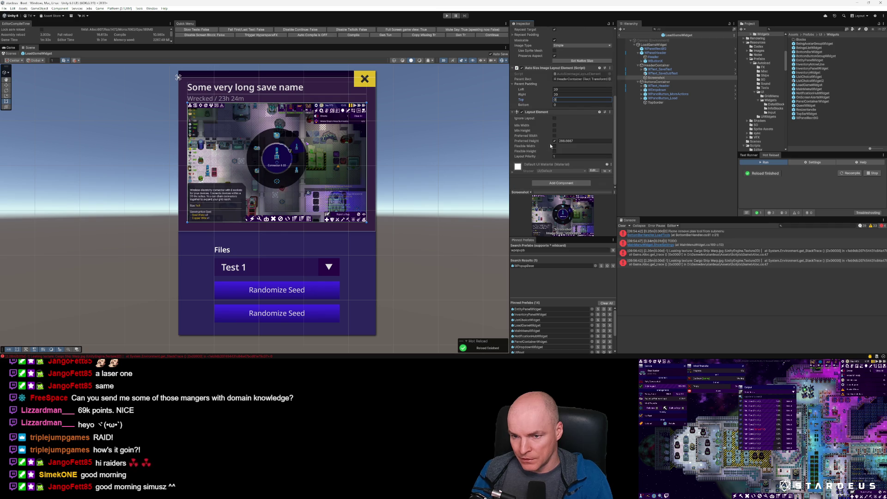
# Step: Search the Project assets for 'wspa'
pyautogui.scroll(3, 557, 151)
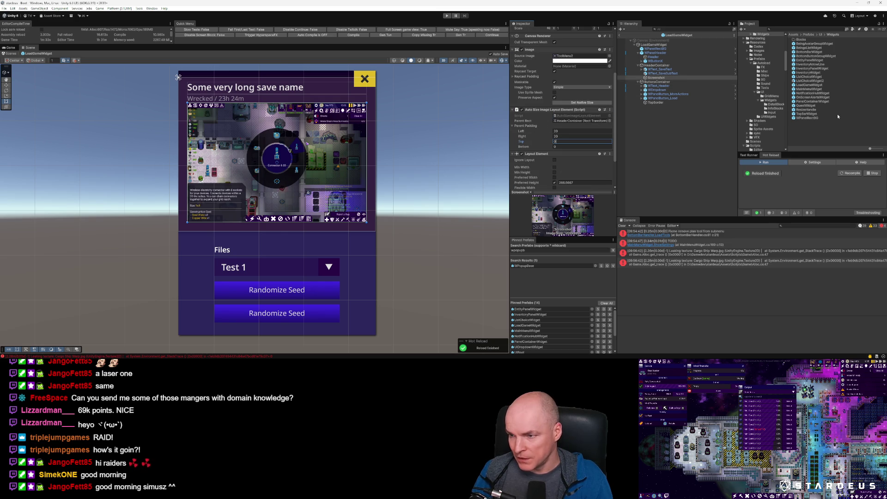
pyautogui.click(802, 29)
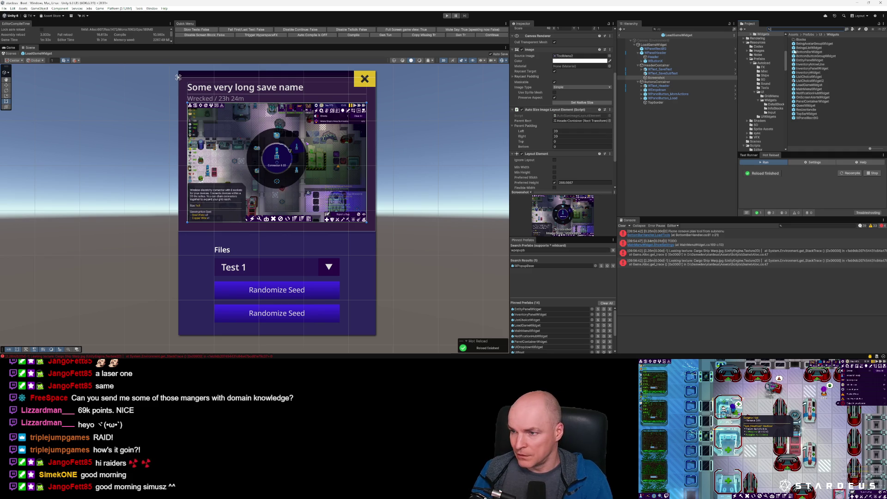
pyautogui.write('ws')
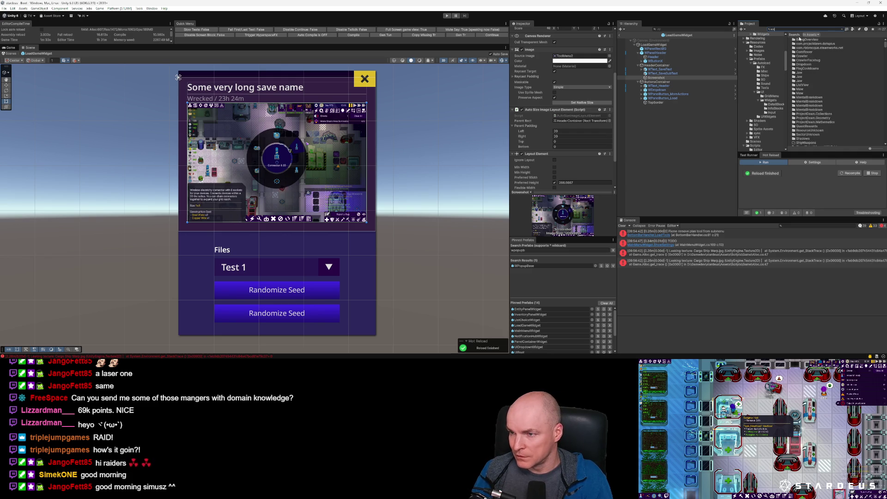
pyautogui.write('pa')
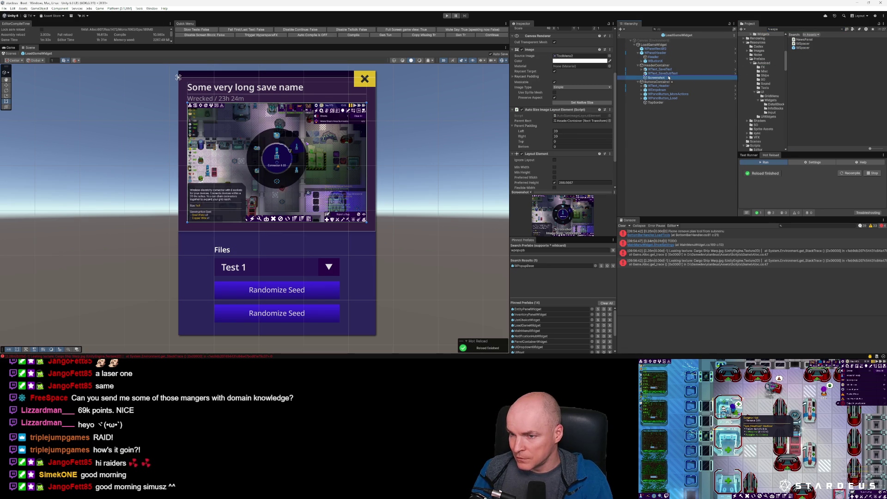
# Step: Insert a WSpacer above the Screenshot and give it a Layout Element with Min Height 10
pyautogui.moveTo(668, 77); pyautogui.dragTo(667, 74)
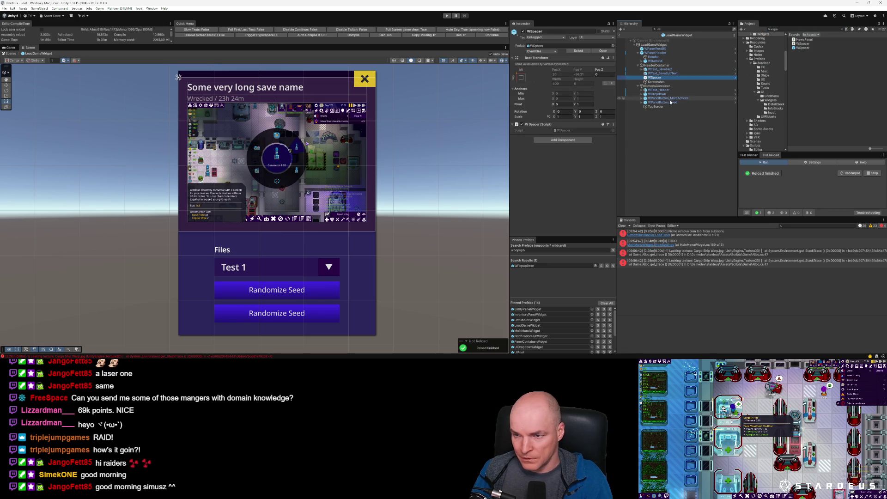
pyautogui.click(563, 140)
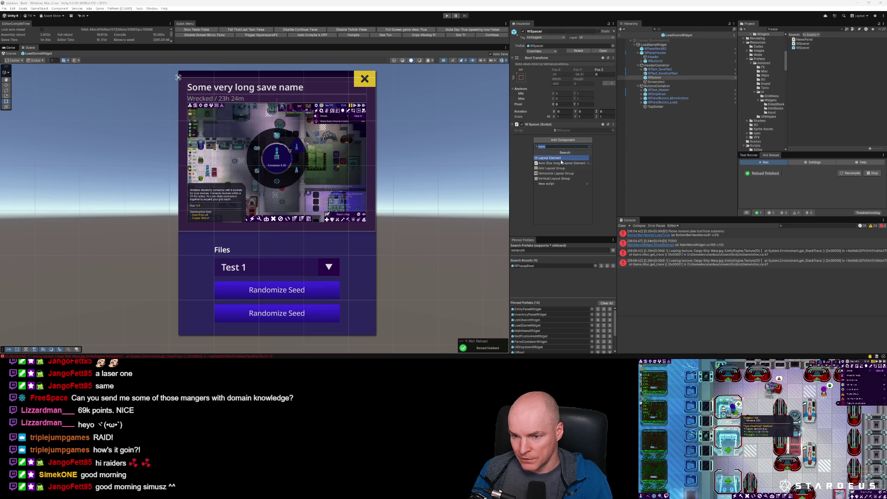
pyautogui.click(561, 158)
pyautogui.click(554, 156)
pyautogui.click(564, 157)
pyautogui.write('10')
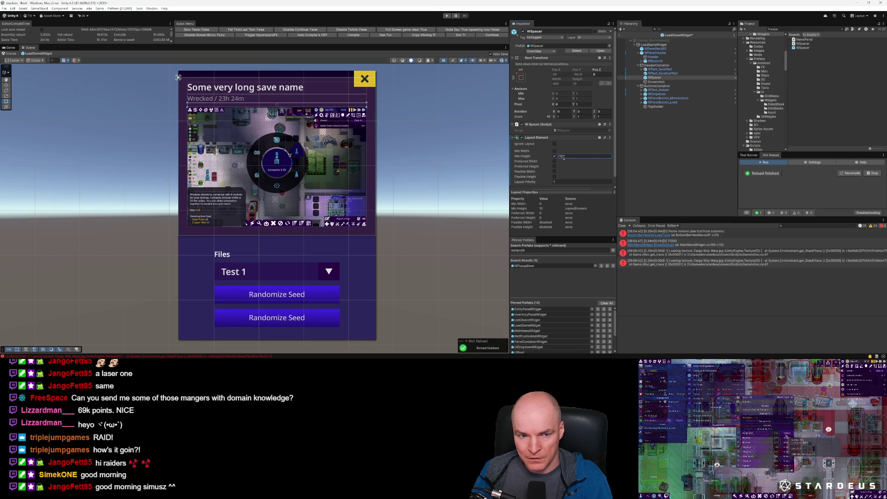
pyautogui.click(394, 136)
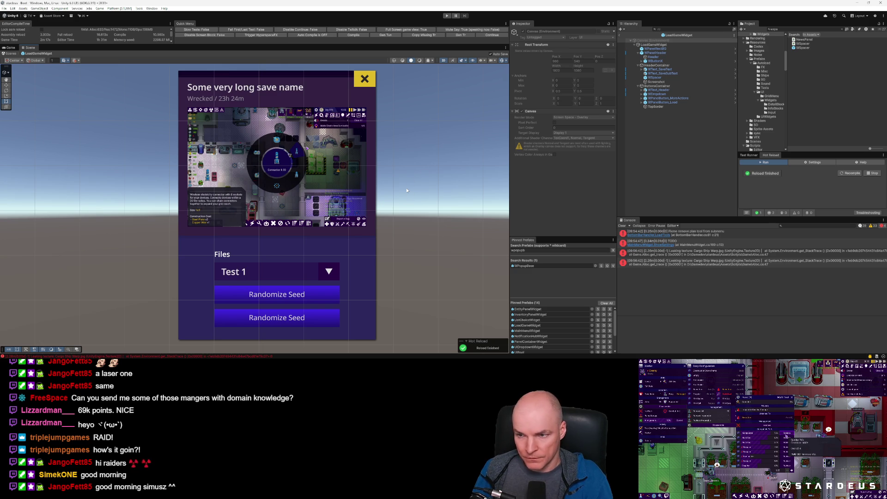
pyautogui.scroll(-3, 407, 190)
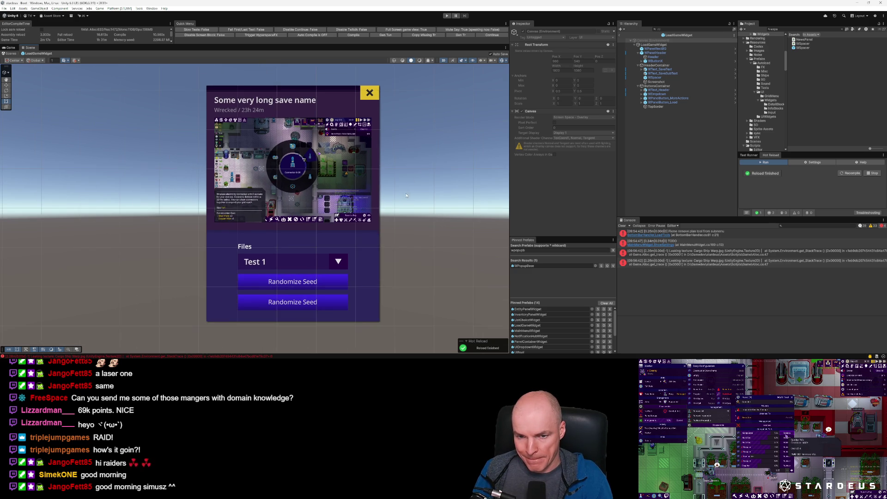
# Step: Toggle the Screenshot object off and back on to check the layout, then switch to VS Code
pyautogui.scroll(1, 400, 204)
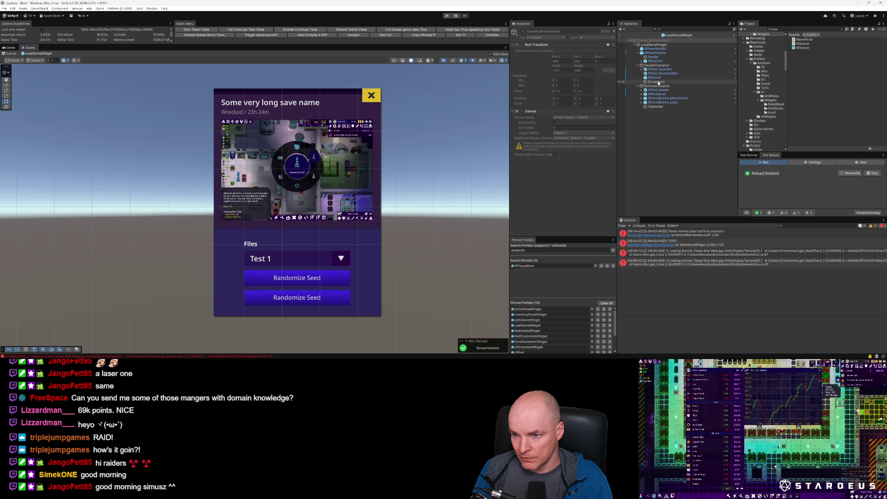
pyautogui.click(657, 83)
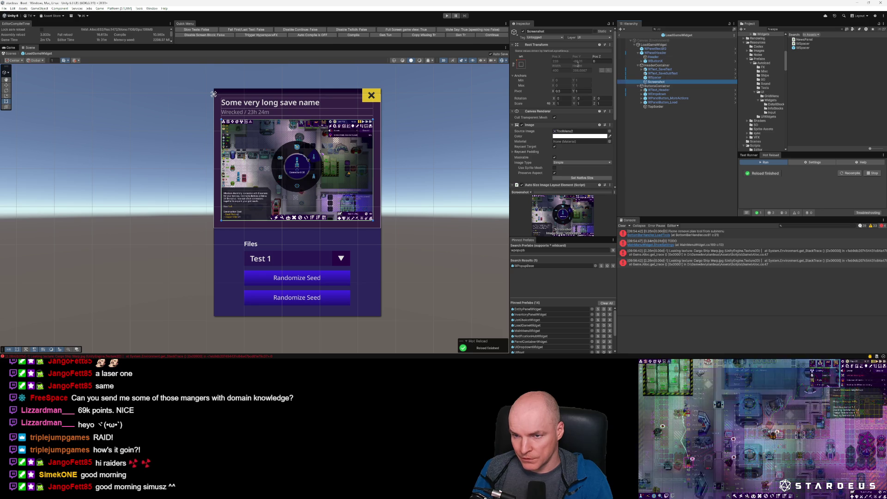
pyautogui.click(524, 31)
pyautogui.click(524, 31)
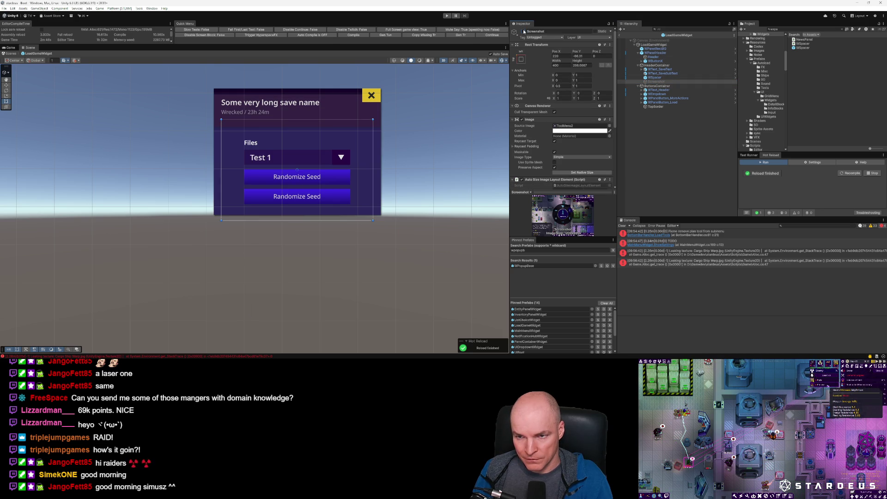
pyautogui.click(524, 31)
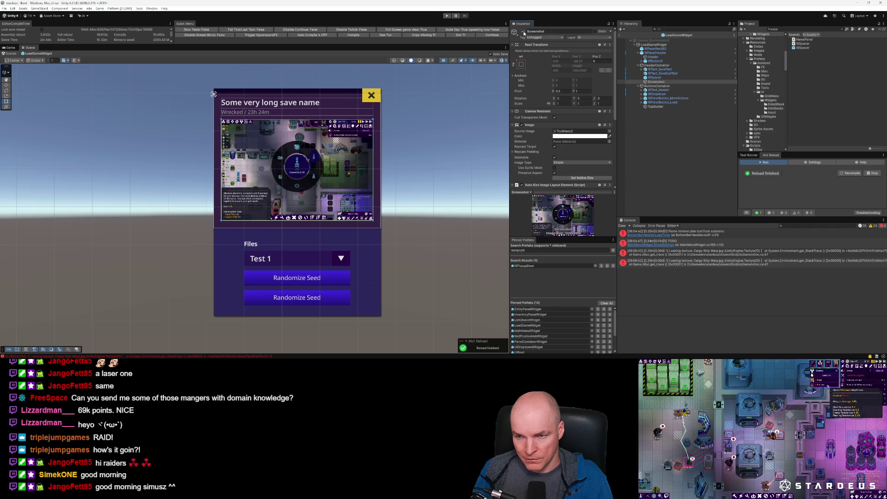
pyautogui.hotkey('alt', 'Tab')
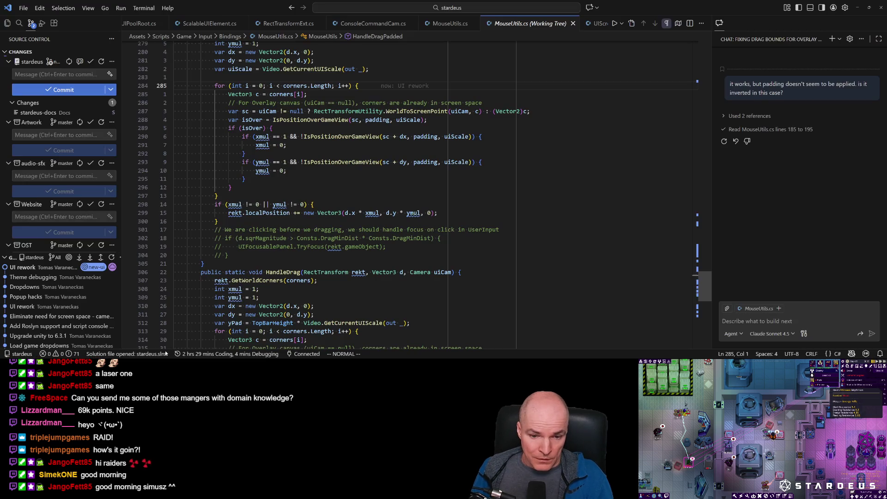
# Step: Switch from VS Code back to the Unity Editor with Alt+Tab
pyautogui.hotkey('alt', 'Tab')
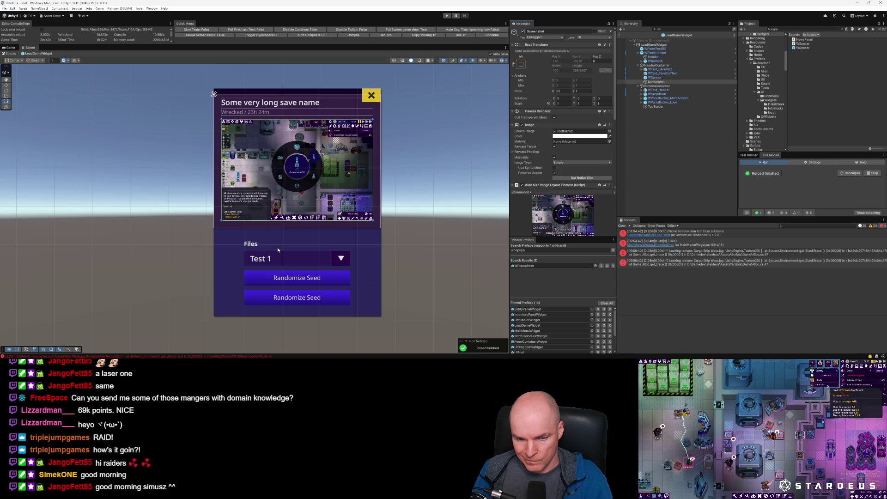
# Step: Zoom onto the dialog, select the upper Randomize Seed button WPanelButton_MoreActions, and open ButtonsContainer's context menu
pyautogui.moveTo(122, 358)
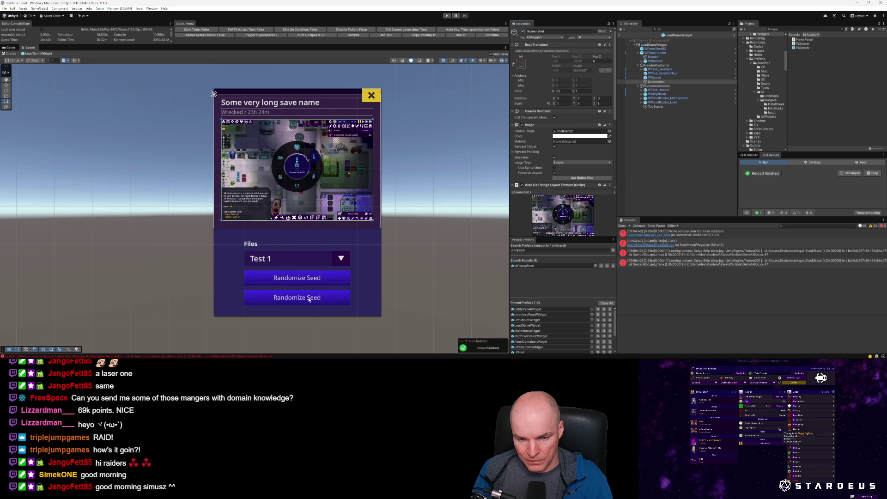
pyautogui.scroll(3, 298, 301)
pyautogui.scroll(1, 300, 300)
pyautogui.scroll(-1, 302, 300)
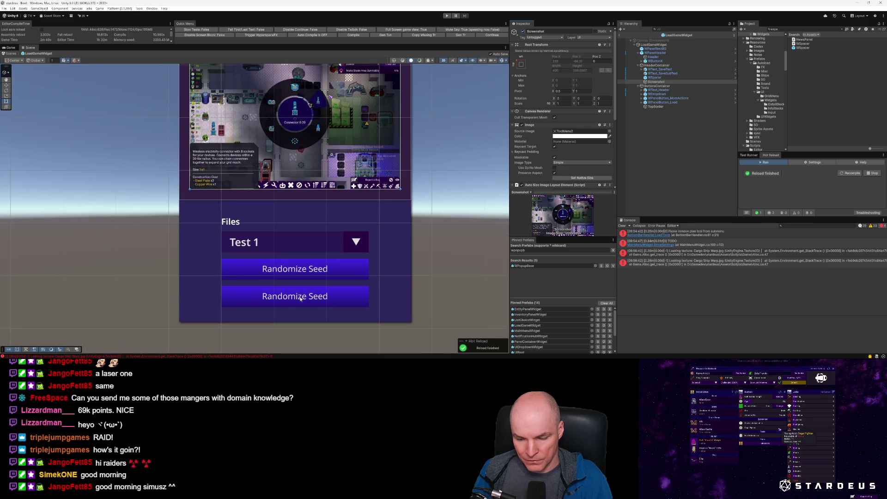
pyautogui.click(311, 295)
pyautogui.click(311, 295)
pyautogui.click(317, 270)
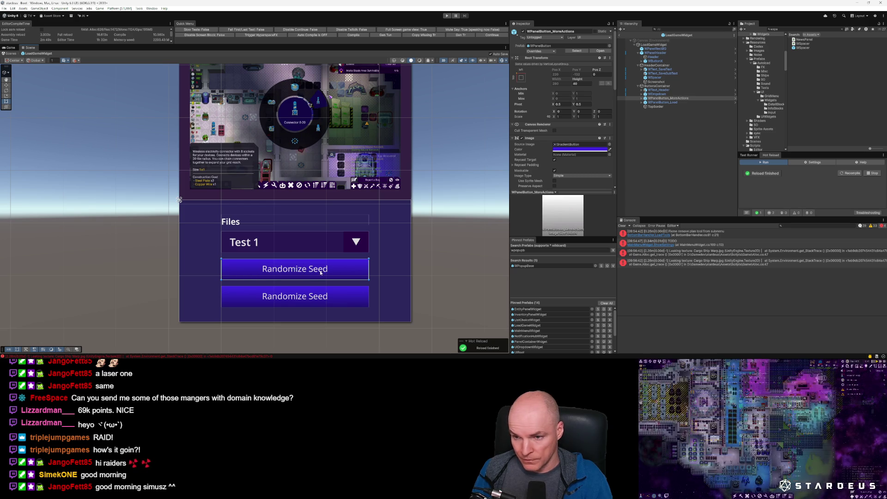
pyautogui.rightClick(655, 86)
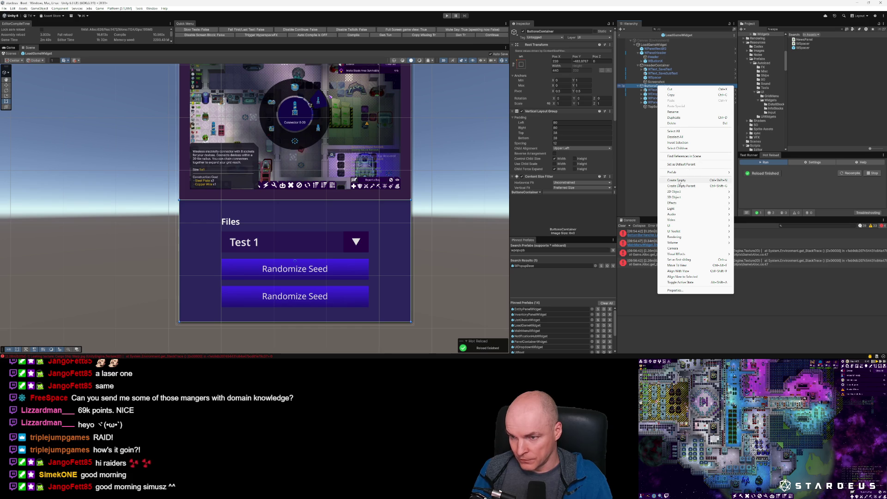
# Step: Create an empty child named ButtonContainer under ButtonsContainer and add a Horizontal Layout Group
pyautogui.click(679, 180)
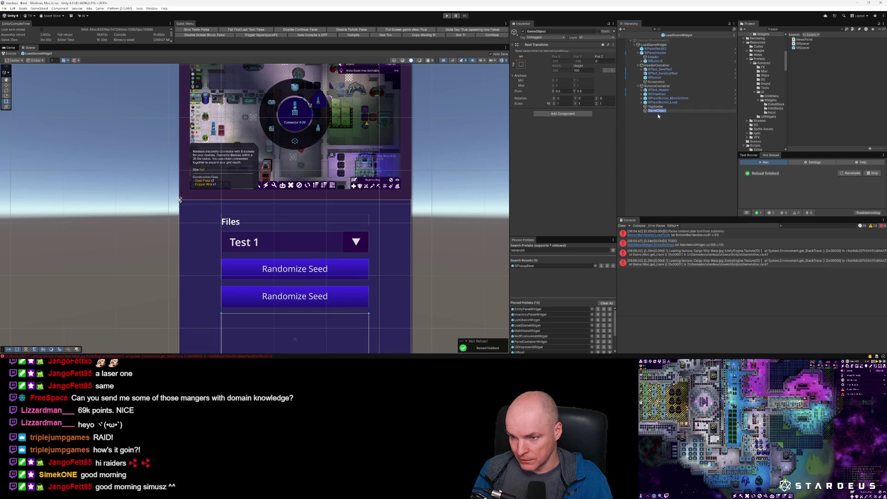
pyautogui.write('Button')
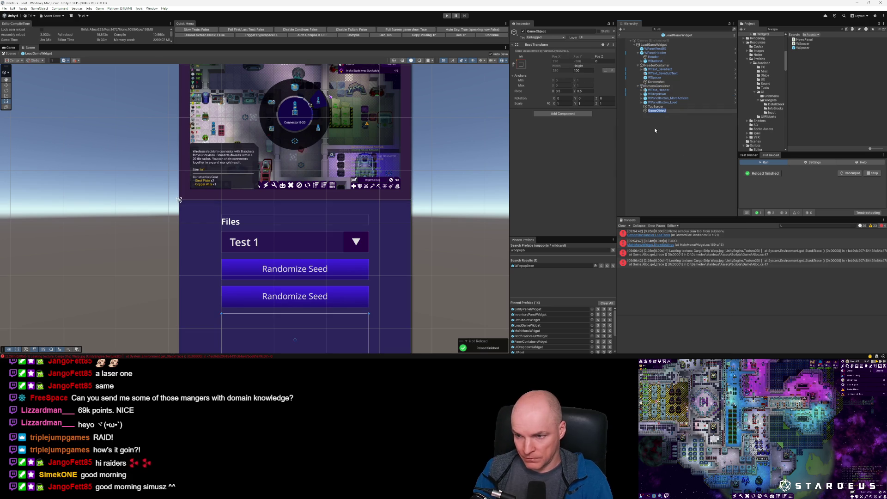
pyautogui.write('Container')
pyautogui.press('Return')
pyautogui.click(576, 114)
pyautogui.write('hori')
pyautogui.press('Return')
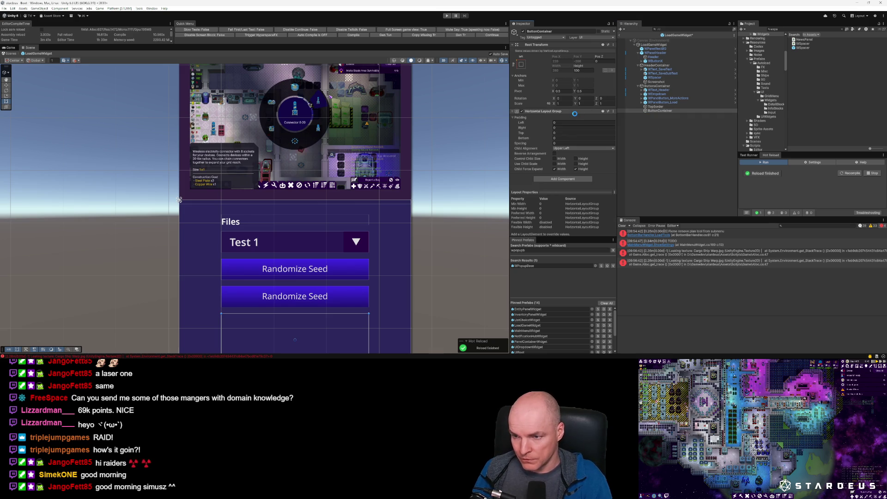
# Step: Move WPanelButton_Load and WPanelButton_MoreActions into ButtonContainer side by side
pyautogui.moveTo(667, 103); pyautogui.dragTo(664, 112)
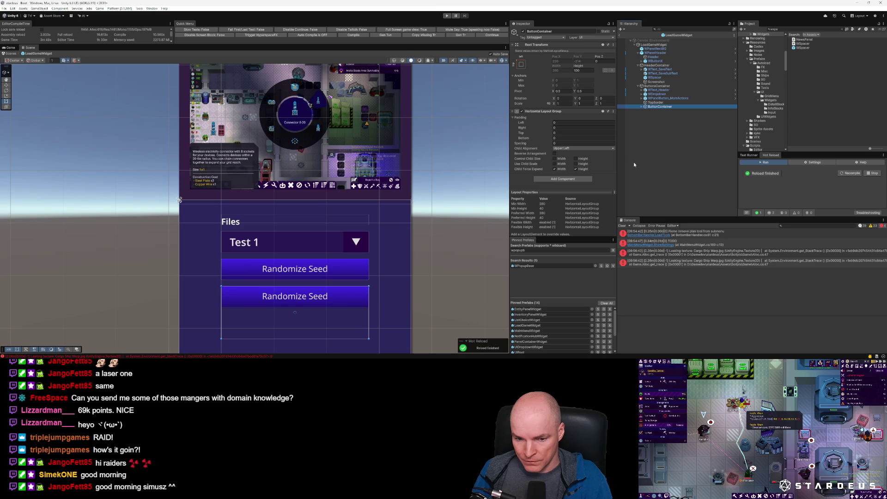
pyautogui.click(642, 107)
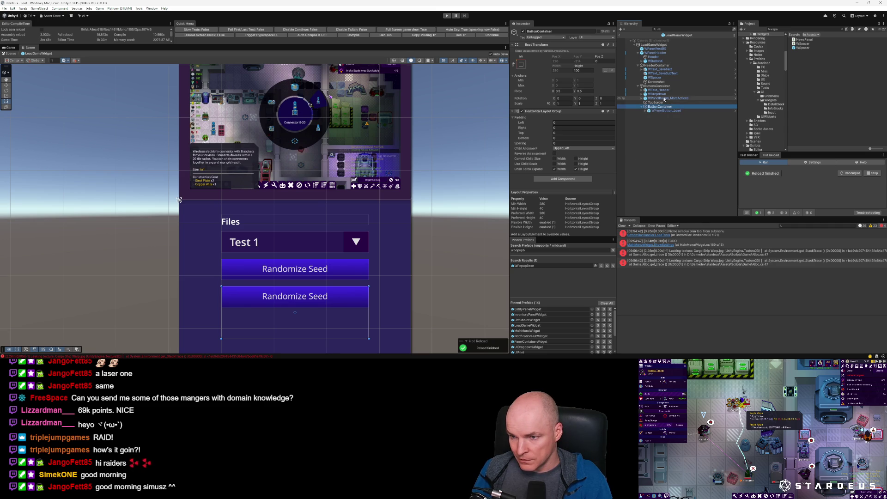
pyautogui.click(664, 99)
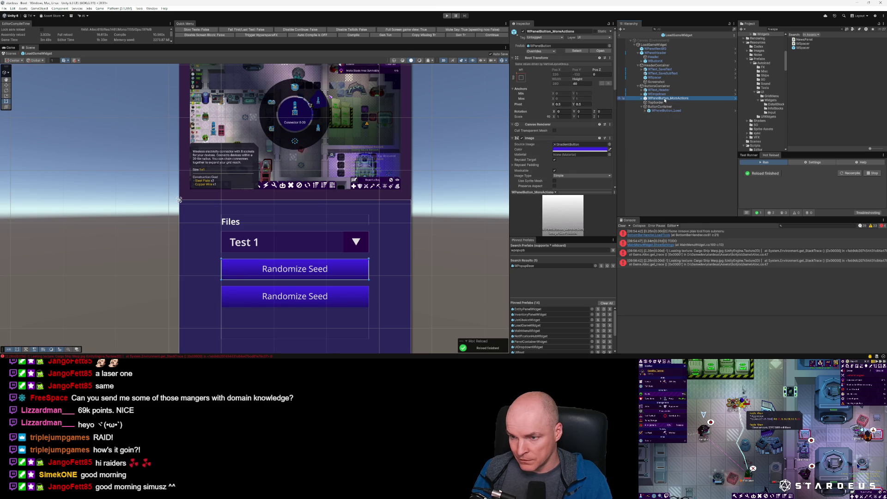
pyautogui.moveTo(666, 100); pyautogui.dragTo(659, 107)
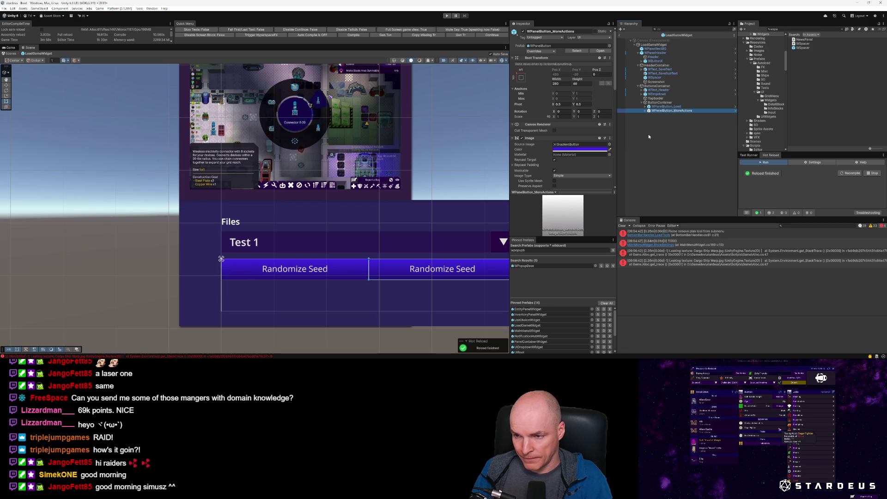
# Step: Reorder ButtonContainer so WPanelButton_Load sits after WPanelButton_MoreActions
pyautogui.click(646, 111)
pyautogui.click(664, 114)
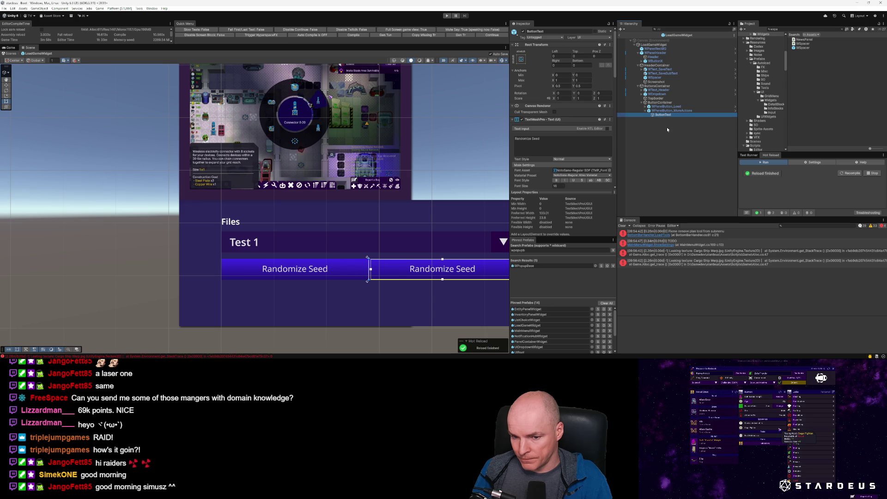
pyautogui.click(671, 111)
pyautogui.press('Up')
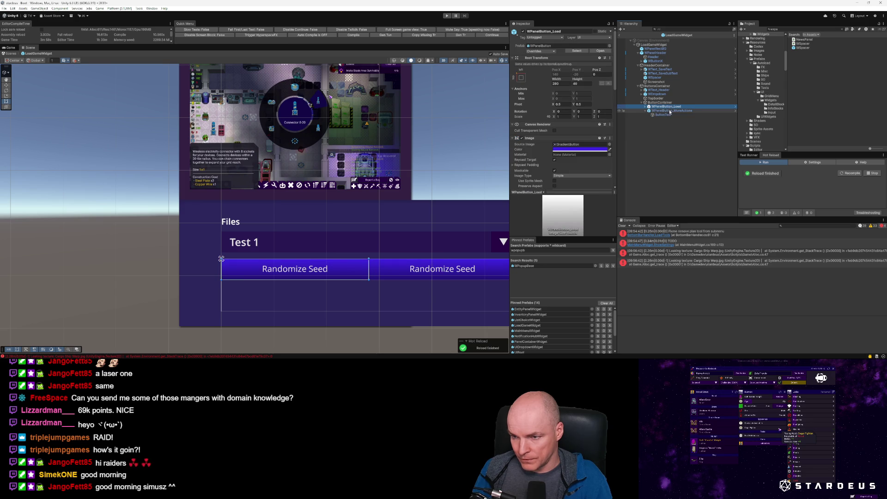
pyautogui.click(645, 111)
pyautogui.press('Down')
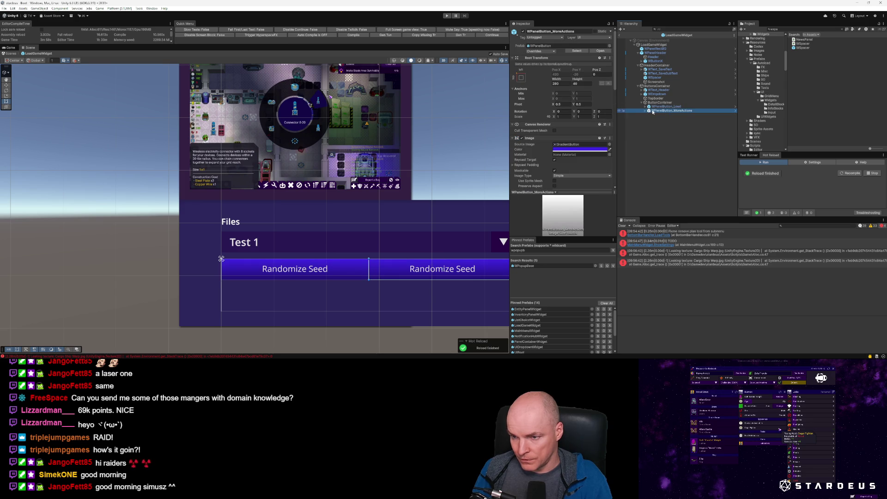
pyautogui.moveTo(654, 108); pyautogui.dragTo(656, 113)
pyautogui.scroll(-5, 577, 150)
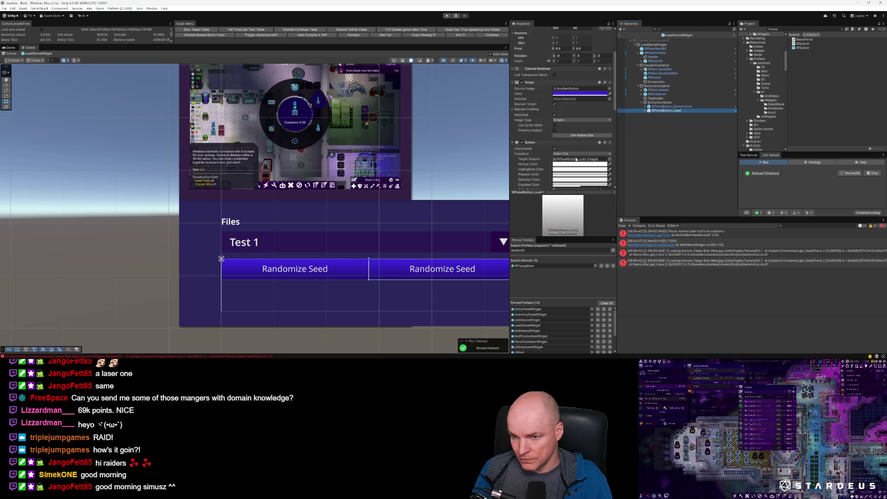
# Step: Change the Load button's label text to 'Load Save'
pyautogui.click(646, 111)
pyautogui.press('Down')
pyautogui.click(546, 82)
pyautogui.write('Load Gam')
pyautogui.write('e')
pyautogui.press('BackSpace')
pyautogui.press('BackSpace')
pyautogui.press('BackSpace')
pyautogui.write('Save')
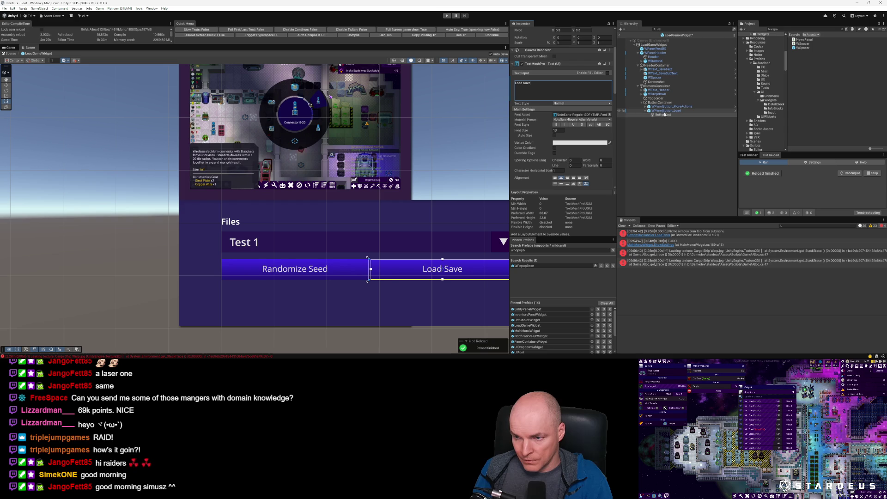
# Step: Expand the Randomize Seed button and select its label text
pyautogui.click(670, 107)
pyautogui.press('Right')
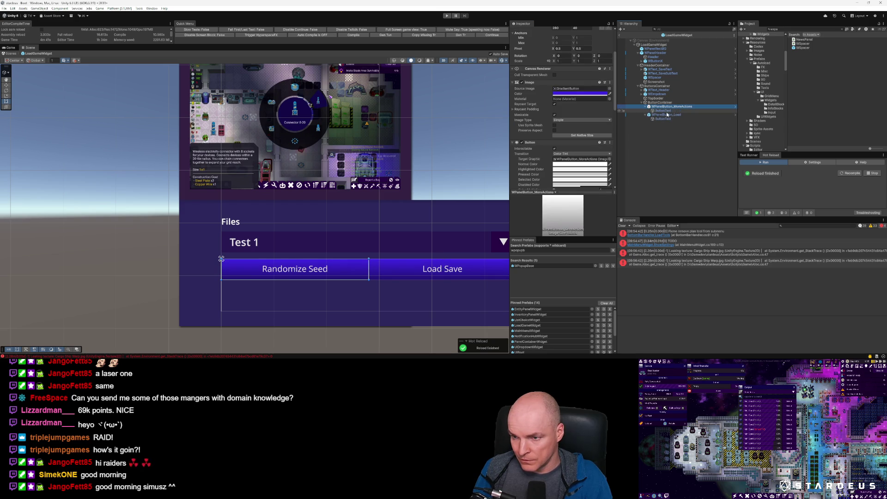
pyautogui.click(667, 111)
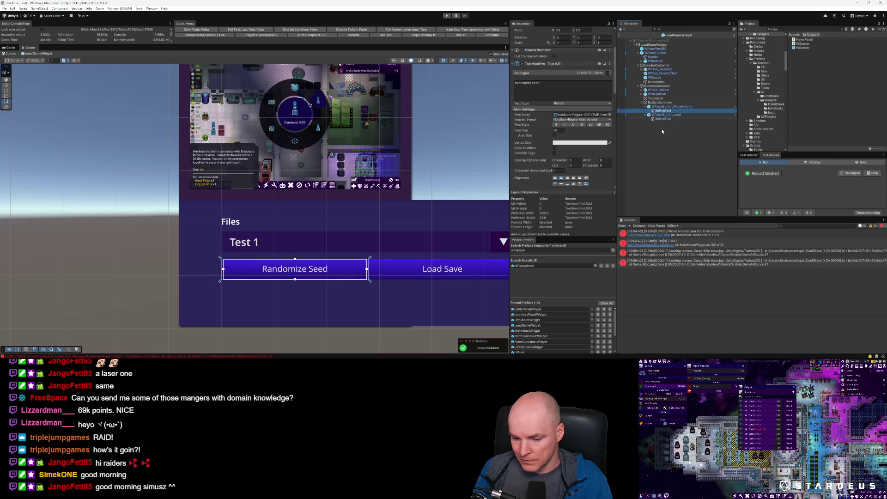
pyautogui.hotkey('alt', 'Tab')
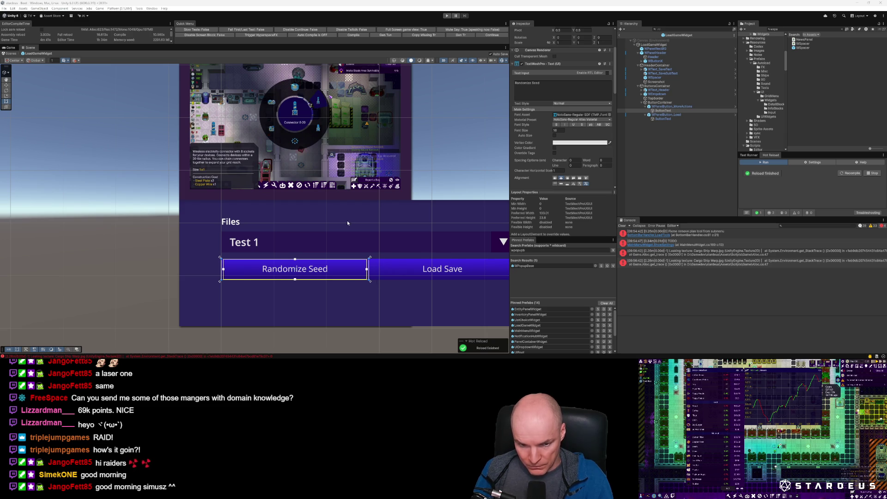
# Step: Select the 'Test 1' Files dropdown and expand it in the Hierarchy to show its children
pyautogui.scroll(-1, 395, 280)
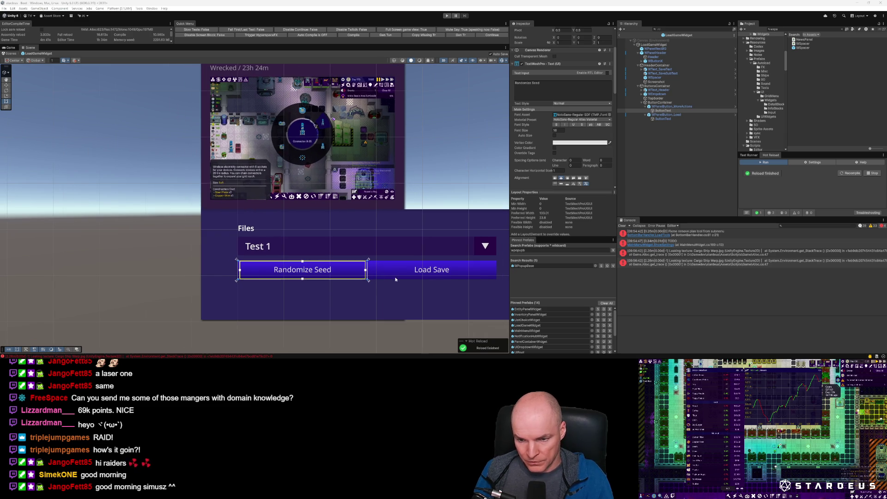
pyautogui.click(488, 241)
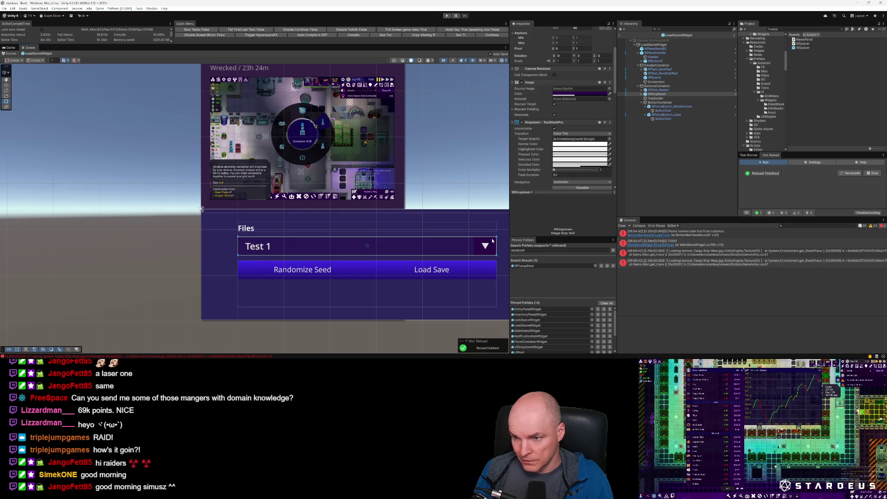
pyautogui.click(642, 94)
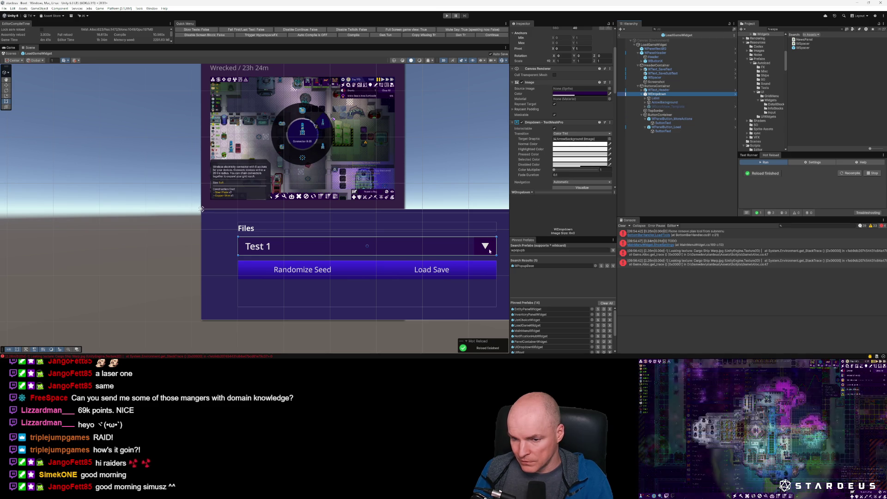
# Step: Replace the Randomize Seed button's label text with 'X'
pyautogui.click(316, 271)
pyautogui.click(316, 270)
pyautogui.click(316, 270)
pyautogui.click(316, 271)
pyautogui.click(316, 270)
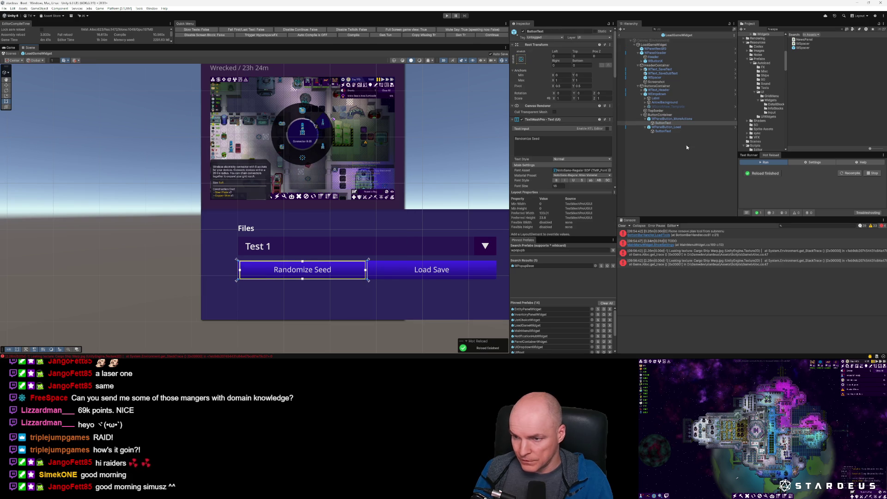
pyautogui.click(663, 123)
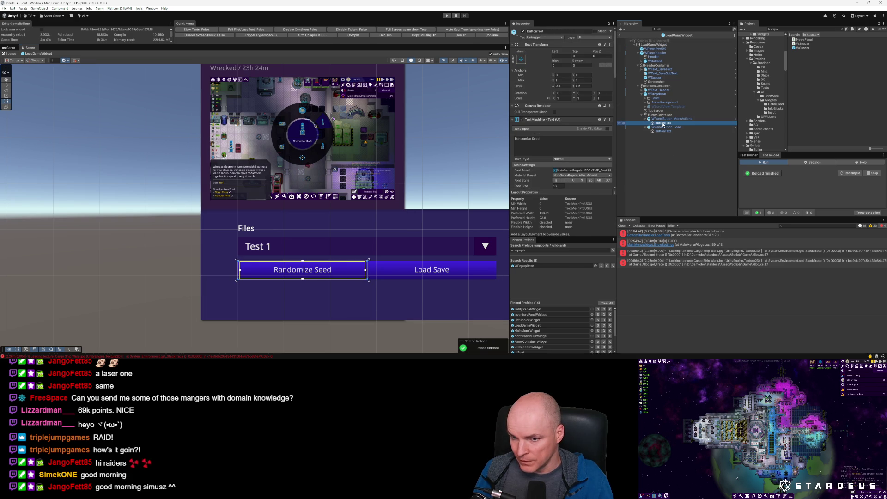
pyautogui.click(556, 140)
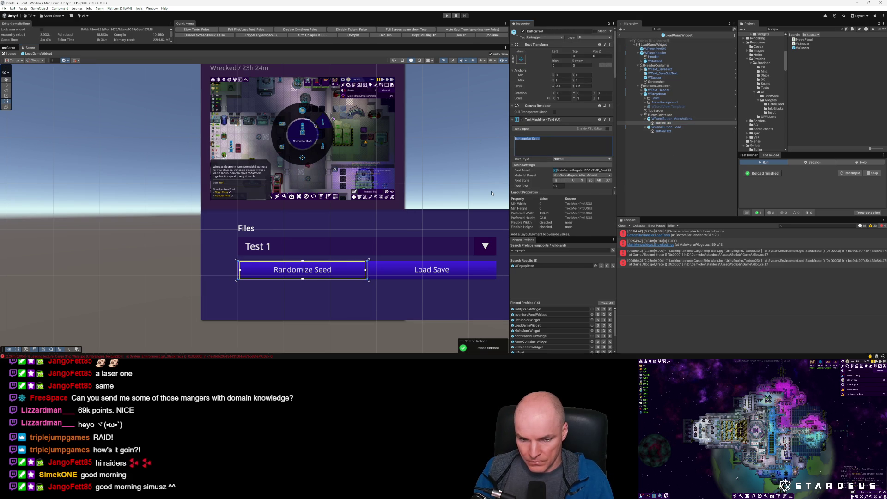
pyautogui.write('X')
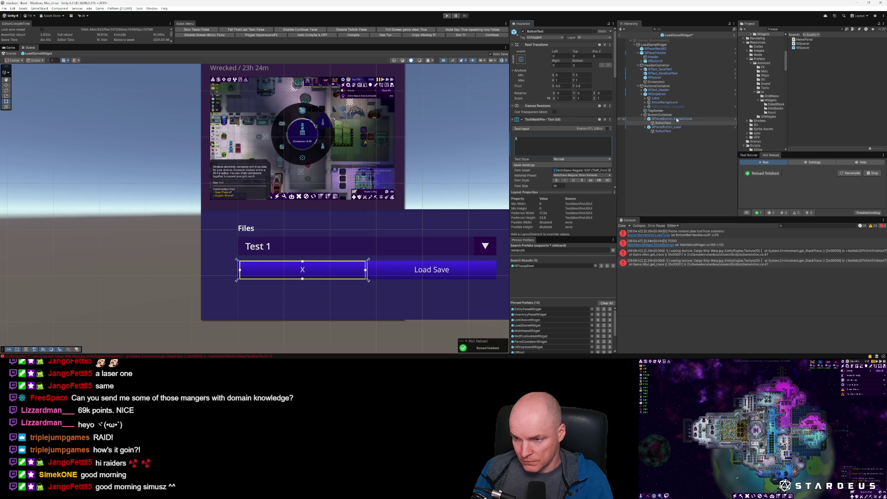
# Step: Set the X button's Rect Transform Width to 64
pyautogui.click(674, 119)
pyautogui.click(564, 83)
pyautogui.write('64')
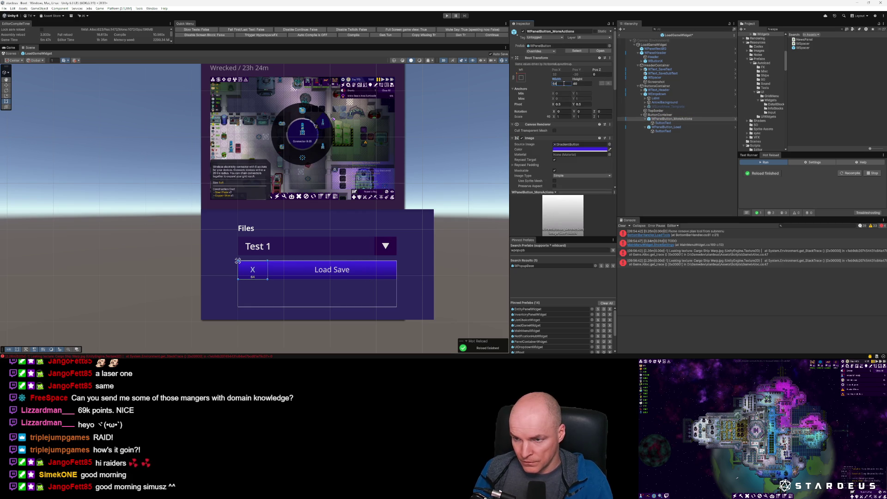
pyautogui.click(660, 115)
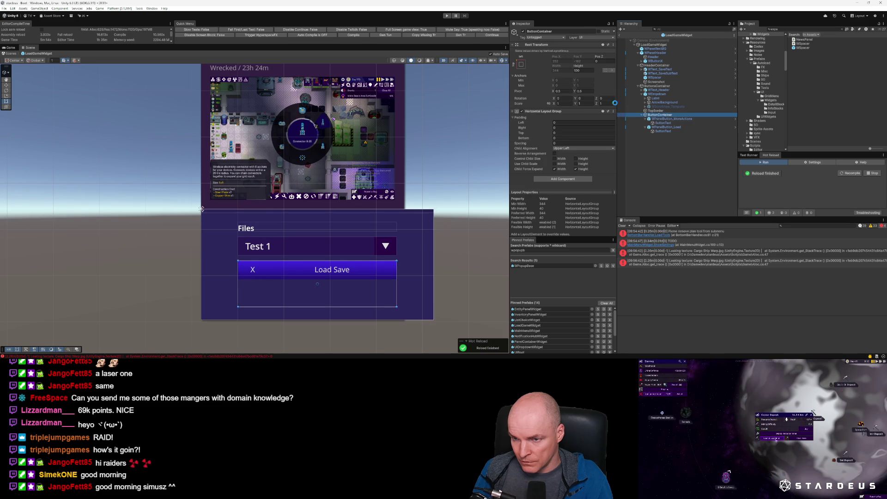
# Step: Set the X button width to 40, and give ButtonContainer spacing 10 and height 40
pyautogui.click(665, 119)
pyautogui.click(559, 84)
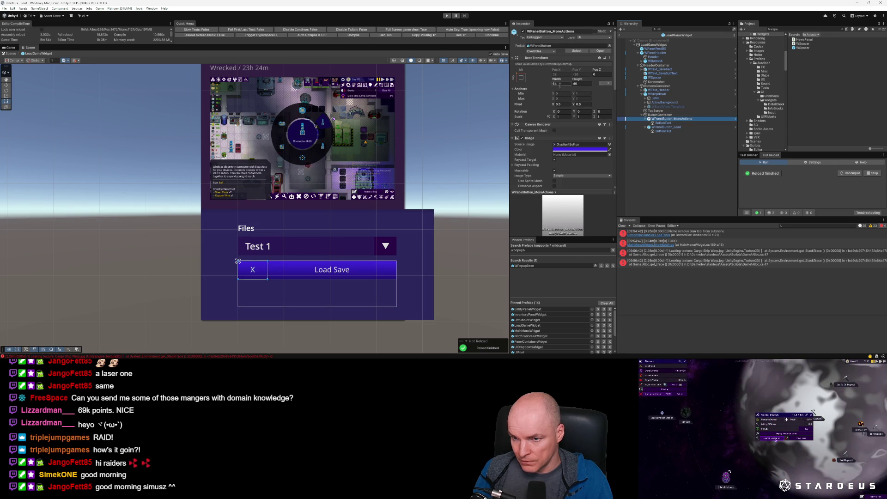
pyautogui.write('40')
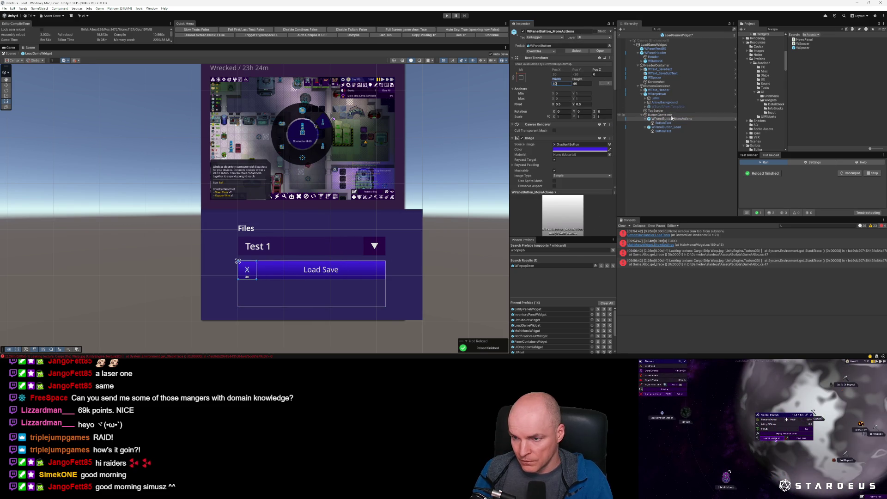
pyautogui.click(660, 115)
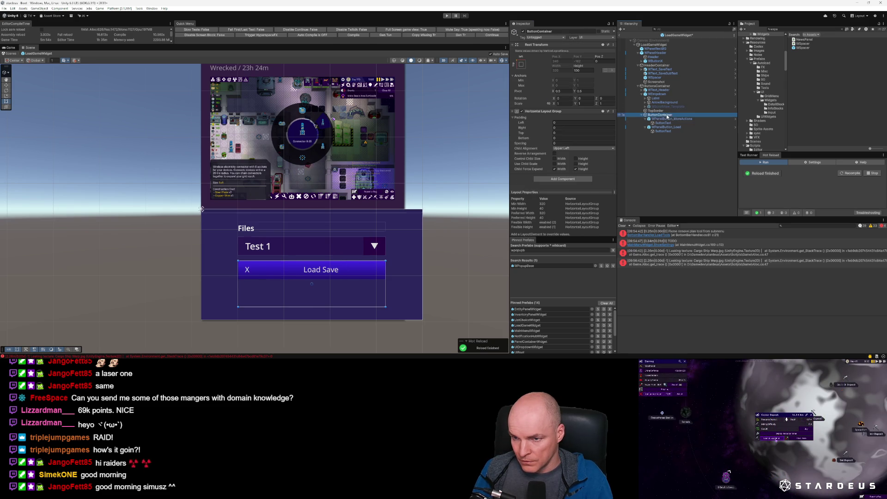
pyautogui.click(565, 144)
pyautogui.write('10')
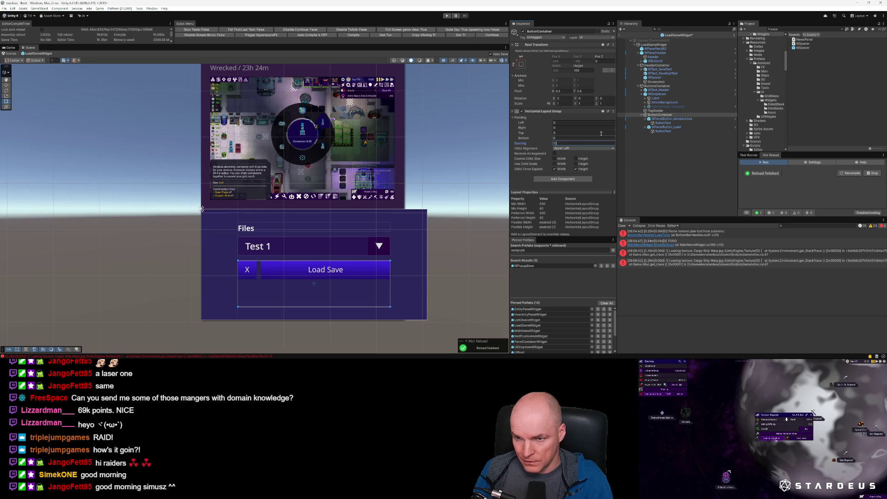
pyautogui.click(583, 71)
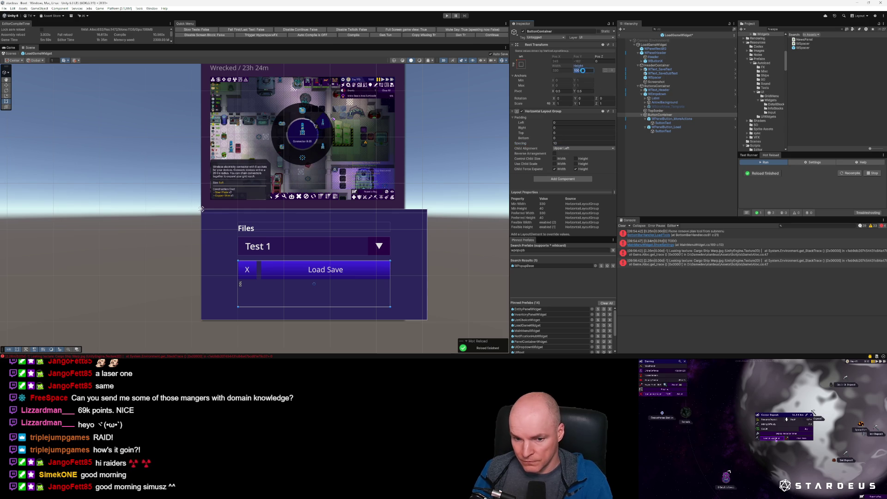
pyautogui.write('40')
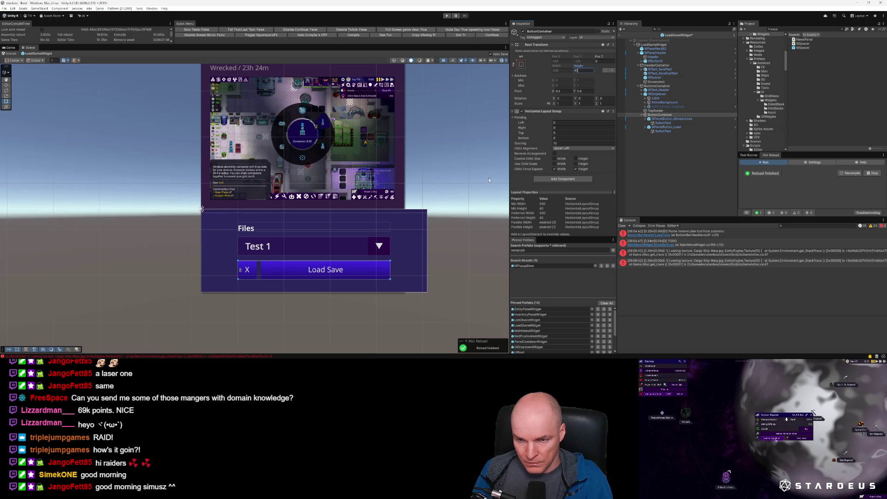
pyautogui.scroll(3, 306, 270)
pyautogui.scroll(-1, 307, 270)
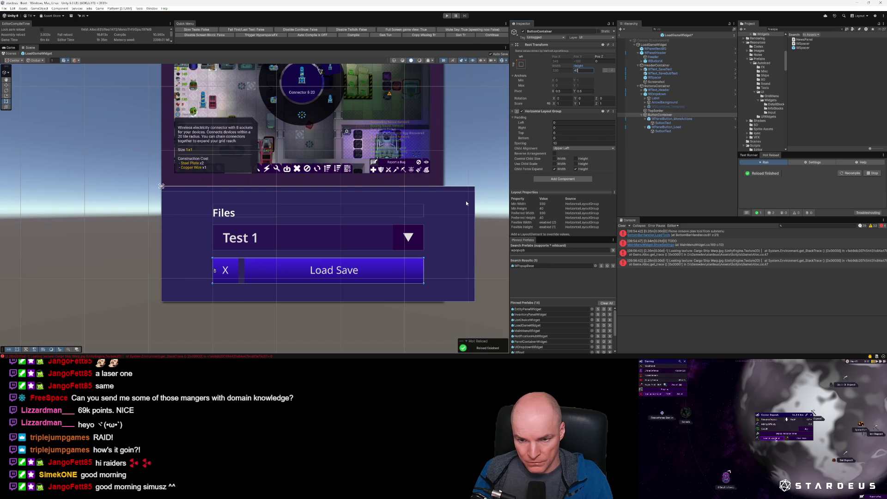
pyautogui.click(656, 114)
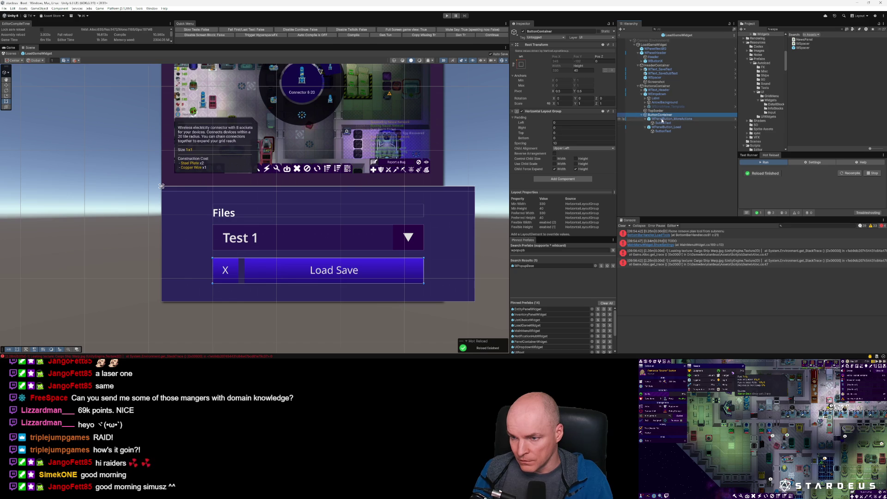
# Step: Toggle ButtonContainer off and back on to refresh the row layout
pyautogui.click(651, 119)
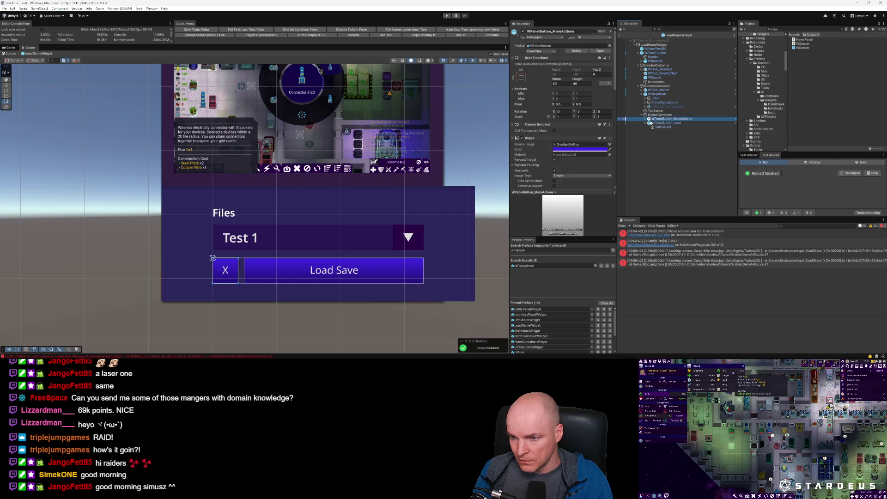
pyautogui.click(659, 115)
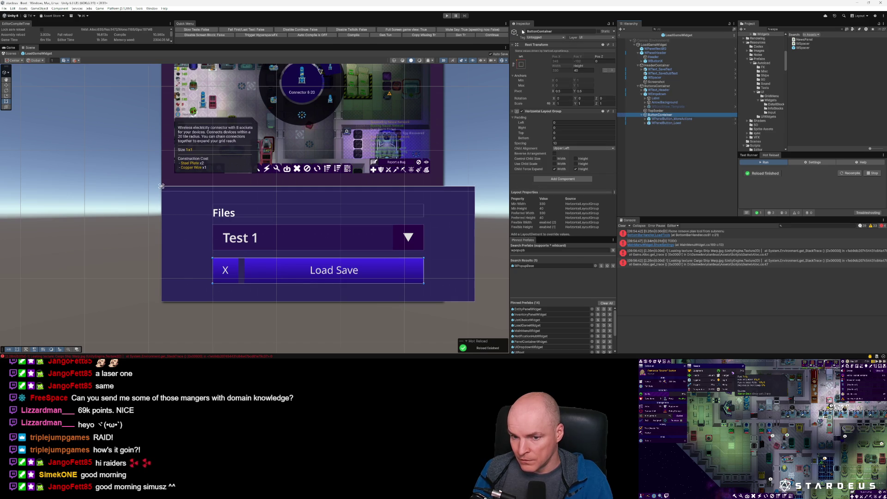
pyautogui.click(522, 31)
pyautogui.click(523, 30)
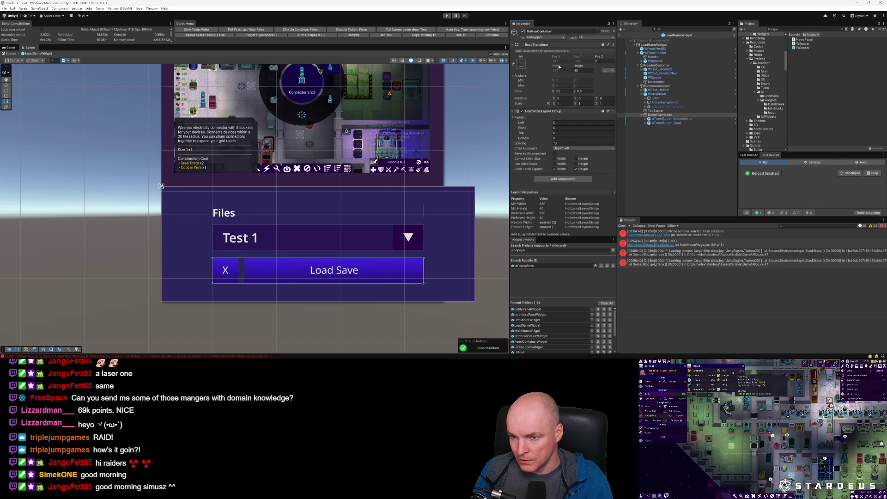
pyautogui.click(666, 122)
# Step: Untick the 100 Min Width in the Layout Element of both Load Save and X buttons
pyautogui.scroll(-3, 594, 159)
pyautogui.scroll(-5, 594, 159)
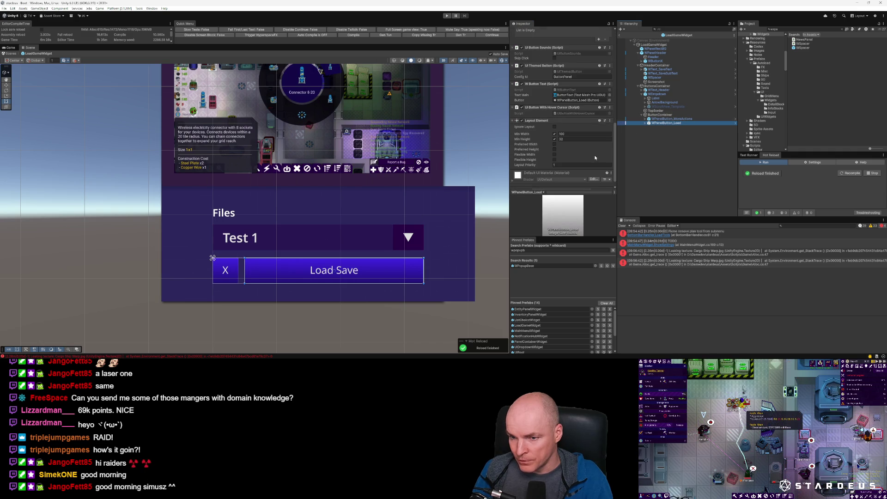
pyautogui.click(555, 126)
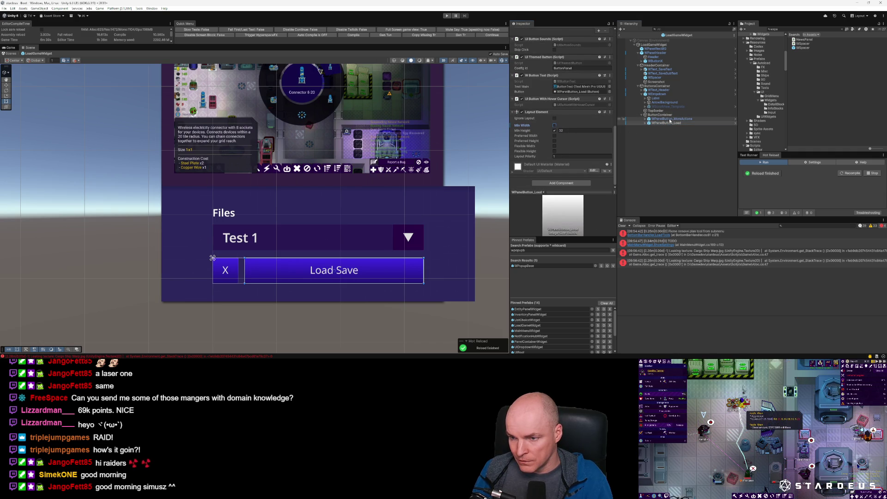
pyautogui.click(671, 120)
pyautogui.click(555, 127)
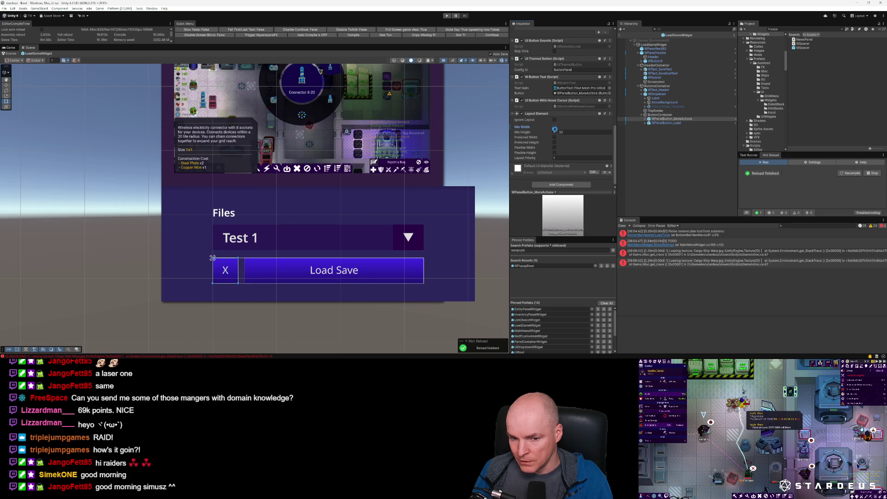
# Step: Add a Content Size Fitter component to ButtonContainer
pyautogui.click(660, 114)
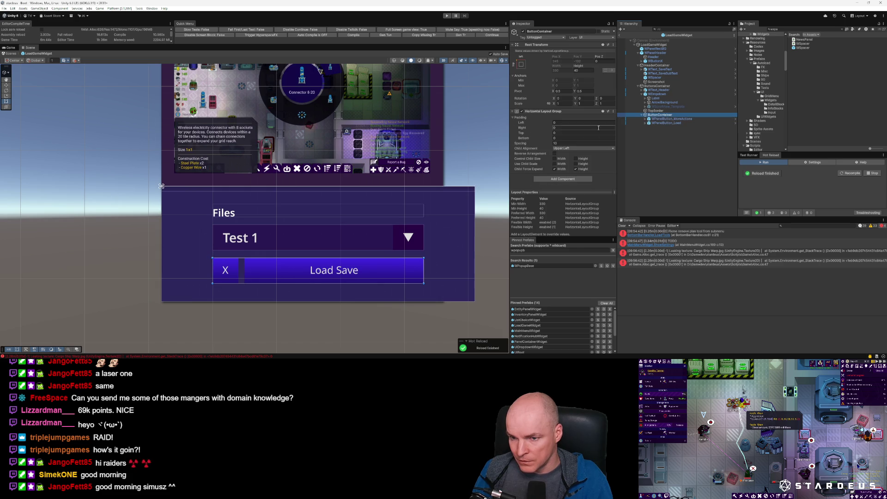
pyautogui.click(560, 179)
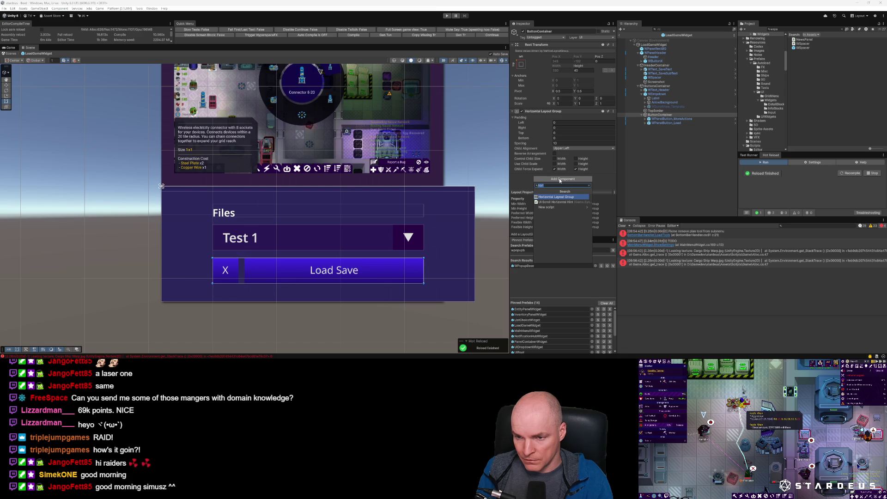
pyautogui.write('sizf')
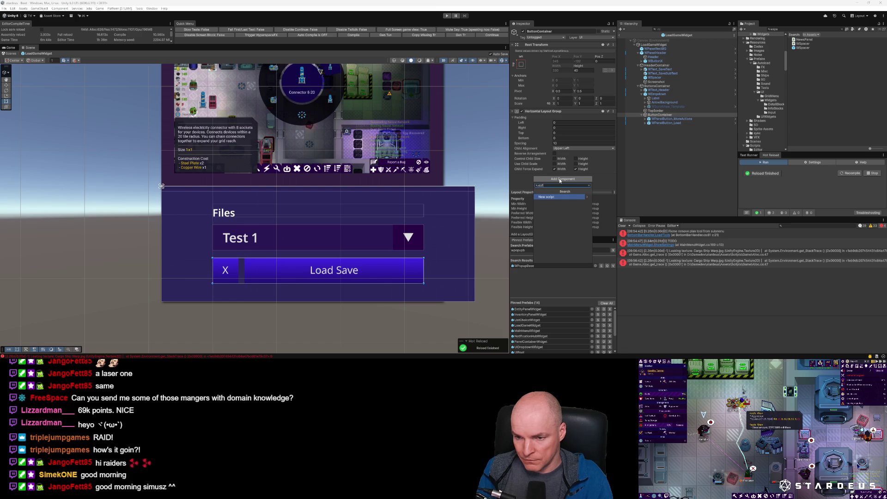
pyautogui.press('BackSpace')
pyautogui.write('ef')
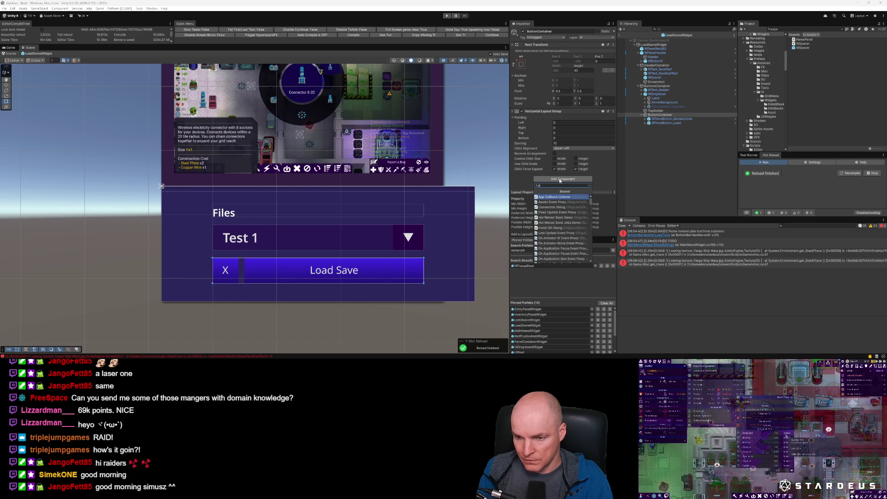
pyautogui.press('Return')
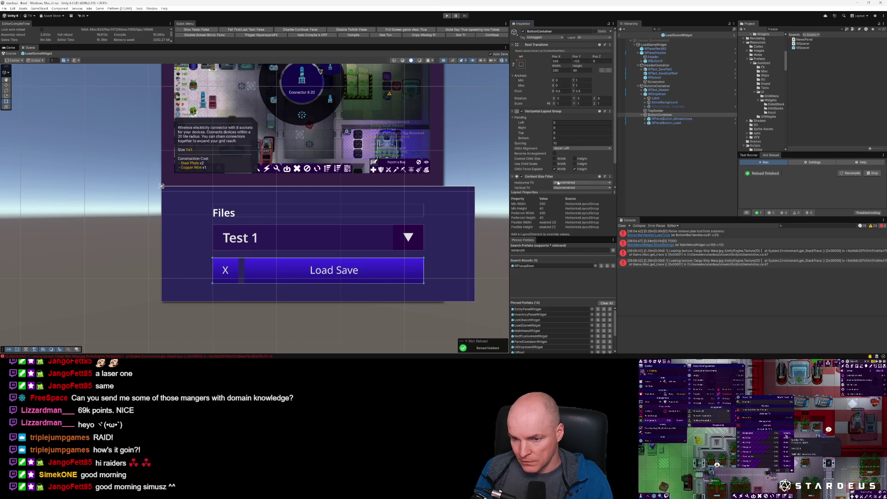
# Step: Set the Content Size Fitter's Horizontal Fit to Min Size, then remove the component
pyautogui.click(563, 182)
pyautogui.click(571, 194)
pyautogui.click(568, 184)
pyautogui.click(572, 194)
pyautogui.click(611, 177)
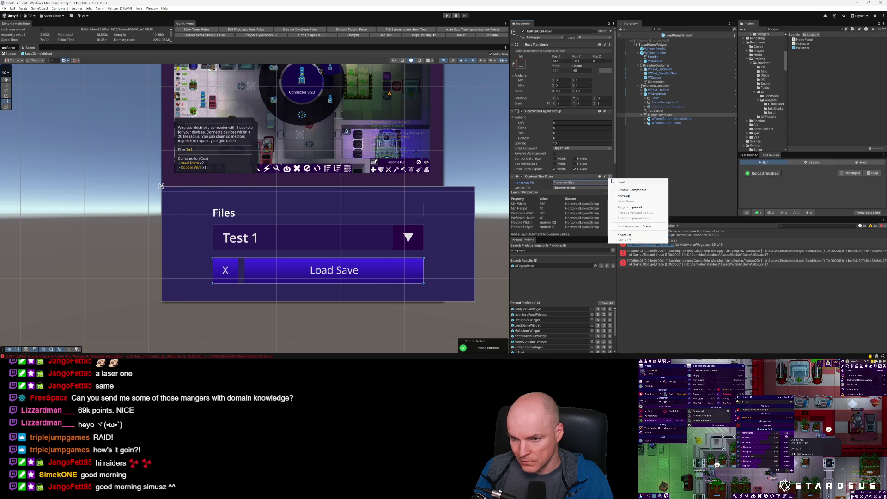
pyautogui.click(652, 190)
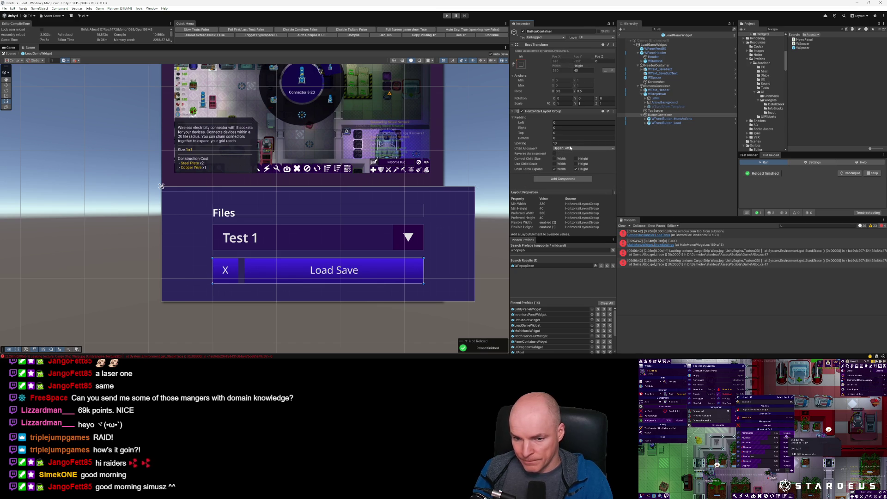
pyautogui.click(649, 119)
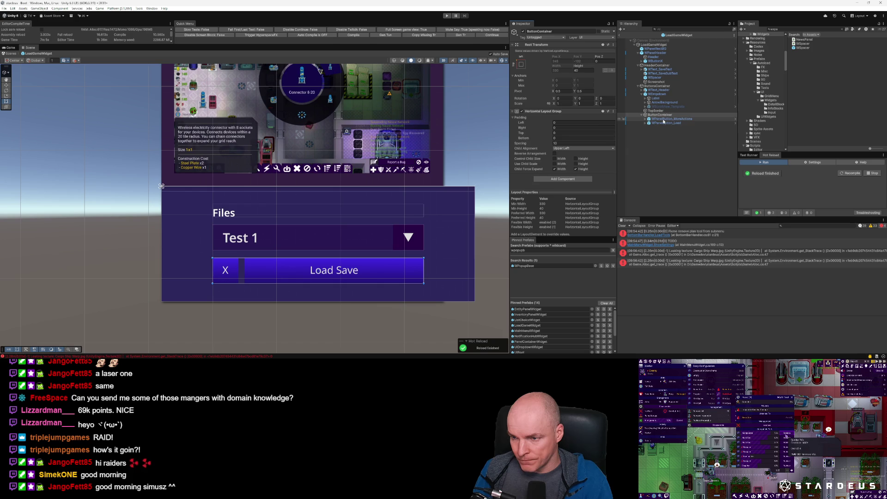
pyautogui.click(667, 123)
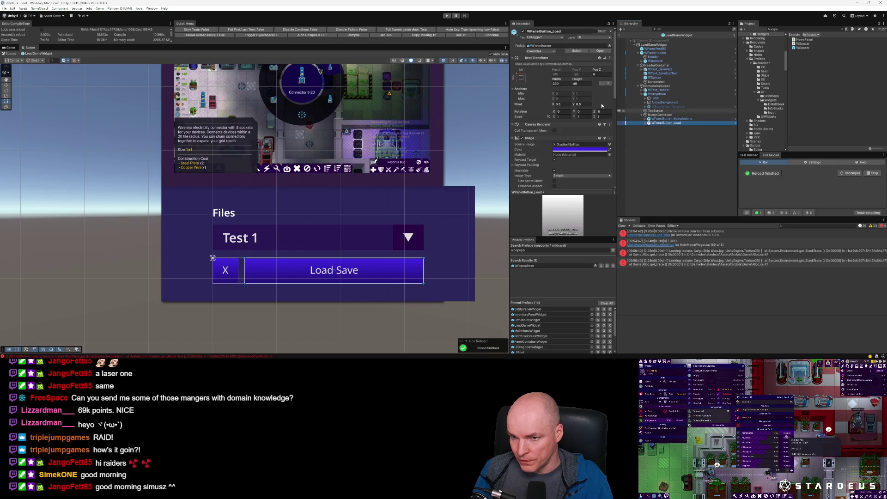
# Step: Shrink the Load Save button's width to about 220 and enable its Flexible Width of 1
pyautogui.moveTo(511, 82)
pyautogui.mouseDown()
pyautogui.moveTo(28, 107)
pyautogui.moveTo(871, 106)
pyautogui.moveTo(848, 107)
pyautogui.mouseUp()
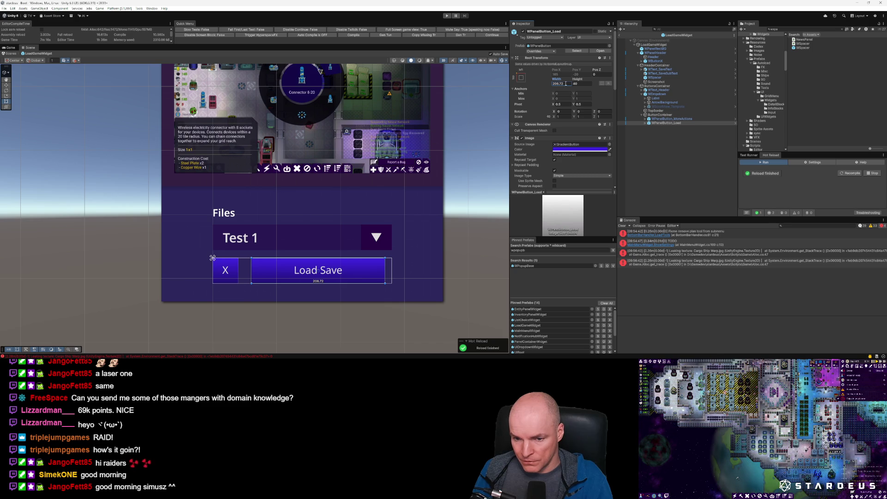
pyautogui.scroll(3, 428, 249)
pyautogui.scroll(-1, 423, 247)
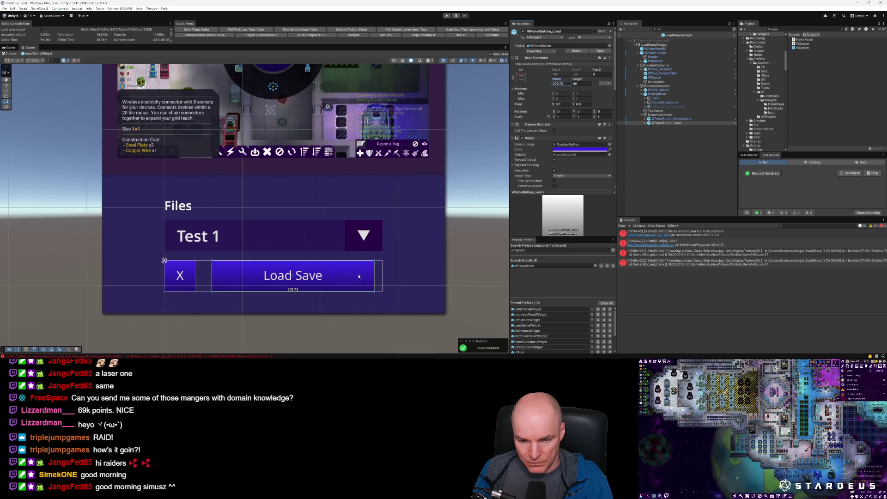
pyautogui.scroll(-1, 356, 274)
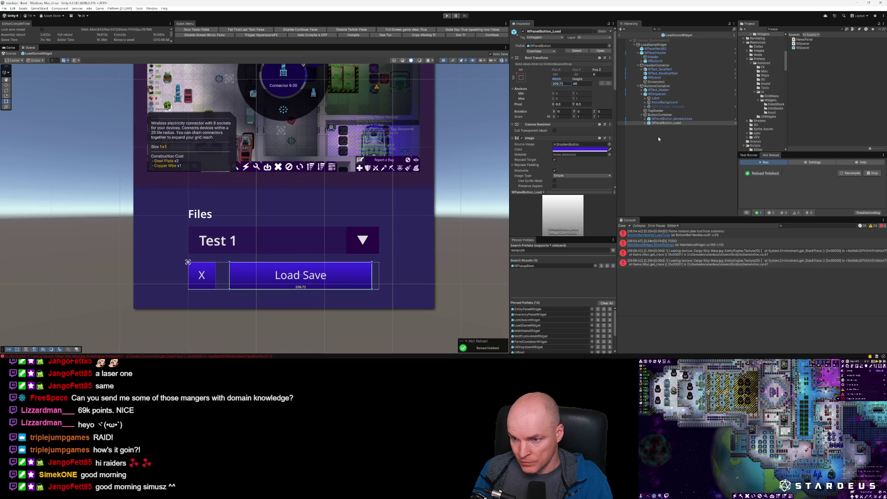
pyautogui.click(667, 123)
pyautogui.scroll(-2, 586, 160)
pyautogui.scroll(-5, 586, 159)
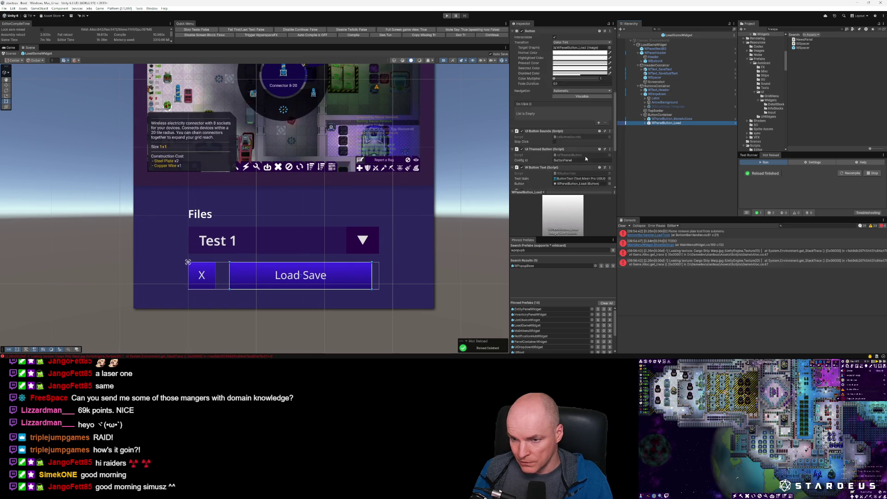
pyautogui.click(554, 146)
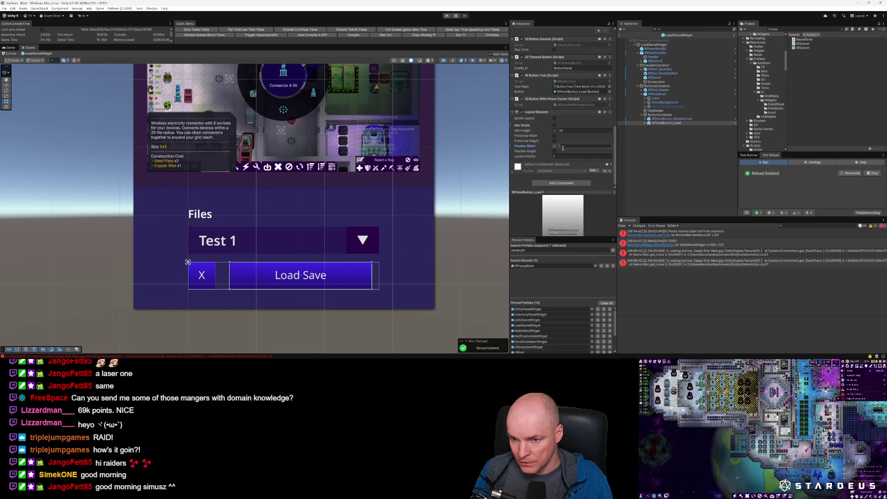
pyautogui.click(668, 119)
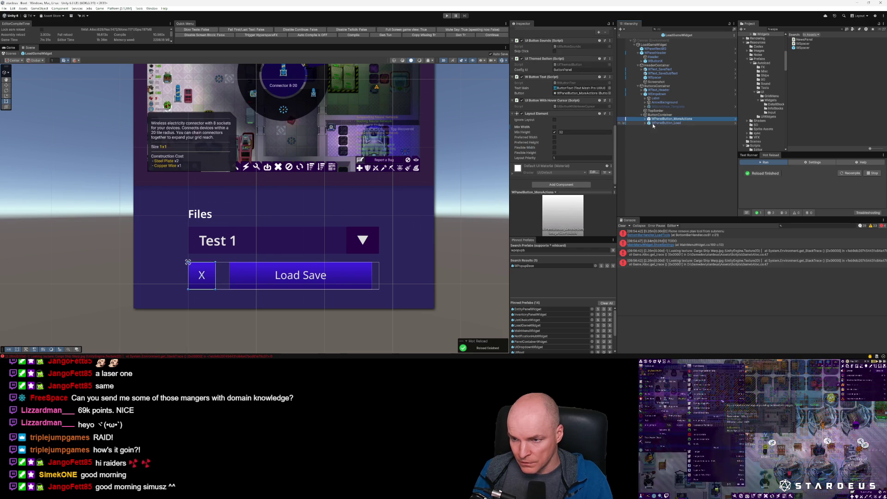
pyautogui.click(667, 123)
# Step: Tick Control Child Size Width on ButtonContainer and give the X button a preferred width of 40
pyautogui.click(663, 115)
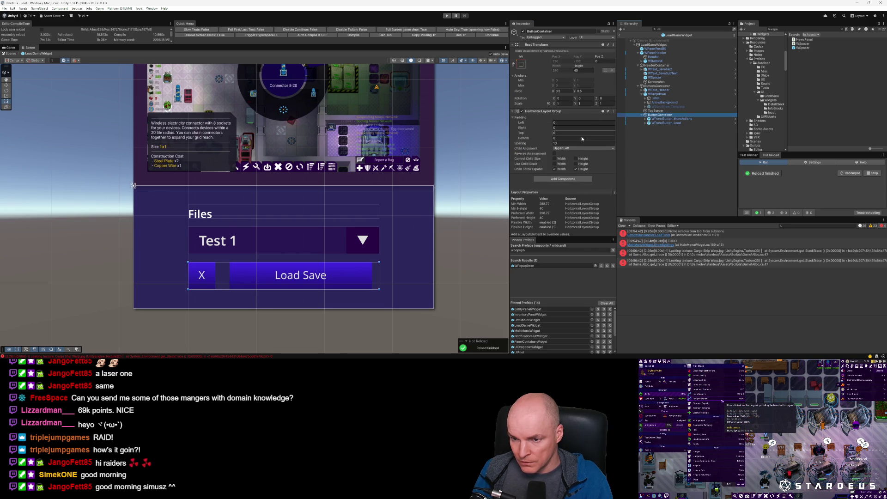
pyautogui.click(556, 158)
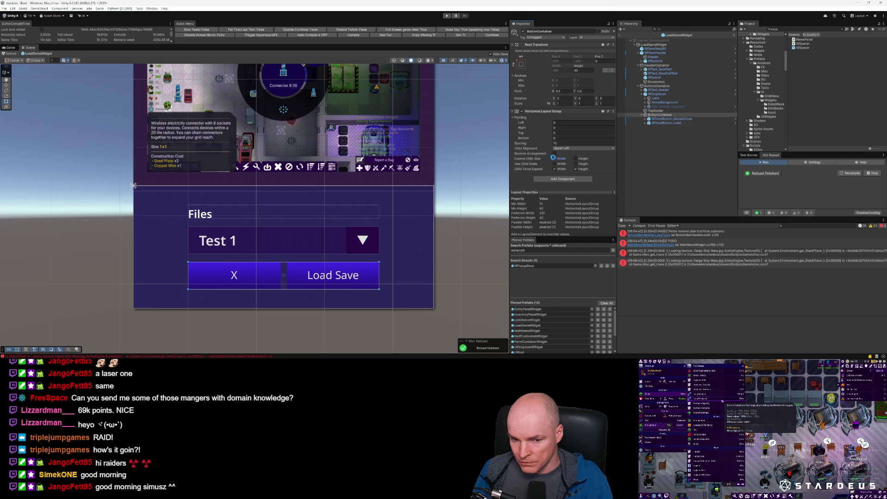
pyautogui.click(670, 120)
pyautogui.scroll(-5, 596, 137)
pyautogui.scroll(-5, 596, 137)
pyautogui.click(555, 146)
pyautogui.click(555, 146)
pyautogui.click(555, 135)
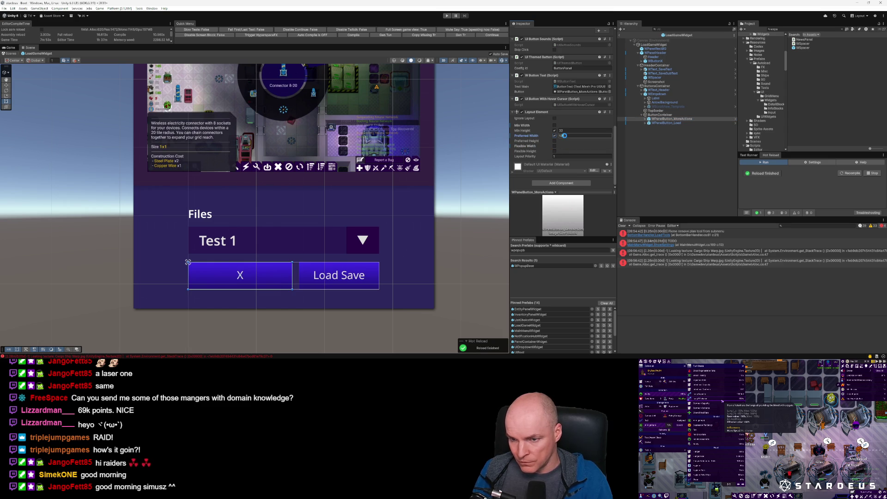
pyautogui.click(564, 136)
pyautogui.write('40')
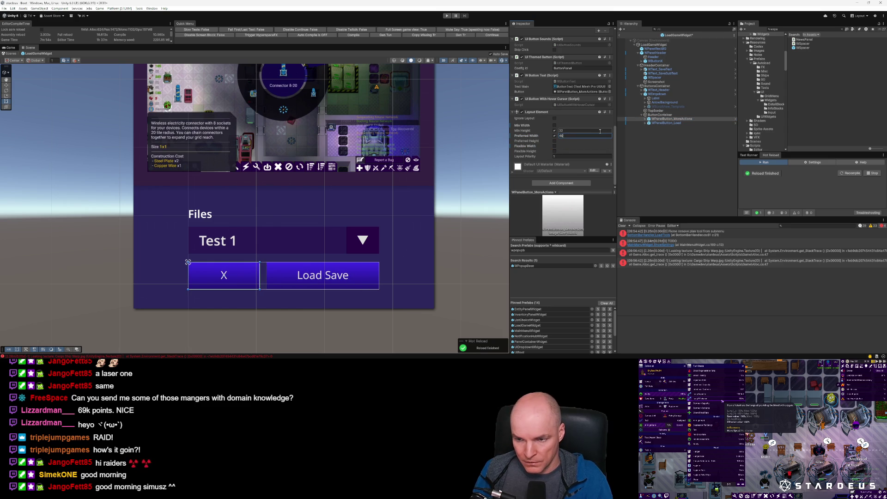
pyautogui.hotkey('shift', 'Tab')
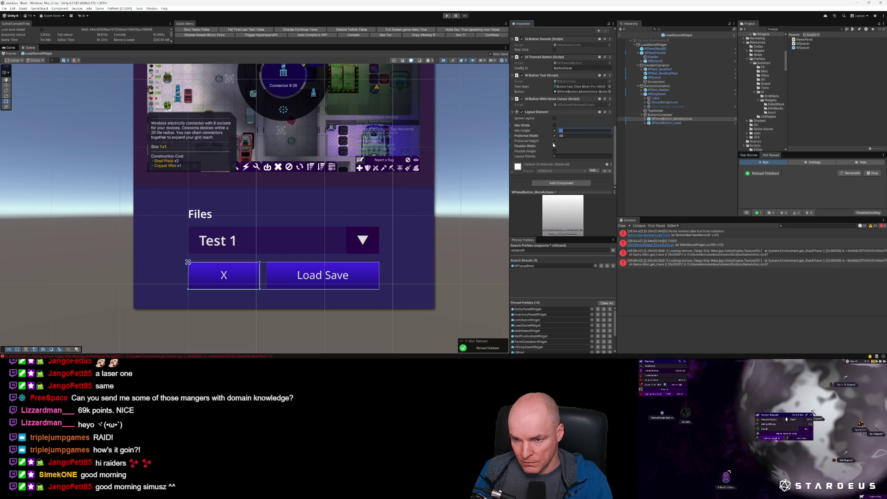
# Step: Set the Load Save button's Flexible Width to 100000
pyautogui.click(665, 123)
pyautogui.click(569, 148)
pyautogui.write('10000000')
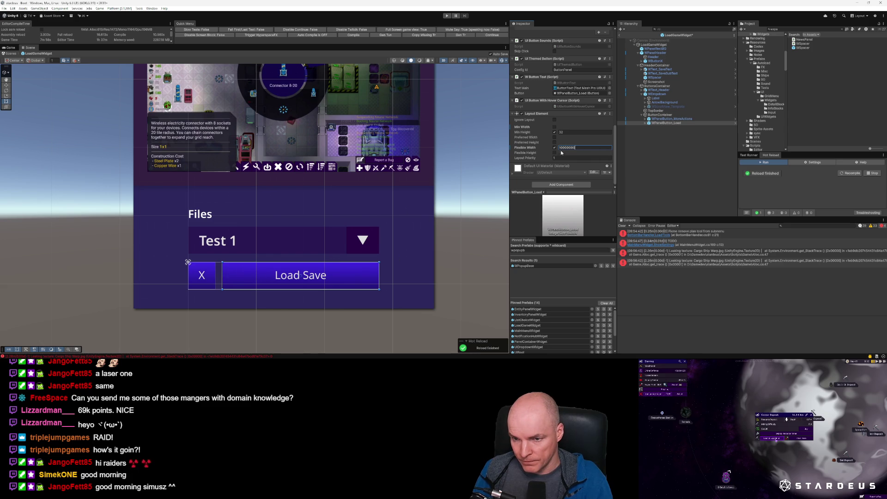
# Step: Give Load Save a preferred width of 230 and turn off its Flexible Width
pyautogui.scroll(10, 565, 119)
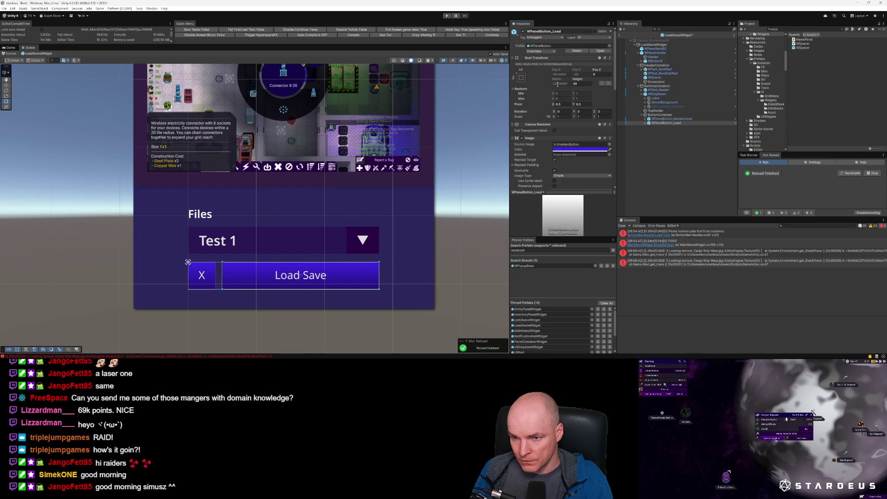
pyautogui.scroll(-10, 564, 114)
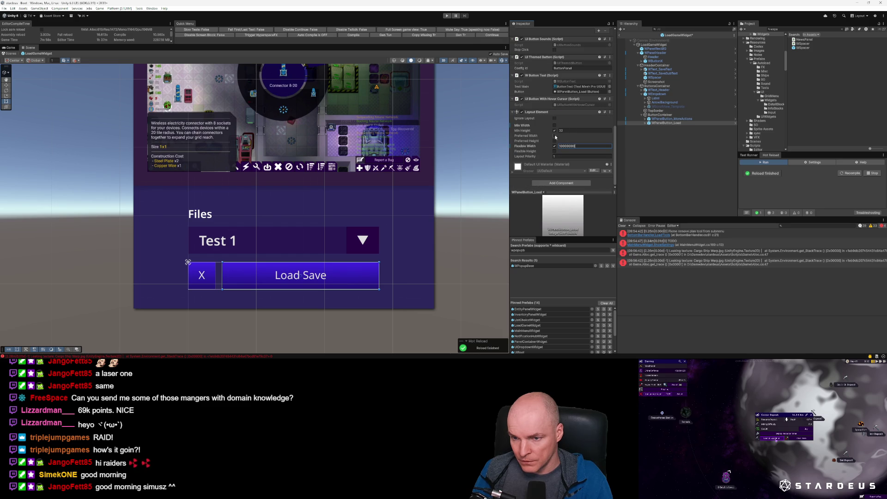
pyautogui.click(555, 135)
pyautogui.click(564, 135)
pyautogui.write('230')
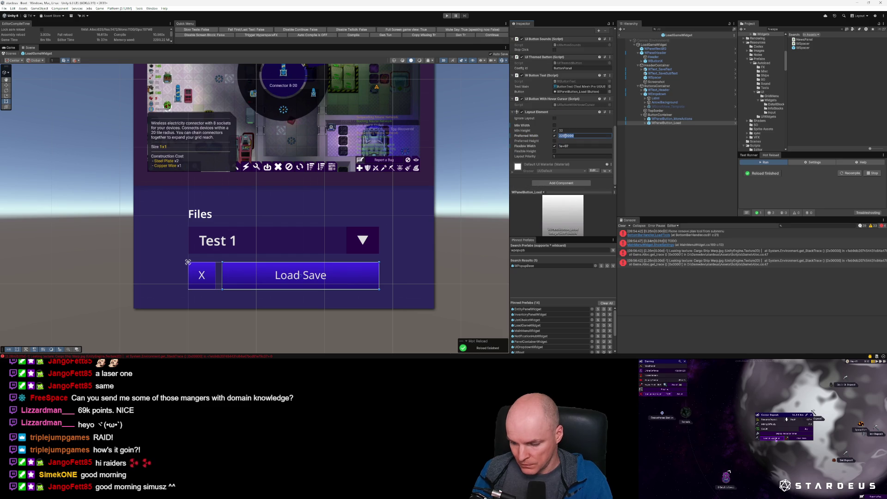
pyautogui.click(576, 146)
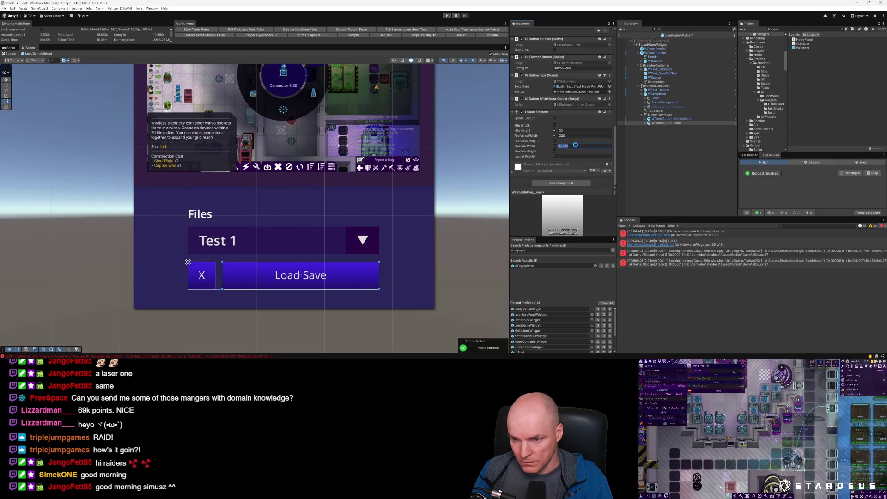
pyautogui.click(555, 146)
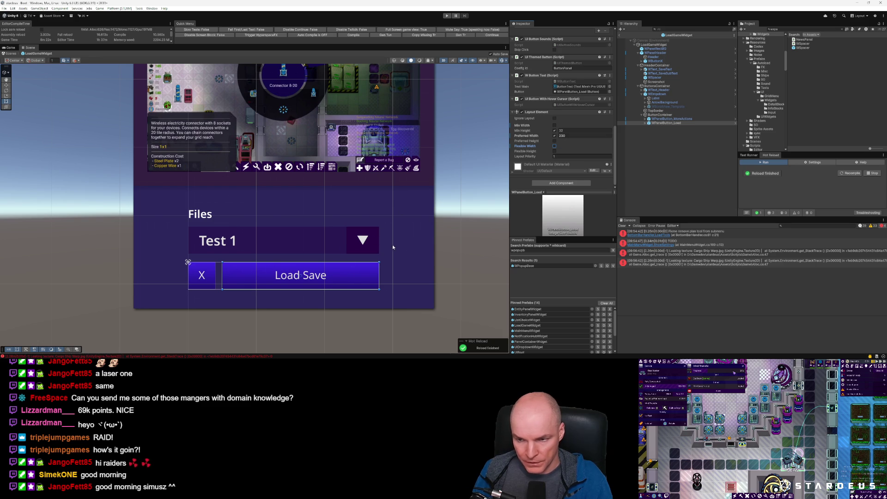
pyautogui.scroll(-3, 306, 255)
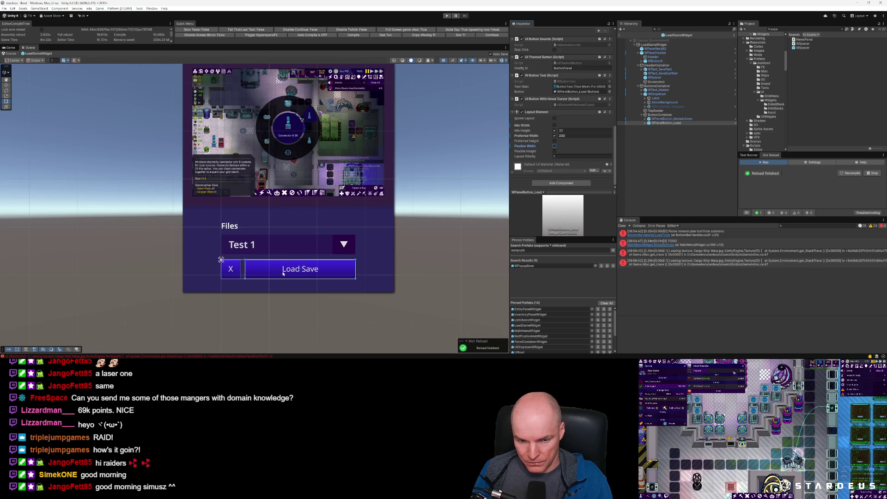
# Step: Delete the X text label from the small button
pyautogui.click(232, 269)
pyautogui.click(232, 269)
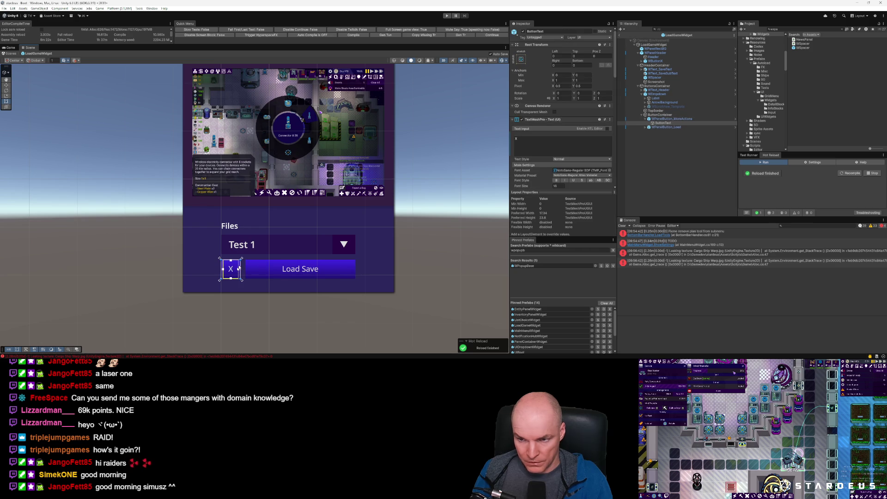
pyautogui.click(669, 124)
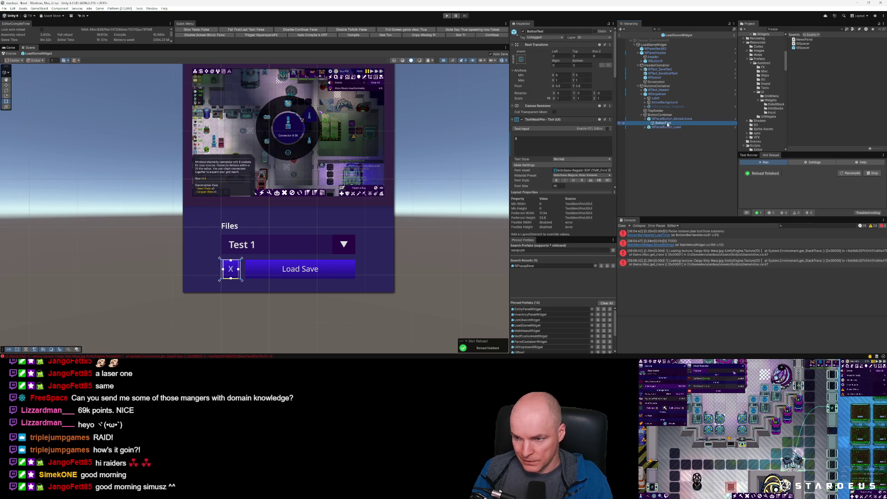
pyautogui.press('Delete')
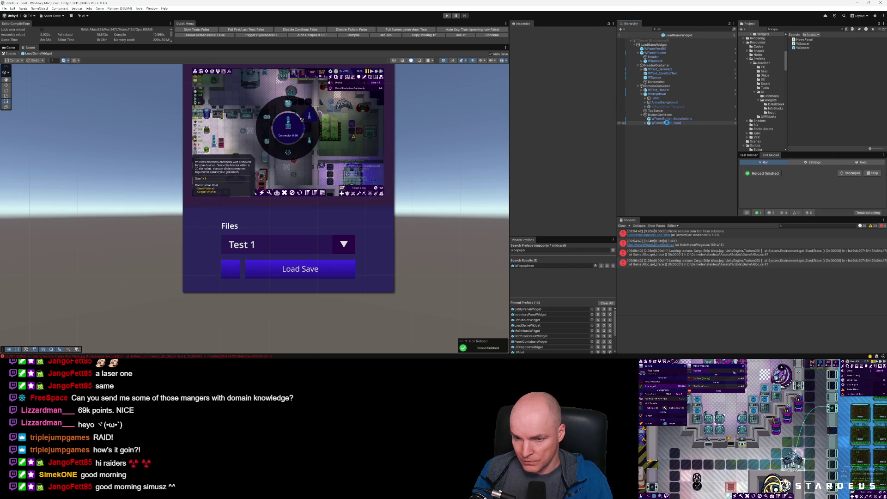
# Step: Add a 32×32 Image child to WPanelButton_MoreActions and open its Source Image picker
pyautogui.click(670, 119)
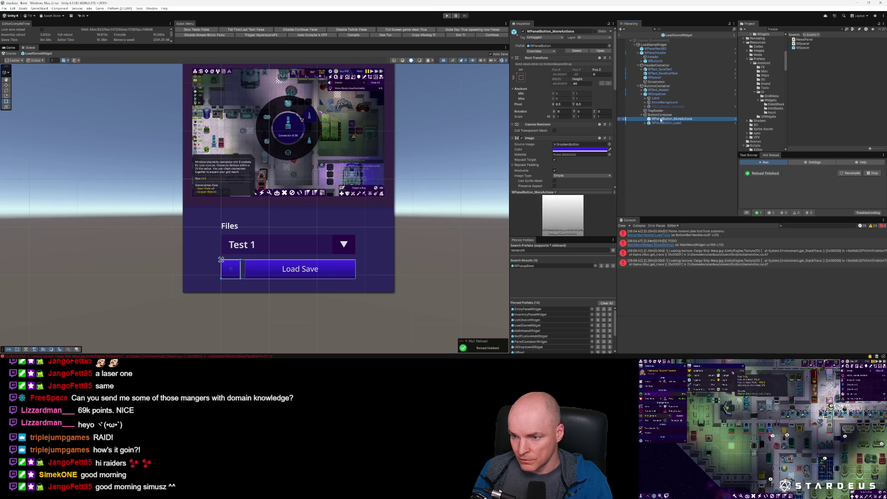
pyautogui.rightClick(655, 119)
pyautogui.moveTo(707, 258)
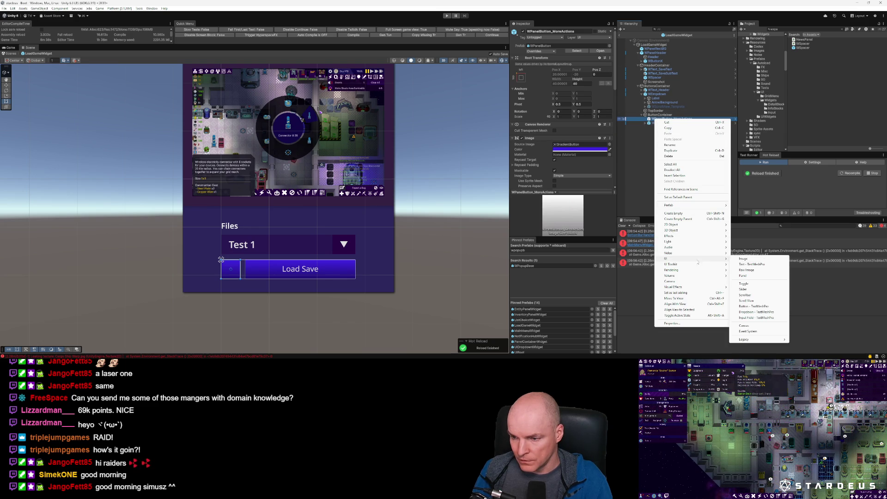
pyautogui.click(746, 259)
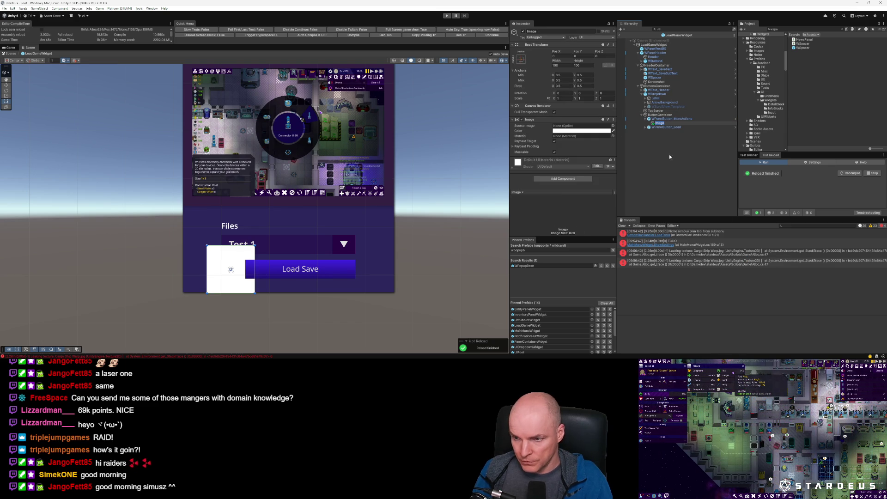
pyautogui.click(561, 64)
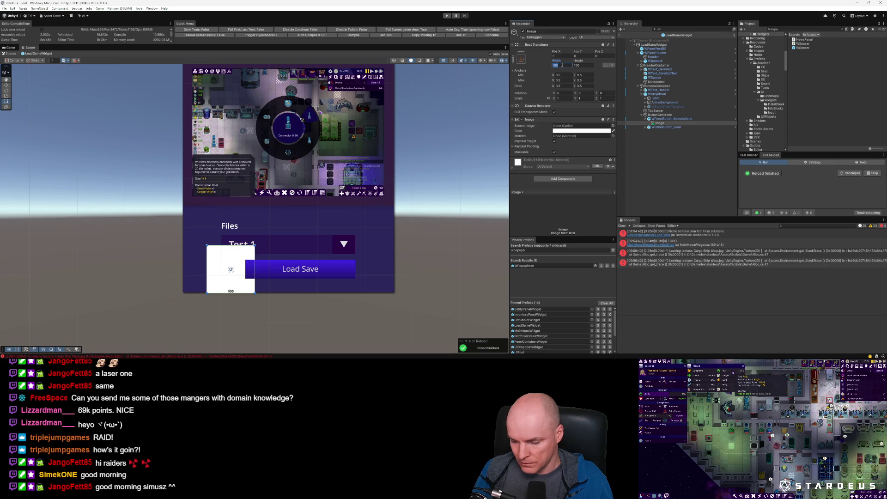
pyautogui.write('32')
pyautogui.press('Tab')
pyautogui.write('32')
pyautogui.scroll(1, 236, 263)
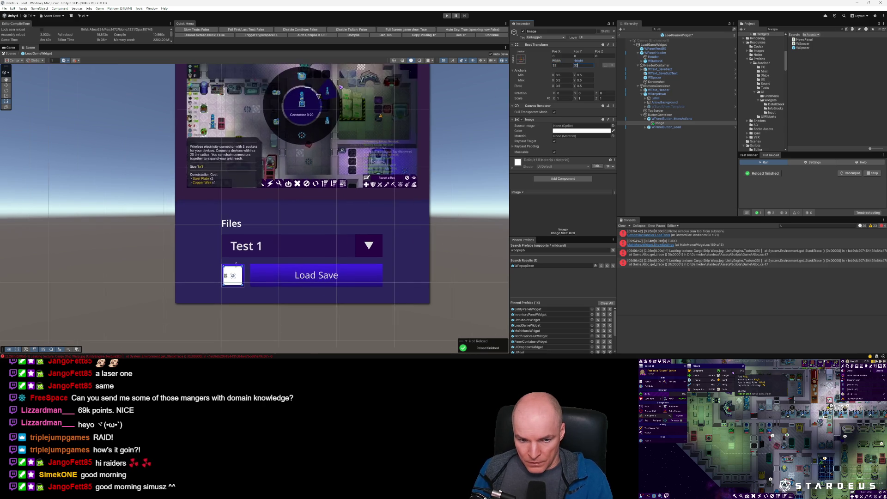
pyautogui.scroll(2, 235, 263)
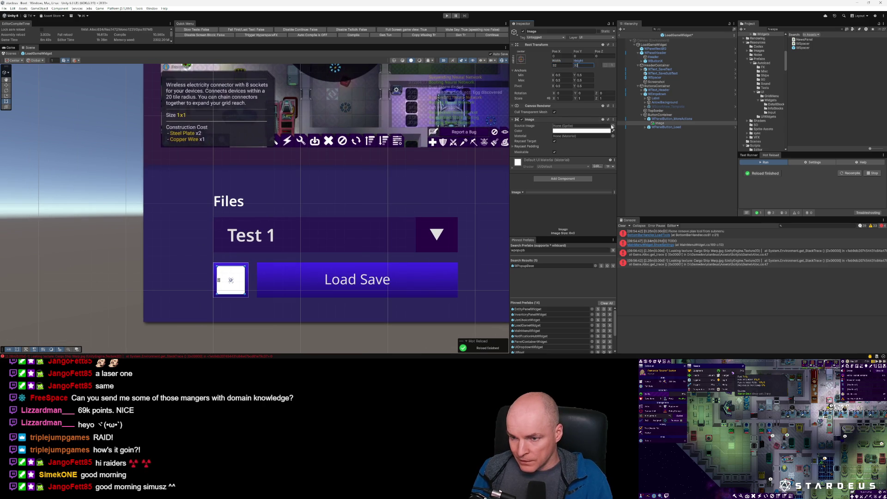
pyautogui.click(613, 125)
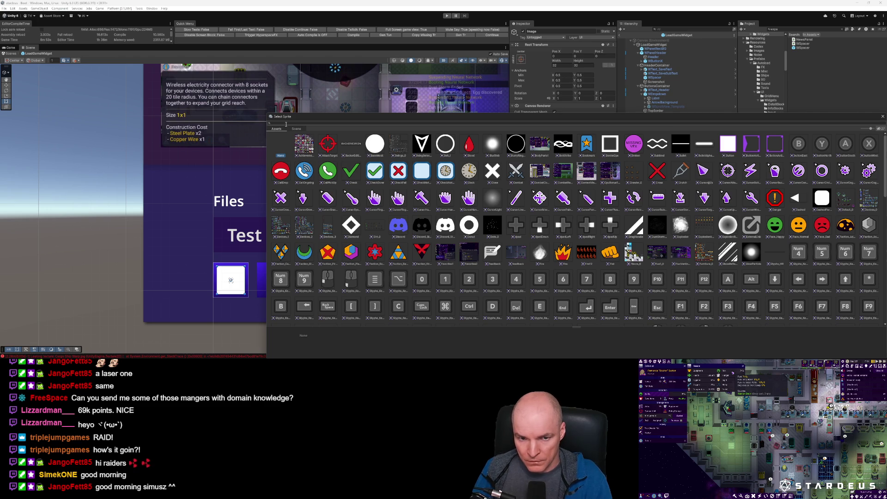
# Step: Assign the purple cog sprite to the image and untick its Raycast Target
pyautogui.write('cog')
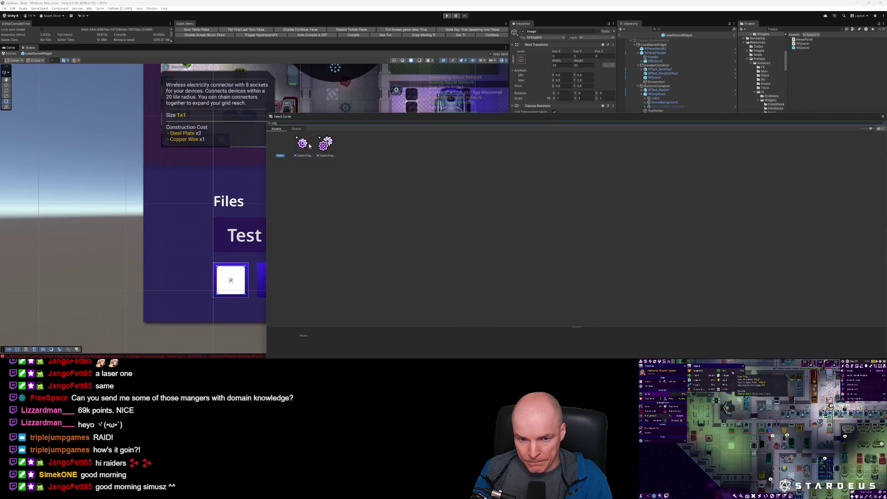
pyautogui.click(302, 143)
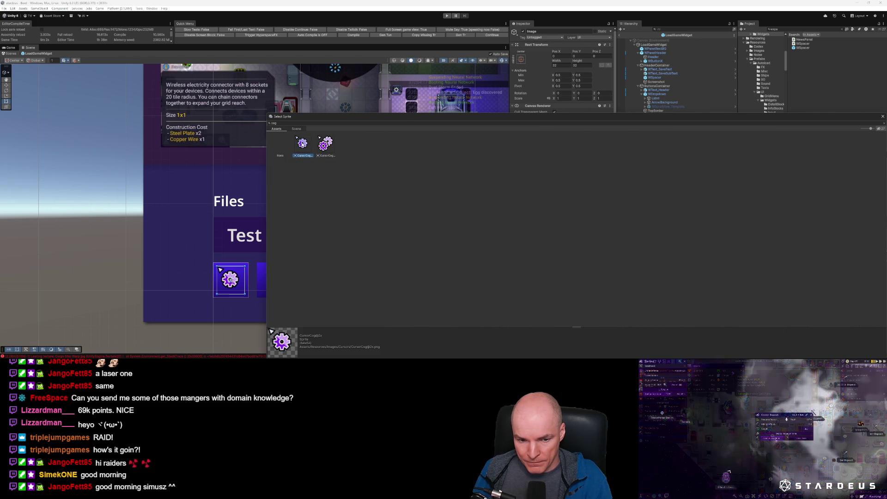
pyautogui.press('Return')
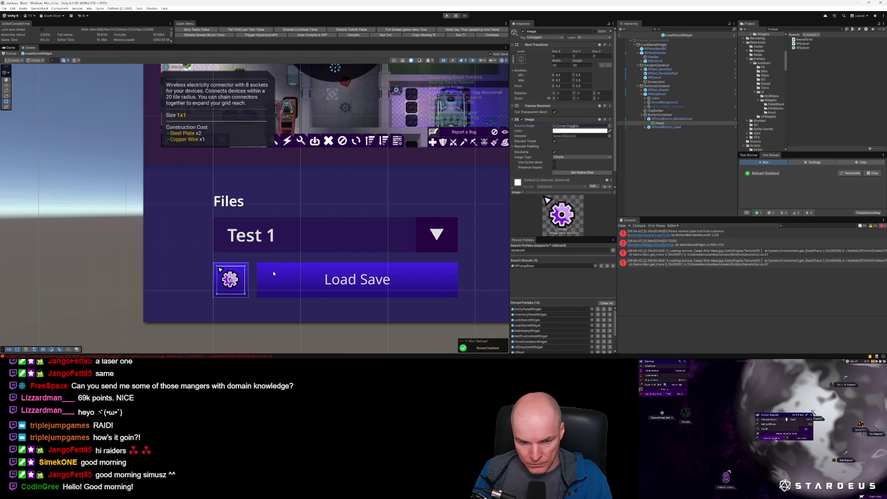
pyautogui.scroll(-1, 275, 274)
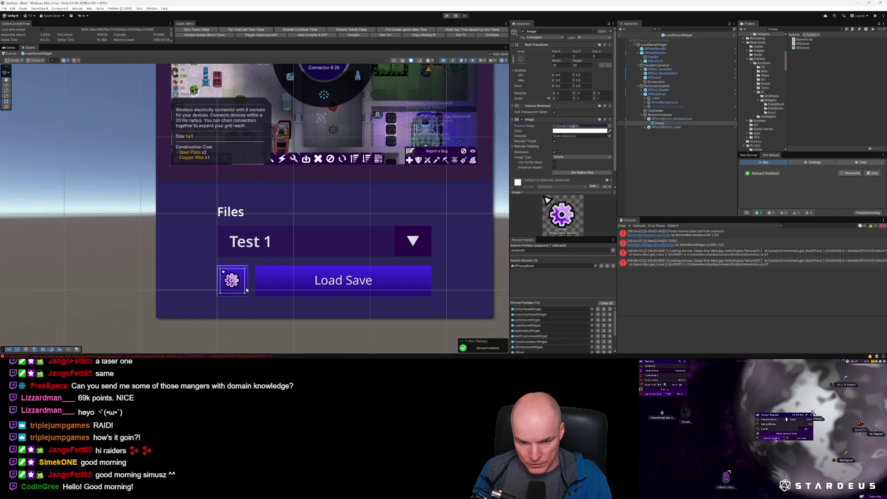
pyautogui.click(659, 124)
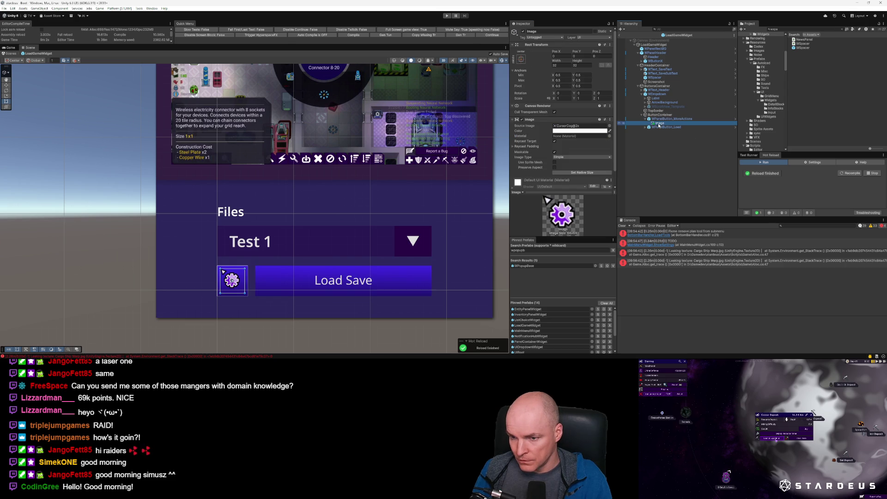
pyautogui.click(555, 142)
pyautogui.scroll(-1, 572, 160)
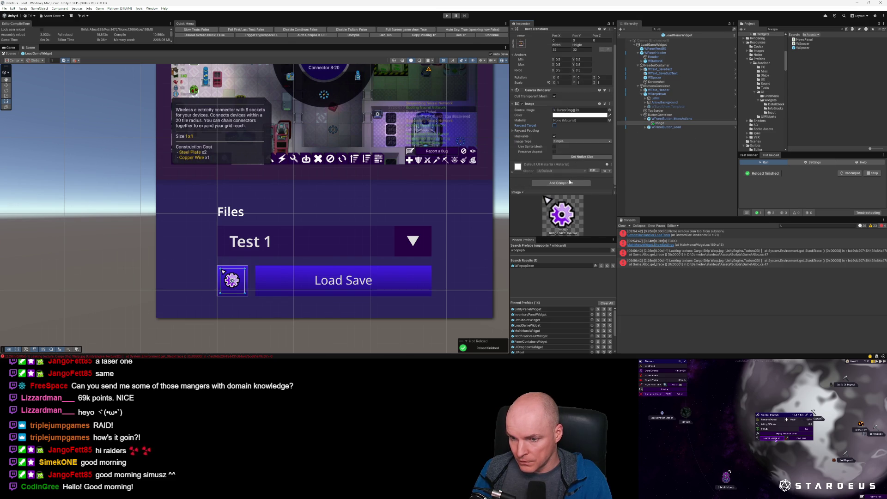
# Step: Add a UI Image Loader with the cog's sprite id to the icon and tick Preserve Aspect
pyautogui.click(566, 183)
pyautogui.write('siimageload')
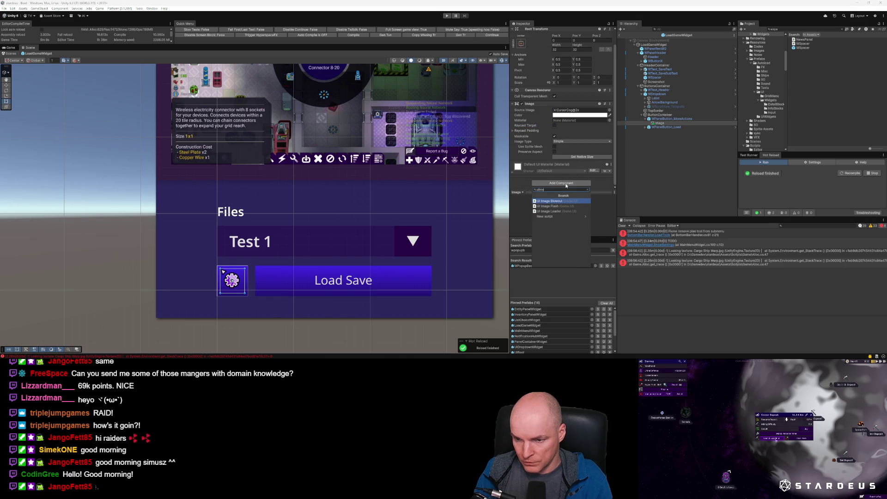
pyautogui.press('Return')
pyautogui.click(562, 175)
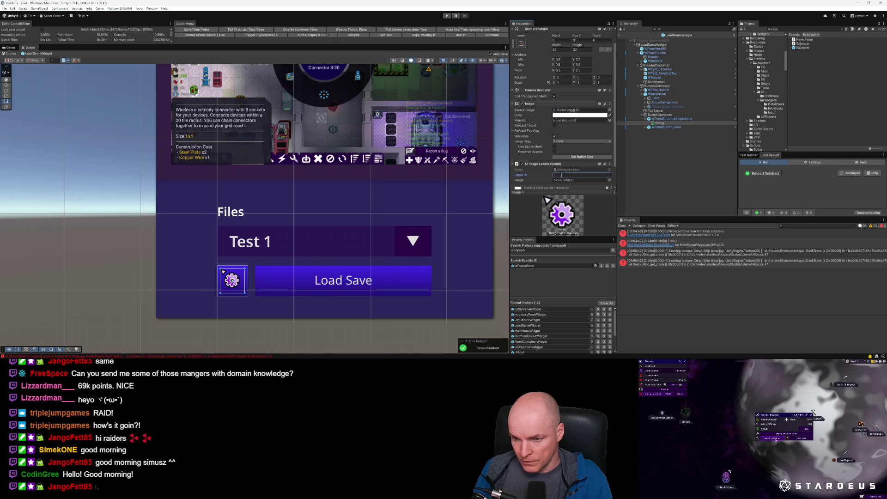
pyautogui.write('Id')
pyautogui.press('BackSpace')
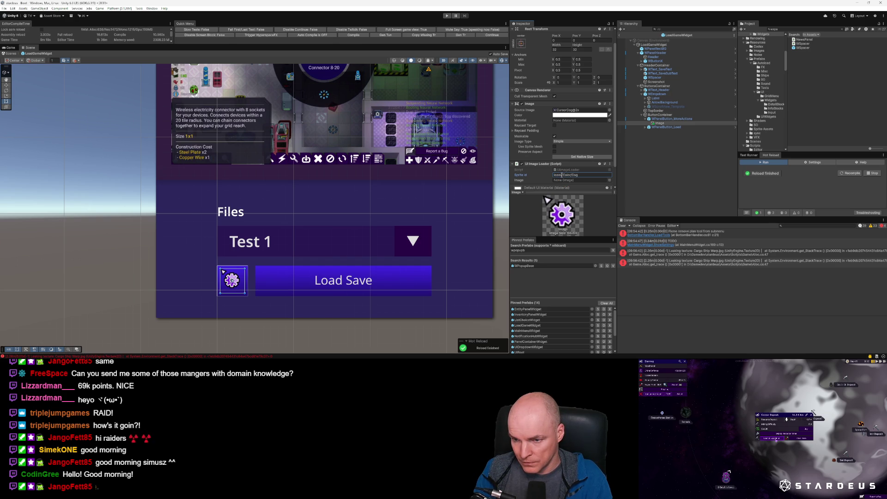
pyautogui.click(554, 152)
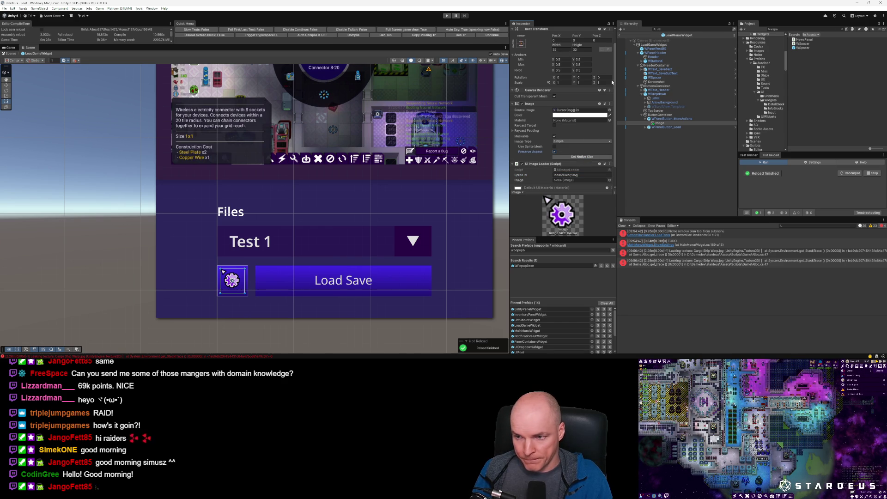
pyautogui.click(665, 119)
pyautogui.scroll(-10, 600, 159)
pyautogui.scroll(-4, 601, 159)
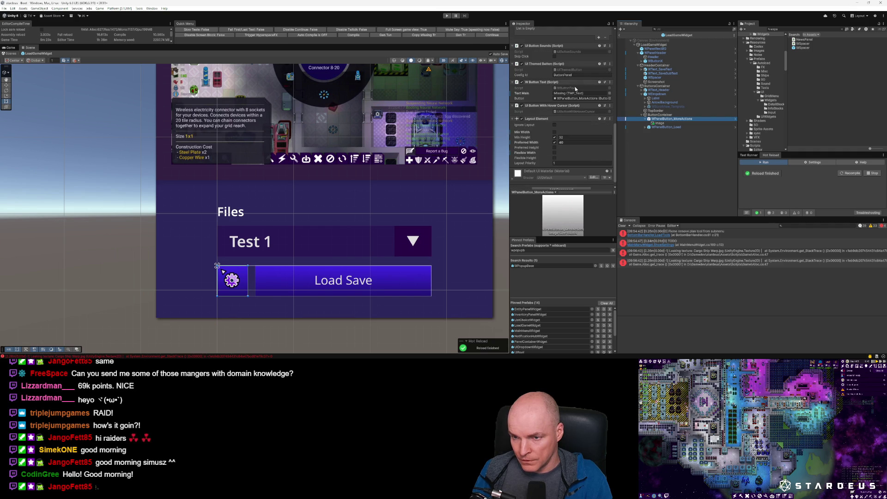
# Step: Replace WPanelButton_MoreActions' W Button Text component with a W Button Icon component
pyautogui.click(610, 83)
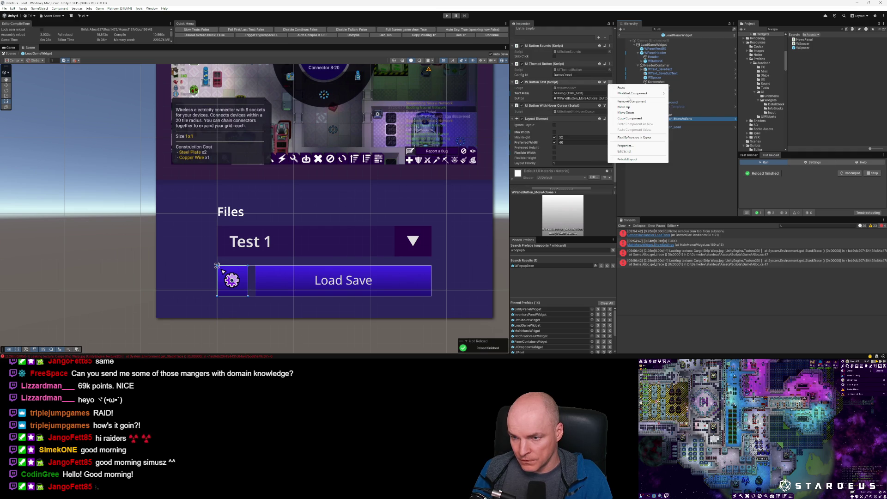
pyautogui.click(632, 101)
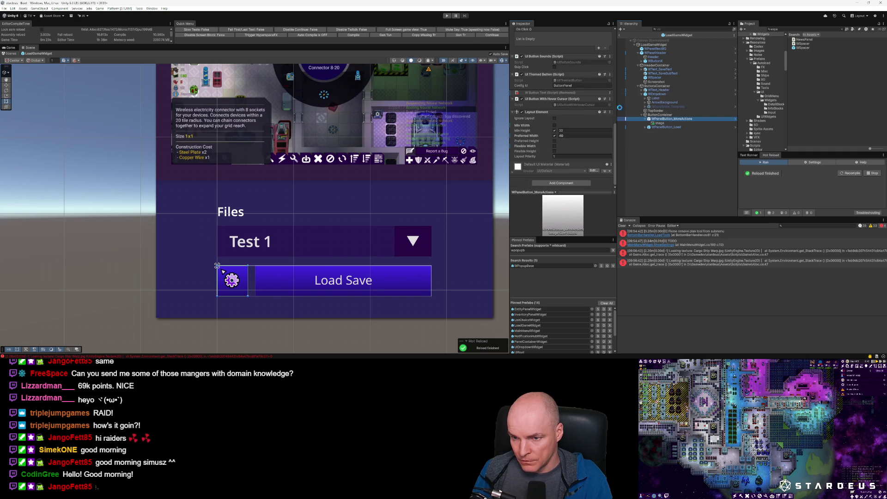
pyautogui.click(556, 184)
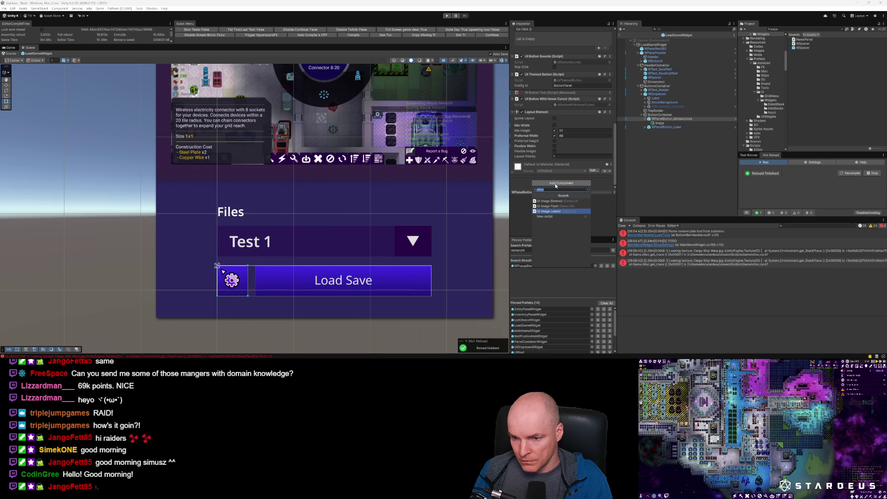
pyautogui.write('wbu')
pyautogui.click(548, 201)
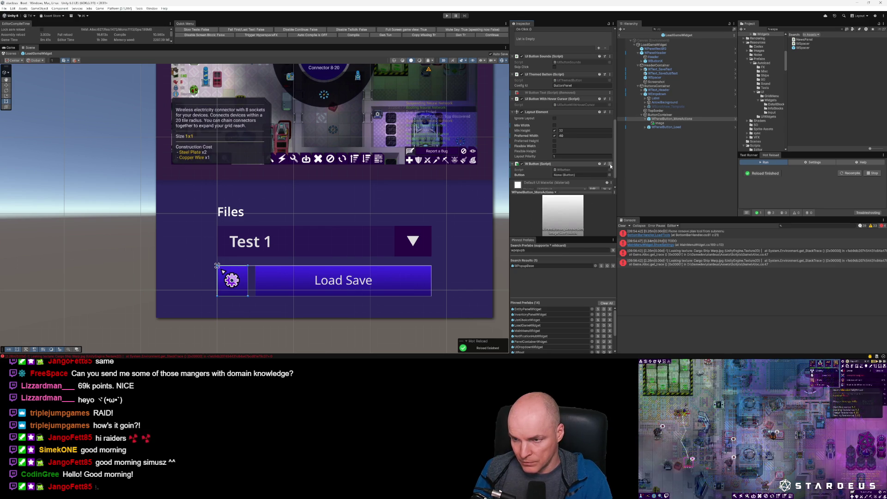
pyautogui.click(610, 166)
pyautogui.click(633, 183)
pyautogui.click(575, 183)
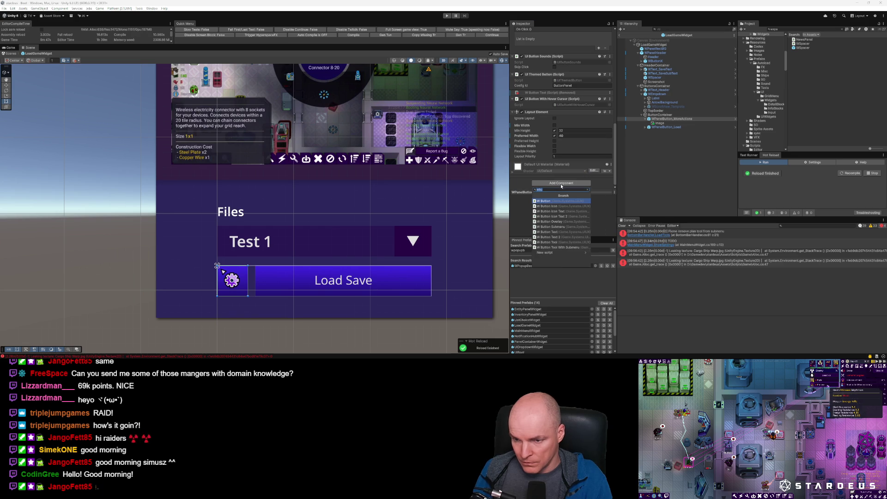
pyautogui.press('Return')
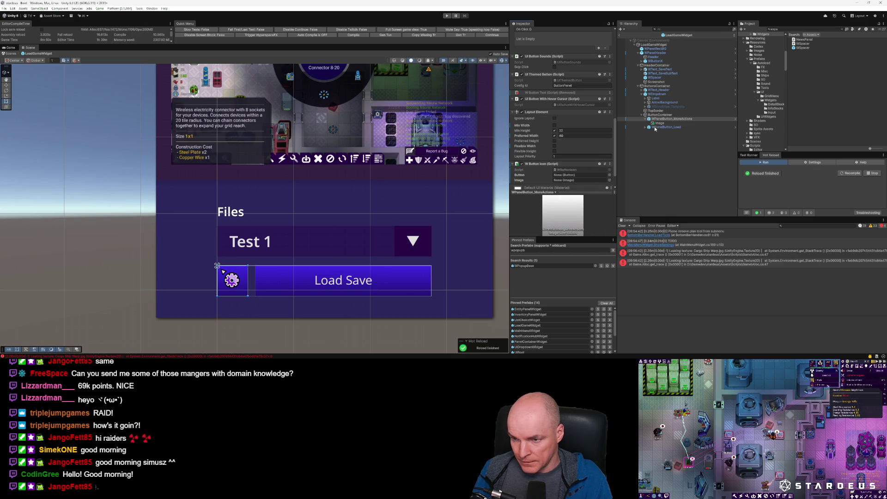
# Step: Link the More Actions button and the cog Image into W Button Icon's fields
pyautogui.click(566, 176)
pyautogui.moveTo(673, 118); pyautogui.dragTo(578, 175)
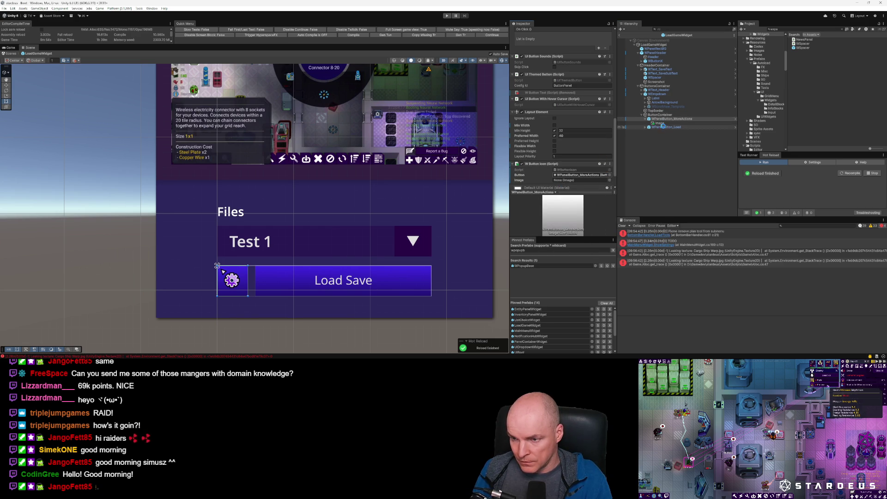
pyautogui.moveTo(660, 123); pyautogui.dragTo(564, 181)
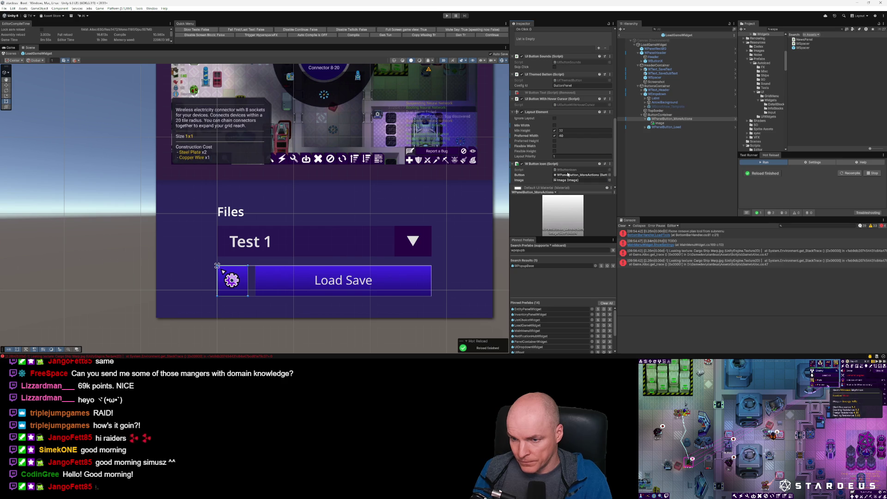
pyautogui.scroll(-2, 569, 175)
pyautogui.scroll(3, 568, 176)
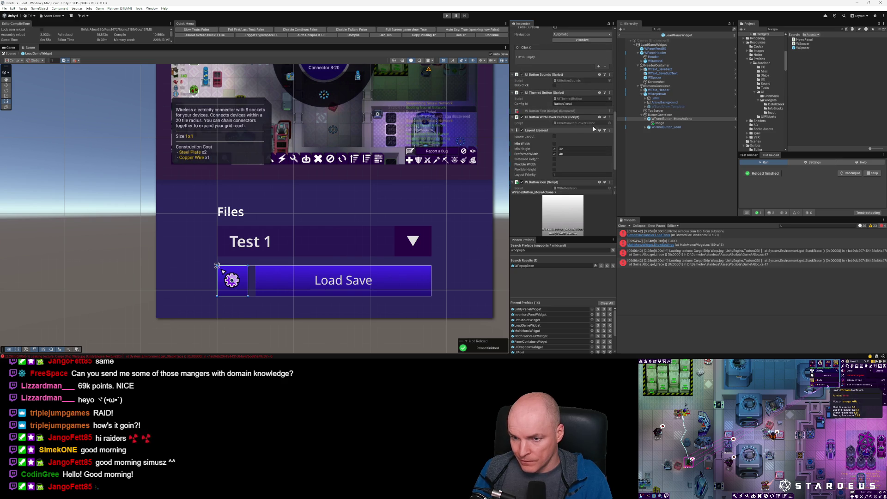
pyautogui.hotkey('alt', 'Tab')
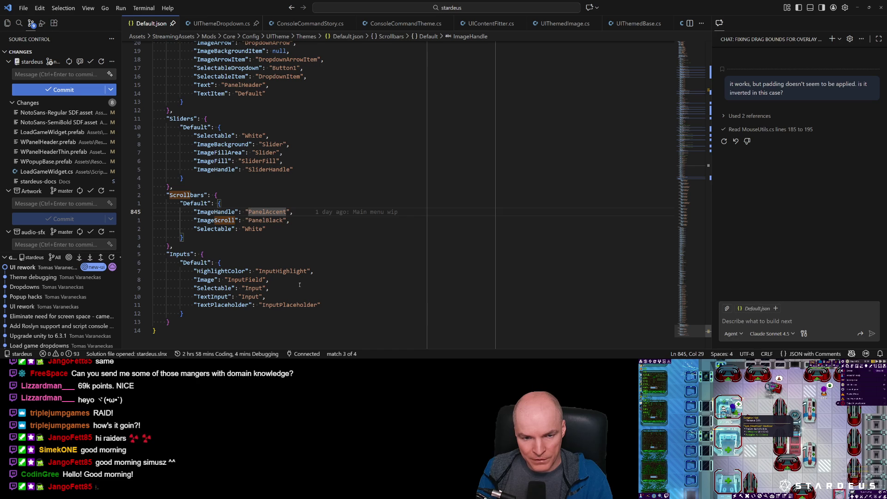
# Step: Change the default scrollbar's ImageHandle from PanelAccent to ScrollHandle and save Default.json
pyautogui.write('cwSc')
pyautogui.write('l')
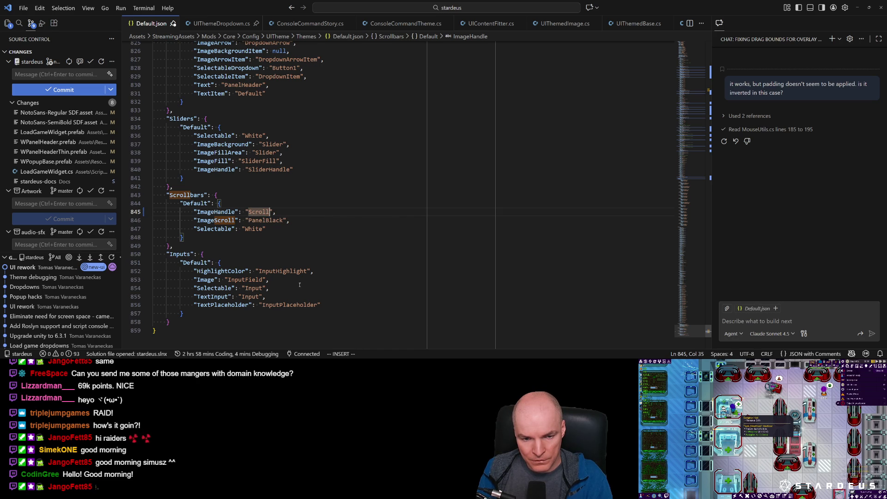
pyautogui.press('BackSpace')
pyautogui.press('BackSpace')
pyautogui.press('BackSpace')
pyautogui.write('PanelWhite')
pyautogui.press('BackSpace')
pyautogui.press('BackSpace')
pyautogui.press('BackSpace')
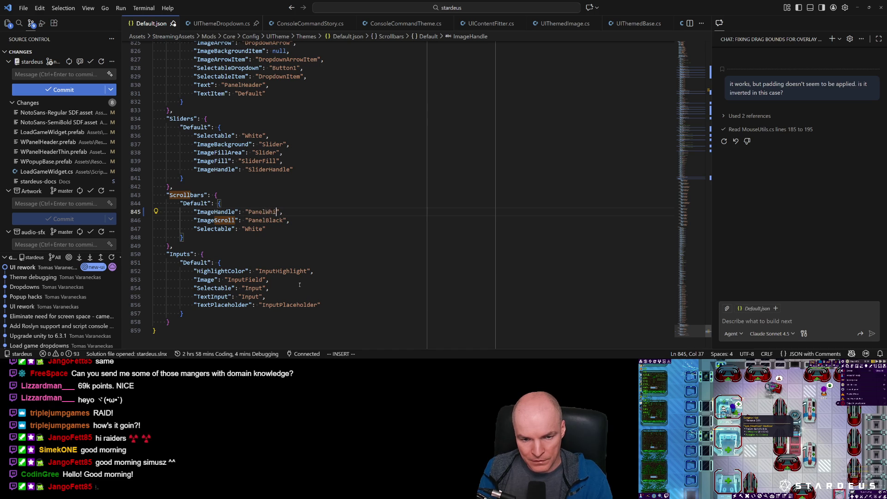
pyautogui.write('ScrollHandl')
pyautogui.press('Escape')
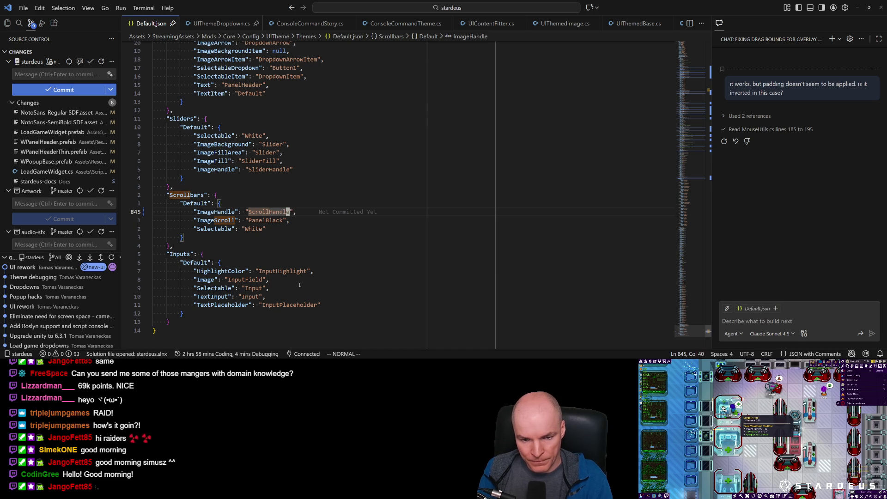
pyautogui.hotkey('ctrl', 's')
# Step: Duplicate the BeingSanityBG image style block in Default.json
pyautogui.press('g')
pyautogui.press('g')
pyautogui.hotkey('ctrl', 'd')
pyautogui.hotkey('ctrl', 'd')
pyautogui.hotkey('ctrl', 'd')
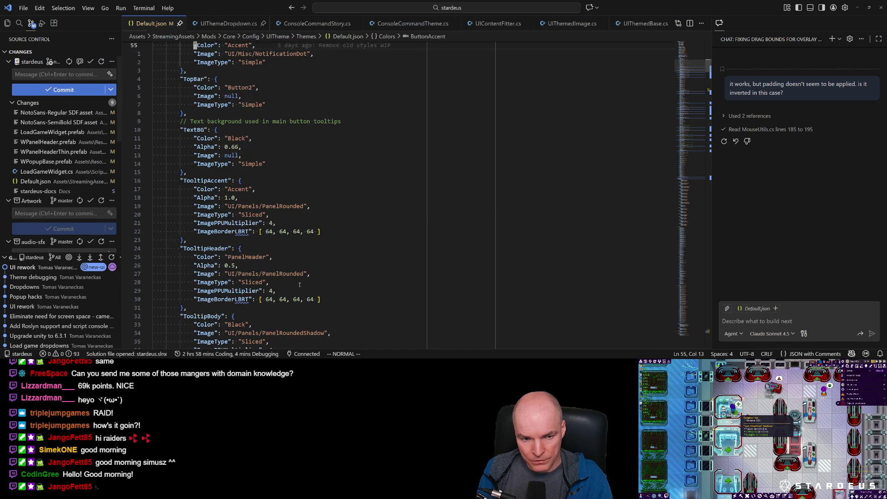
pyautogui.press('j')
pyautogui.press('j')
pyautogui.press('j')
pyautogui.press('j')
pyautogui.press('j')
pyautogui.press('j')
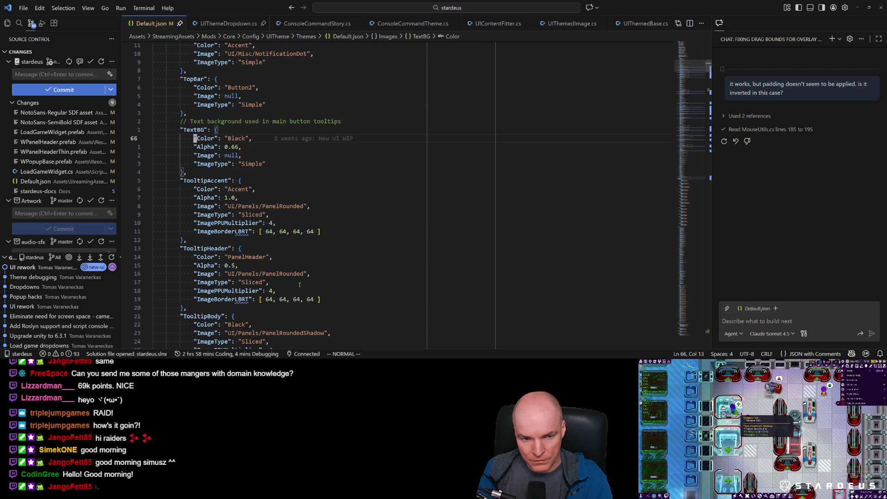
pyautogui.hotkey('ctrl', 'd')
pyautogui.hotkey('ctrl', 'd')
pyautogui.hotkey('ctrl', 'd')
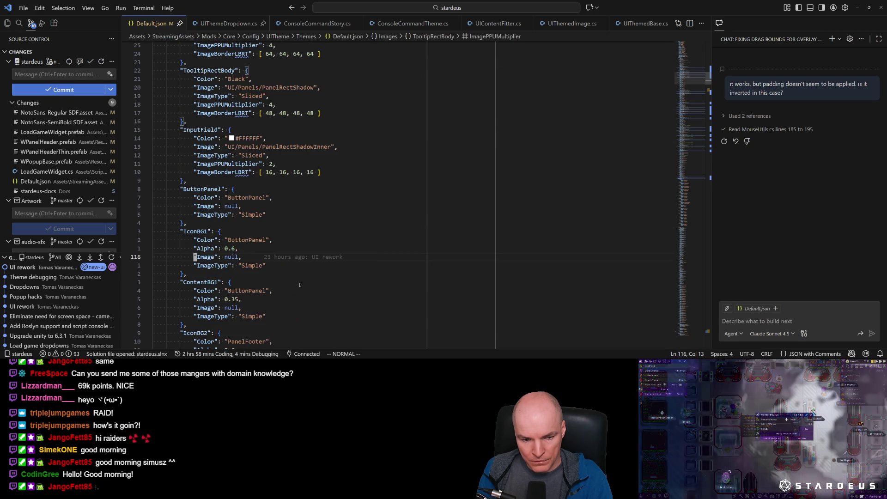
pyautogui.hotkey('ctrl', 'd')
pyautogui.hotkey('ctrl', 'd')
pyautogui.hotkey('ctrl', 'd')
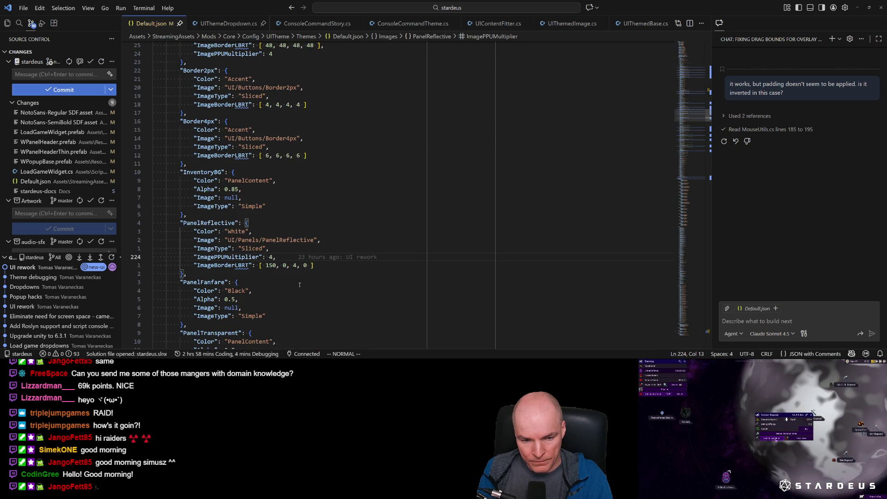
pyautogui.hotkey('ctrl', 'd')
pyautogui.press('k')
pyautogui.press('k')
pyautogui.press('k')
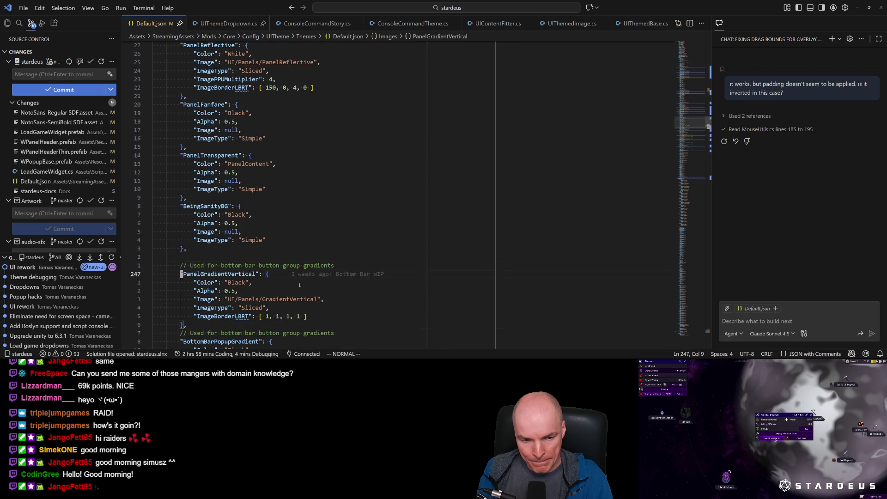
pyautogui.hotkey('shift', 'v')
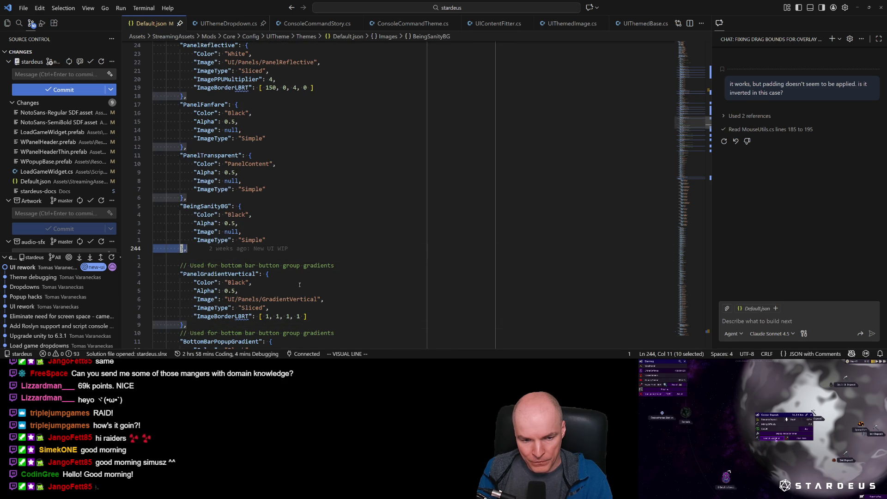
pyautogui.press('k')
pyautogui.press('k')
pyautogui.press('k')
pyautogui.press('y')
pyautogui.press('j')
pyautogui.press('j')
pyautogui.press('j')
pyautogui.press('j')
pyautogui.press('j')
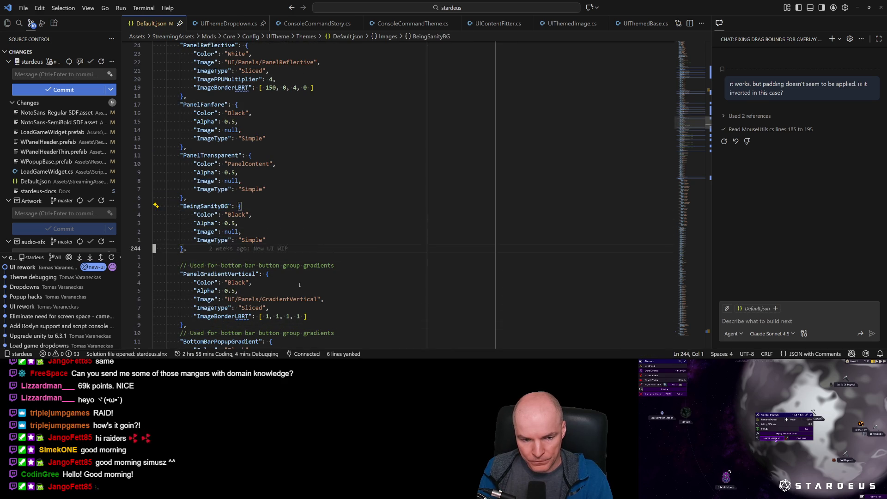
pyautogui.press('p')
# Step: Rename the copied style to ScrollHandle and set its Color to White
pyautogui.press('c')
pyautogui.press('i')
pyautogui.press('"')
pyautogui.write('Scro')
pyautogui.write('llHandle": {')
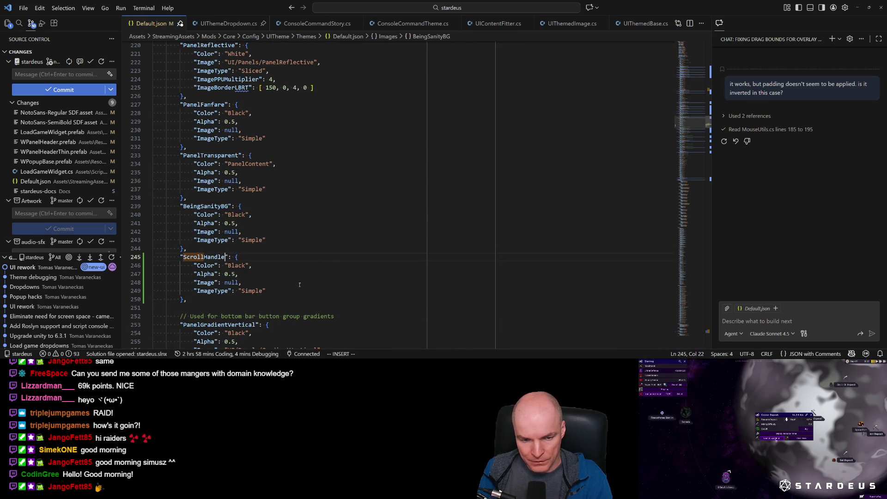
pyautogui.press('Escape')
pyautogui.press('j')
pyautogui.press('c')
pyautogui.press('i')
pyautogui.press('"')
pyautogui.write('White')
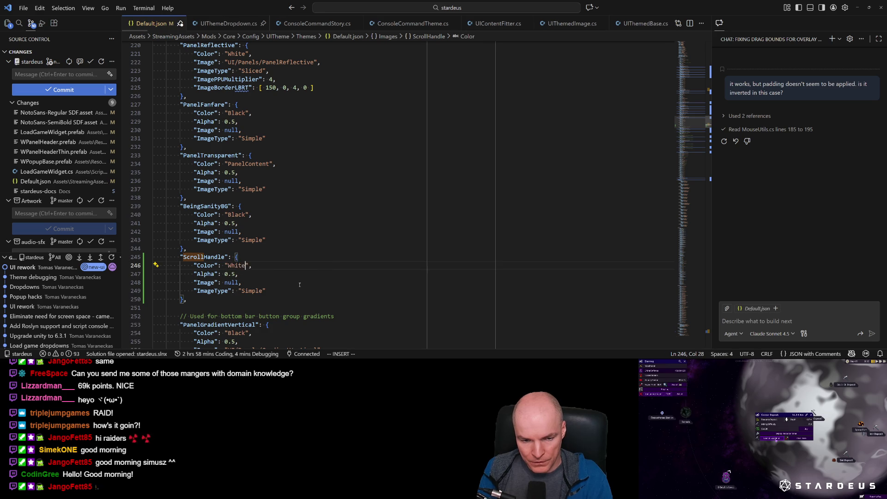
pyautogui.press('Escape')
# Step: Delete the ImageType lines from ScrollHandle, BeingSanityBG, PanelTransparent and PanelFanfare
pyautogui.press('j')
pyautogui.press('j')
pyautogui.press('j')
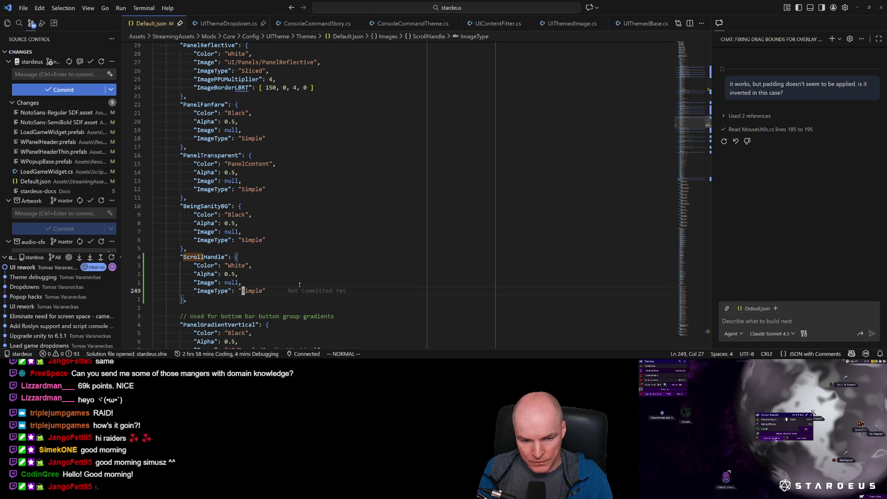
pyautogui.press('l')
pyautogui.press('d')
pyautogui.press('d')
pyautogui.press('k')
pyautogui.press('k')
pyautogui.press('k')
pyautogui.press('d')
pyautogui.press('d')
pyautogui.press('k')
pyautogui.press('k')
pyautogui.press('k')
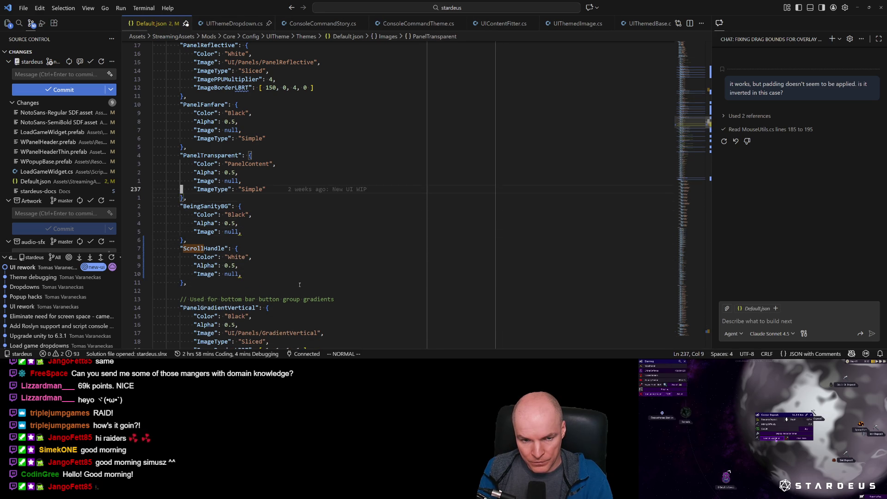
pyautogui.press('d')
pyautogui.press('d')
pyautogui.press('k')
pyautogui.press('k')
pyautogui.press('k')
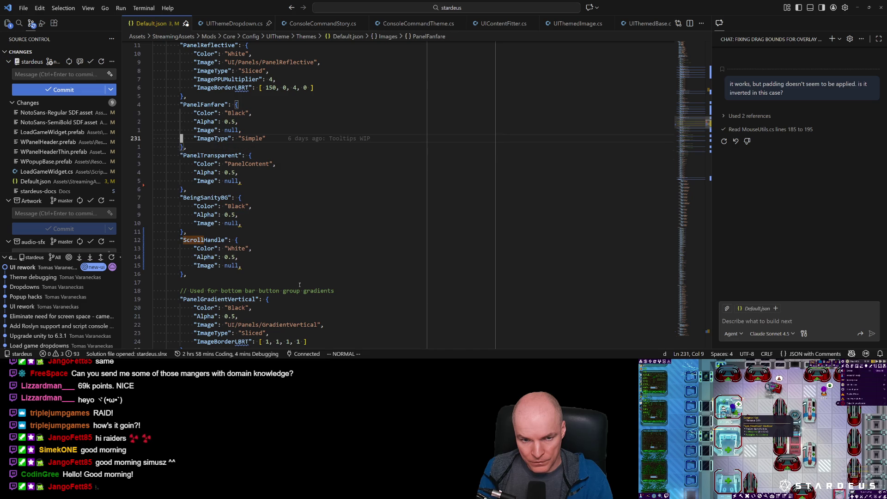
pyautogui.press('k')
pyautogui.press('d')
pyautogui.press('d')
pyautogui.press('j')
pyautogui.press('j')
pyautogui.press('j')
pyautogui.press('k')
pyautogui.press('k')
pyautogui.press('k')
pyautogui.press('k')
# Step: Remove the trailing commas after Image null in those four styles to fix the JSON
pyautogui.press('$')
pyautogui.press('x')
pyautogui.press('j')
pyautogui.press('j')
pyautogui.press('j')
pyautogui.press('x')
pyautogui.press('j')
pyautogui.press('j')
pyautogui.press('j')
pyautogui.press('j')
pyautogui.press('$')
pyautogui.press('x')
pyautogui.press('j')
pyautogui.press('j')
pyautogui.press('j')
pyautogui.press('$')
pyautogui.press('x')
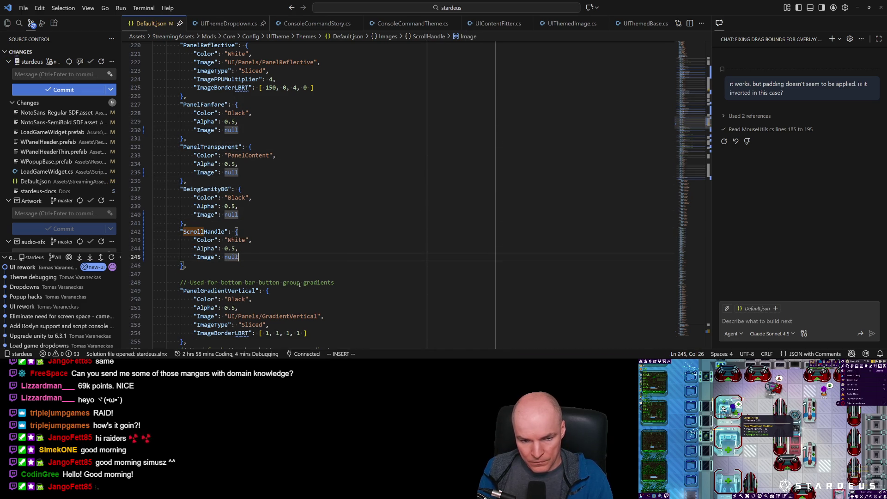
# Step: Search Default.json for where ScrollHandle is used
pyautogui.press('k')
pyautogui.press('k')
pyautogui.press('k')
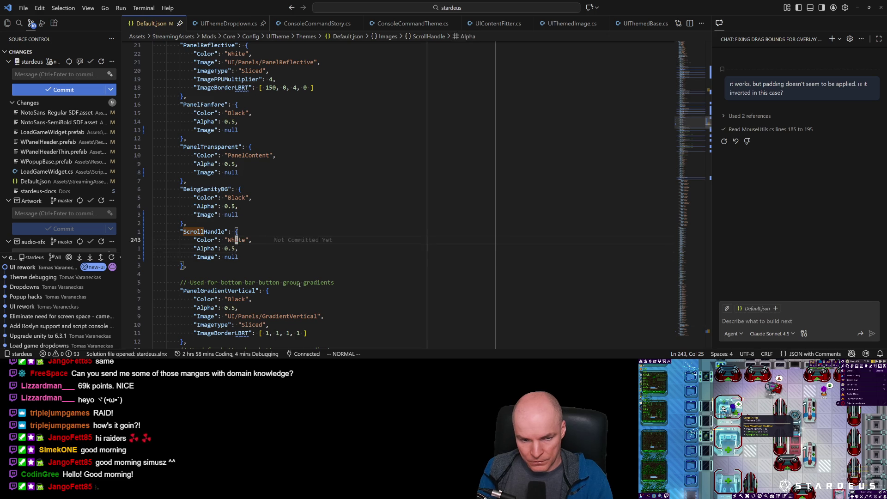
pyautogui.press('*')
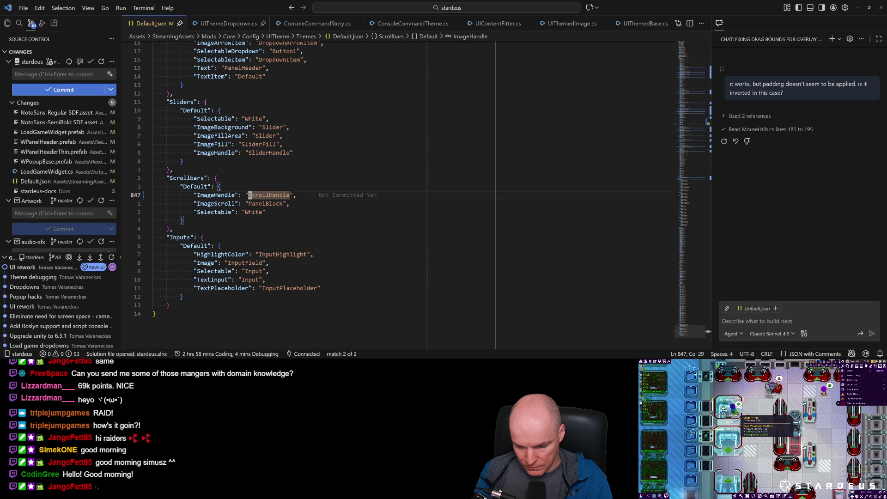
pyautogui.press('j')
pyautogui.press('j')
pyautogui.press('j')
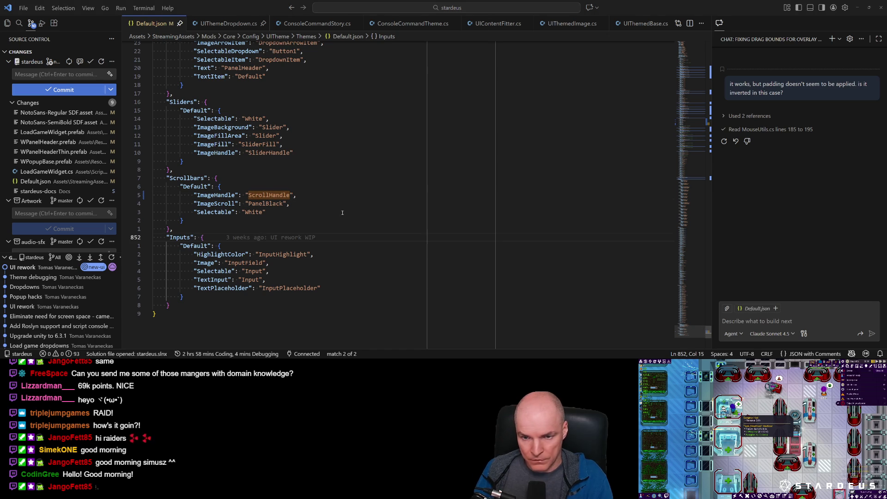
pyautogui.hotkey('alt', 'Tab')
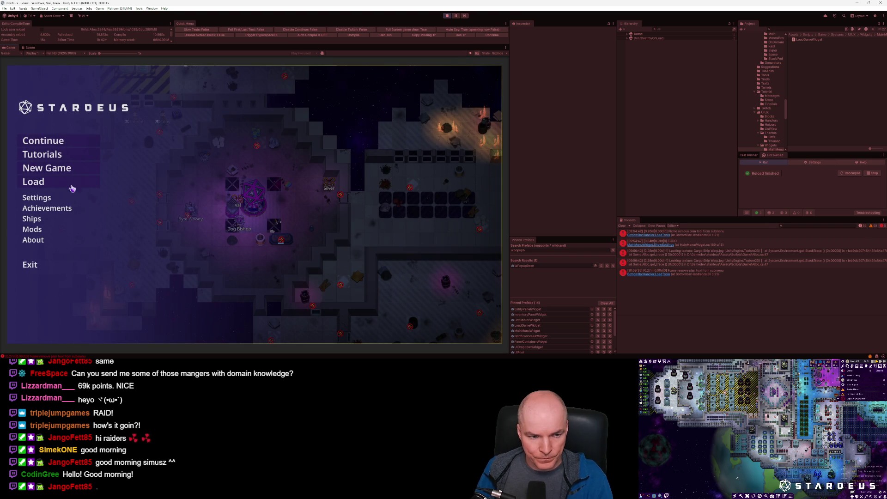
# Step: In play mode, scroll the Load list to test the scrollbar handle, then open Ring Exodus
pyautogui.click(34, 182)
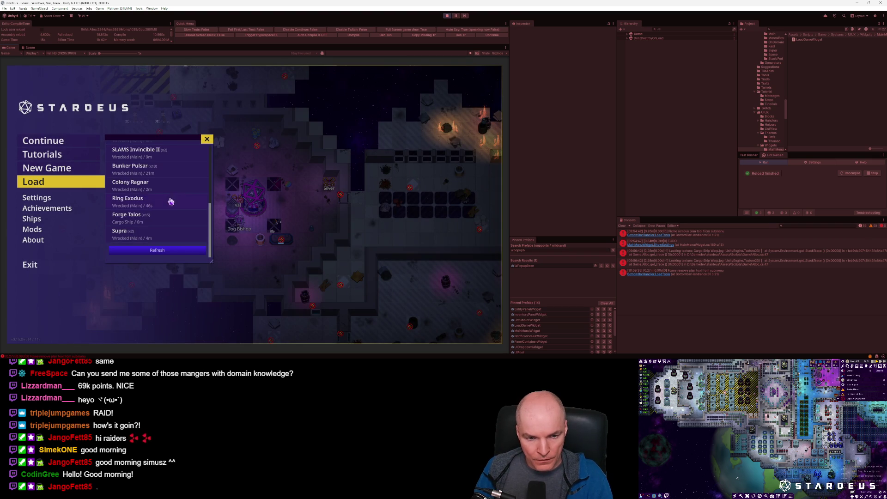
pyautogui.scroll(-5, 213, 167)
pyautogui.scroll(5, 212, 167)
pyautogui.scroll(-1, 214, 178)
pyautogui.scroll(2, 203, 181)
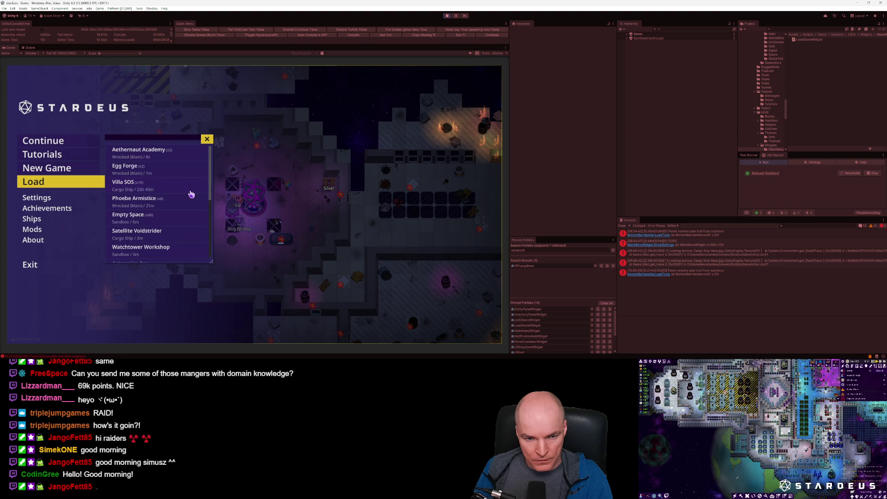
pyautogui.scroll(-2, 212, 173)
pyautogui.scroll(2, 213, 176)
pyautogui.scroll(-3, 213, 185)
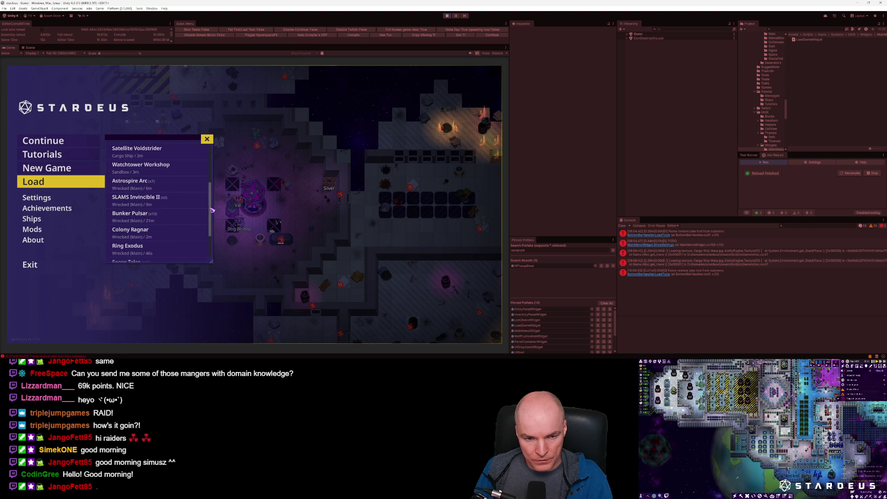
pyautogui.scroll(3, 212, 198)
pyautogui.scroll(-6, 189, 192)
pyautogui.moveTo(211, 231); pyautogui.dragTo(211, 152)
pyautogui.scroll(-6, 196, 182)
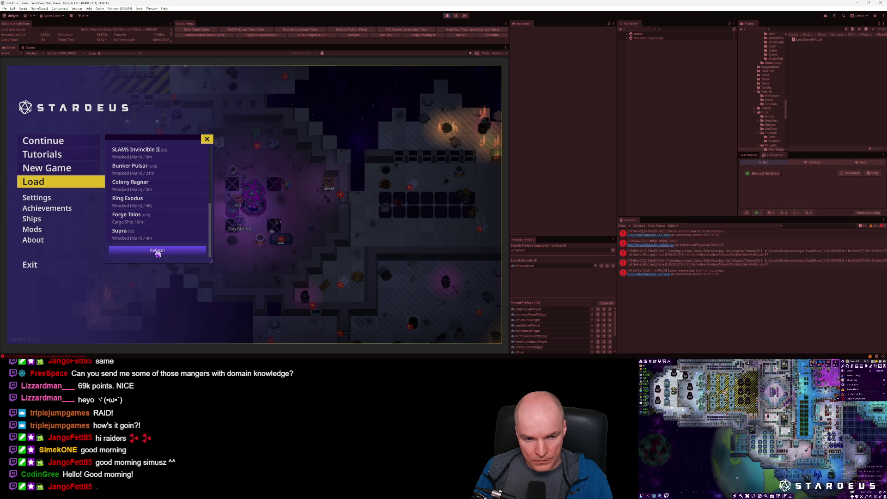
pyautogui.click(146, 207)
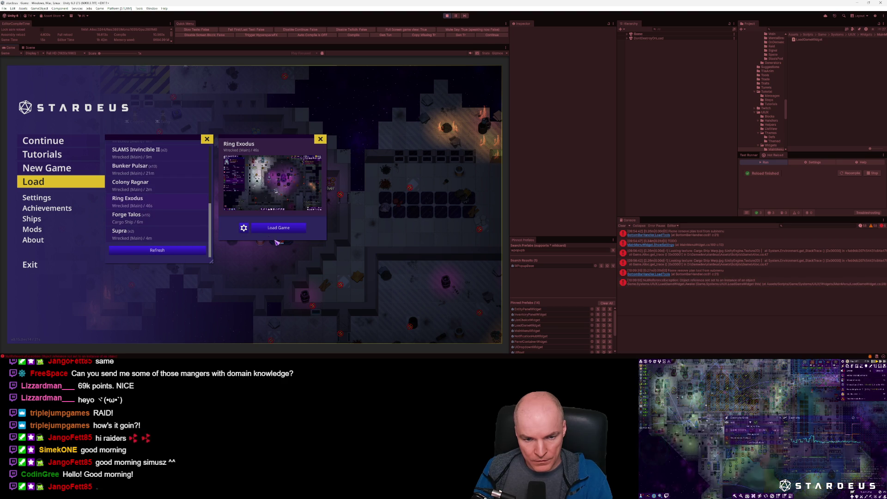
# Step: Test the gear icon, then run the theme debug command from the developer console
pyautogui.click(244, 230)
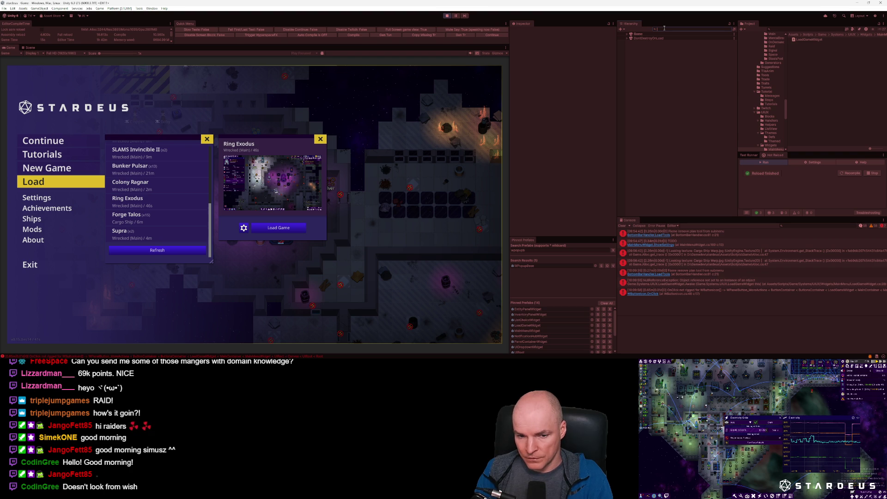
pyautogui.press('Escape')
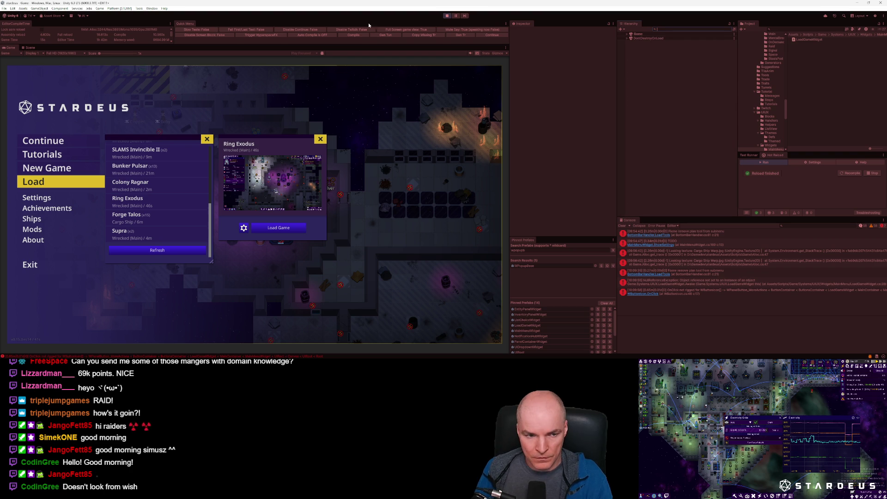
pyautogui.press('`')
pyautogui.press('Return')
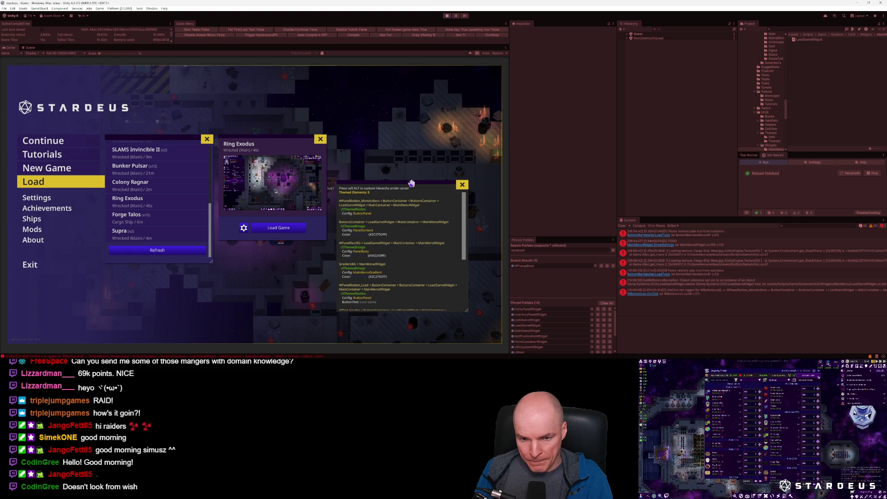
# Step: Find WPanelButton_MoreActions with a 'w' Hierarchy search and select its gear Image child
pyautogui.click(671, 30)
pyautogui.write('w')
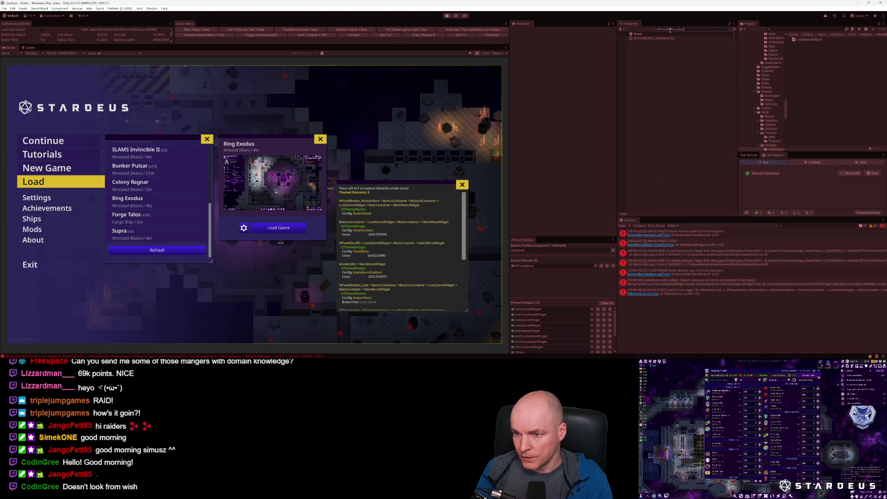
pyautogui.click(730, 37)
pyautogui.click(729, 30)
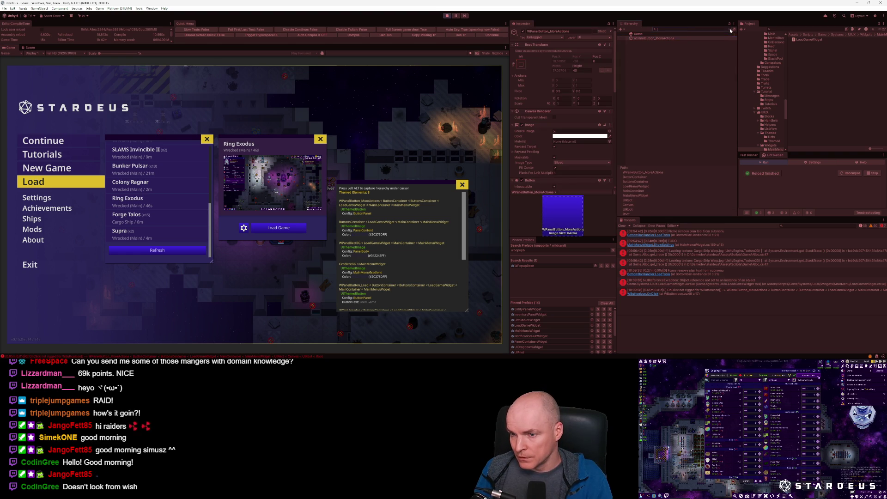
pyautogui.click(664, 177)
pyautogui.click(678, 182)
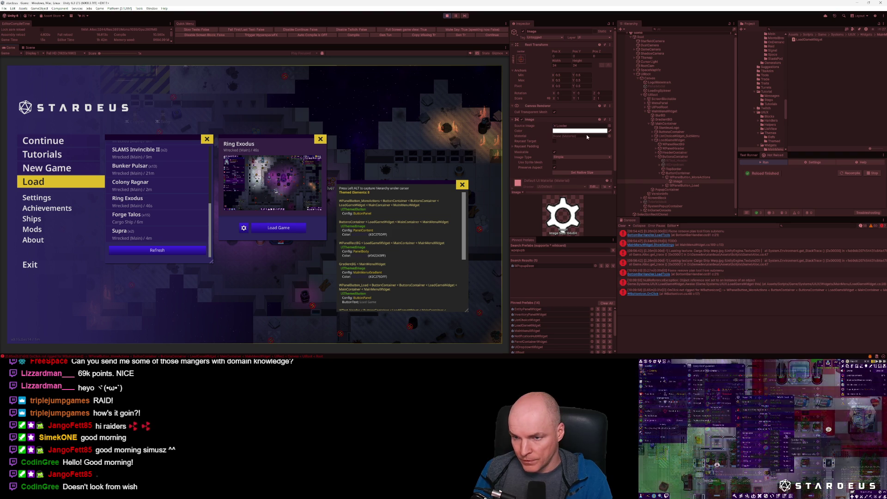
pyautogui.click(577, 131)
pyautogui.moveTo(625, 232); pyautogui.dragTo(608, 233)
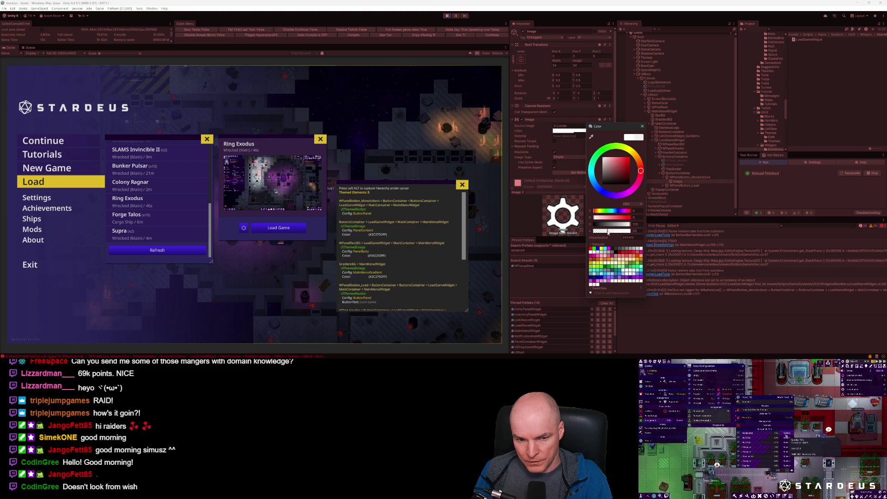
pyautogui.hotkey('ctrl', 'z')
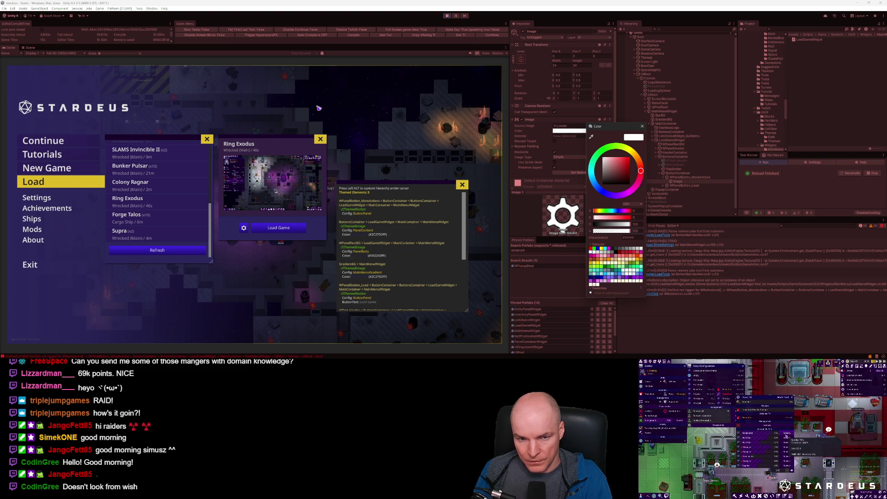
pyautogui.press('Escape')
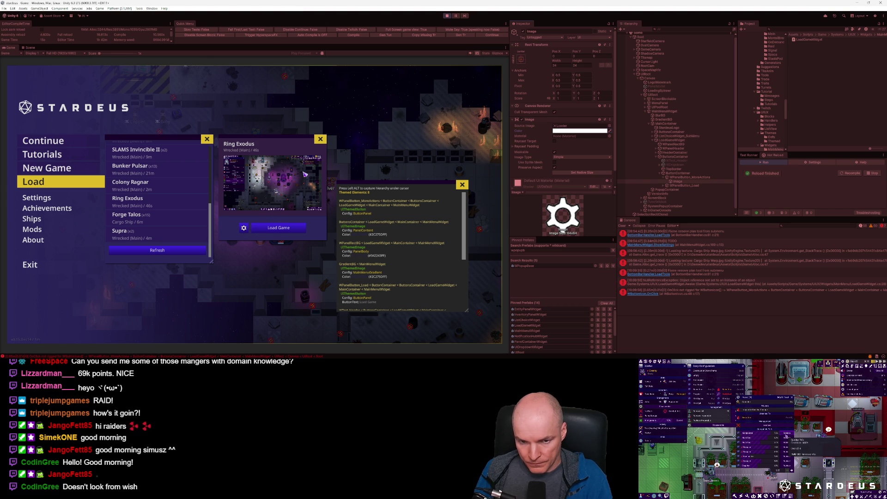
pyautogui.press('super+shift+m')
pyautogui.press('Escape')
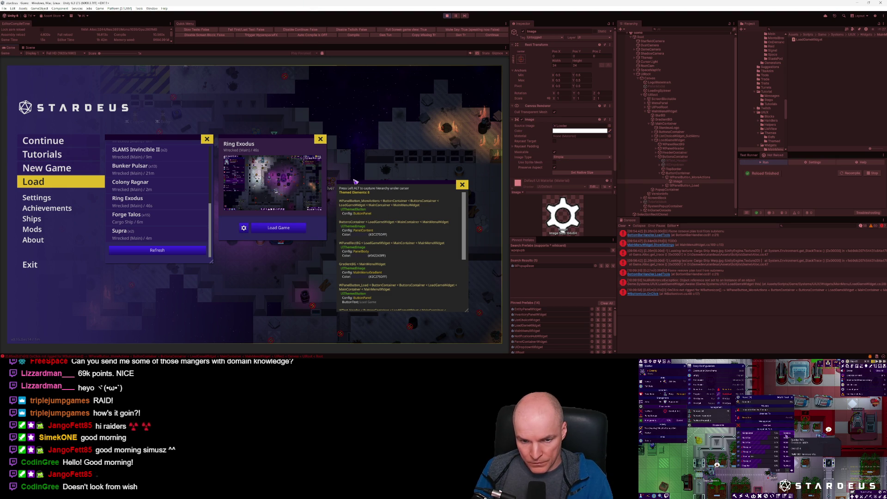
pyautogui.press('super+shift+m')
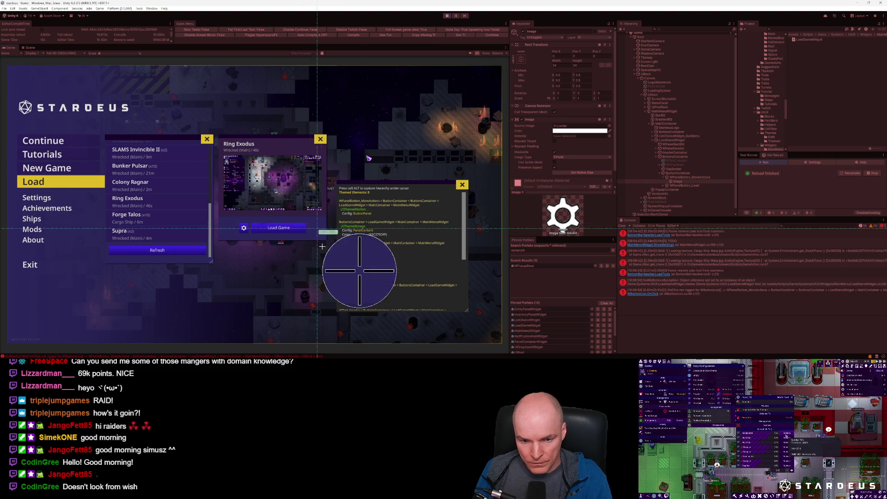
pyautogui.moveTo(334, 292)
pyautogui.mouseDown()
pyautogui.moveTo(112, 132)
pyautogui.moveTo(1, 84)
pyautogui.mouseUp()
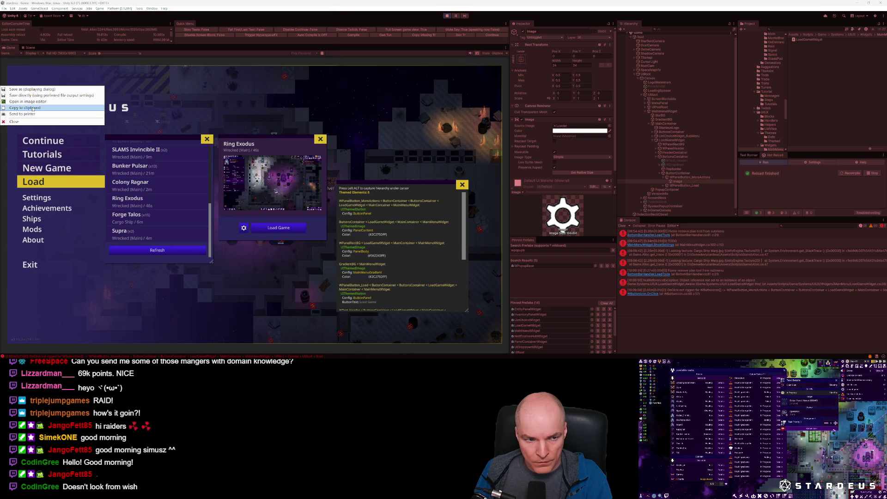
pyautogui.click(32, 122)
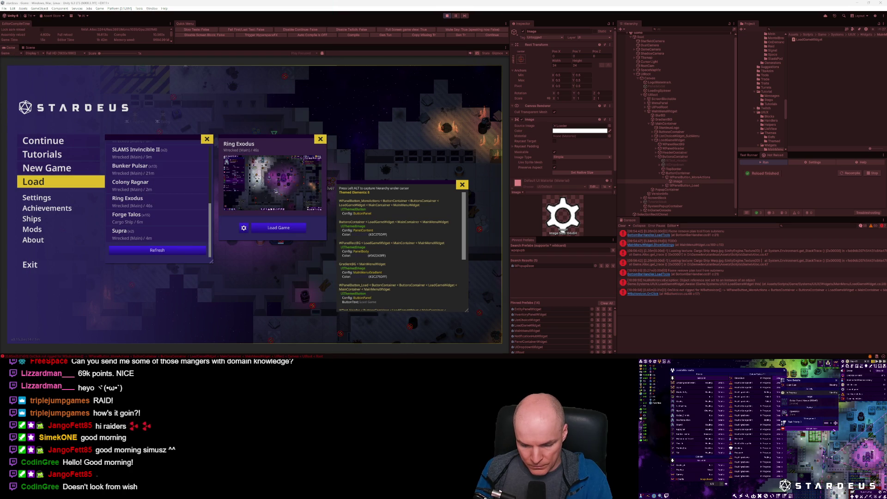
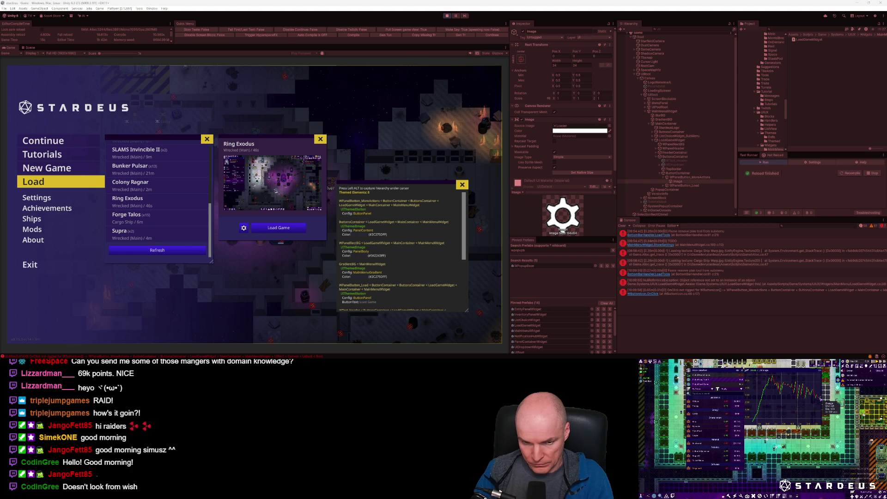
# Step: Preview the Forge Talos save and copy a region screenshot of the Load panel to the clipboard
pyautogui.click(159, 218)
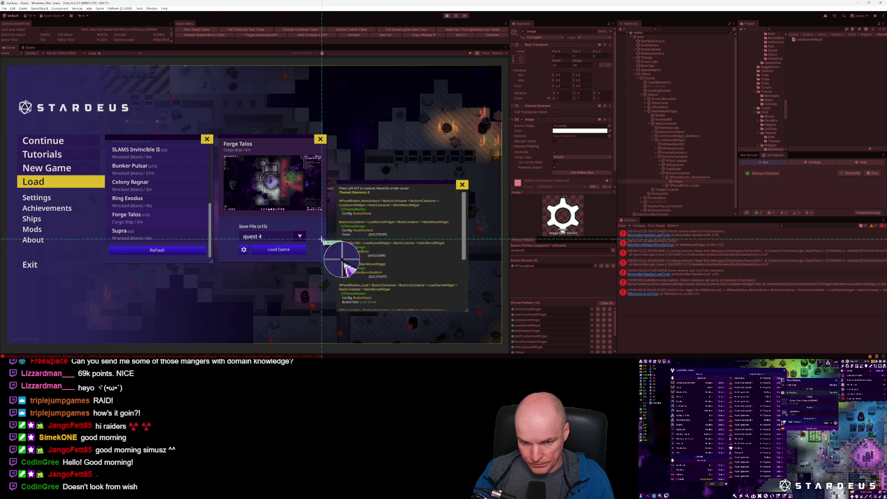
pyautogui.press('Print')
pyautogui.moveTo(332, 268); pyautogui.dragTo(119, 114)
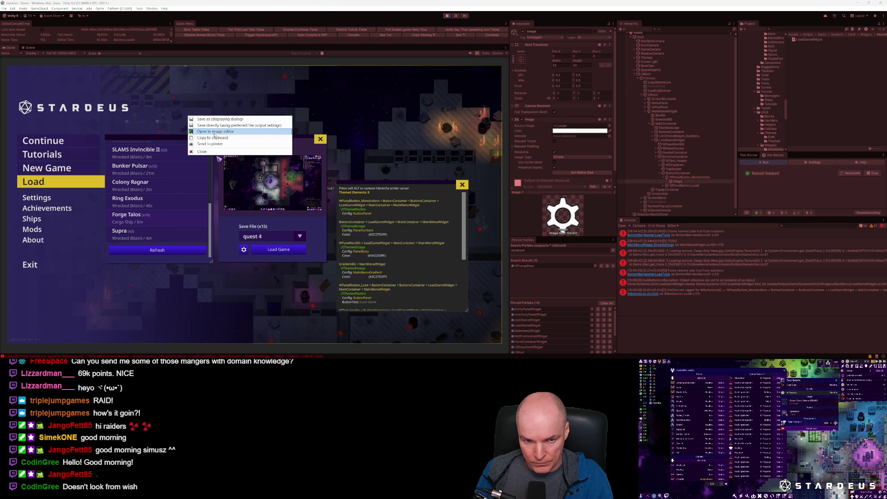
pyautogui.click(215, 138)
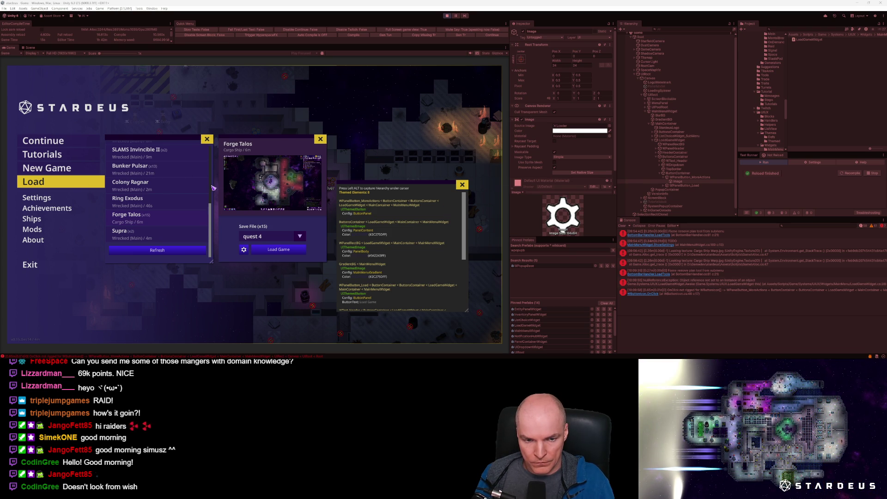
# Step: Browse the Colony Ragnar, Ring Exodus and Forge Talos saves in the Load list
pyautogui.click(170, 200)
pyautogui.click(170, 186)
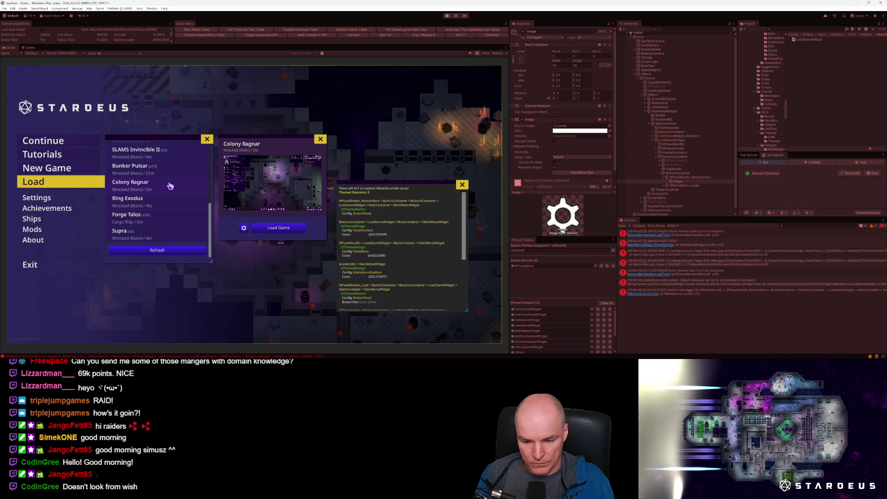
pyautogui.click(164, 205)
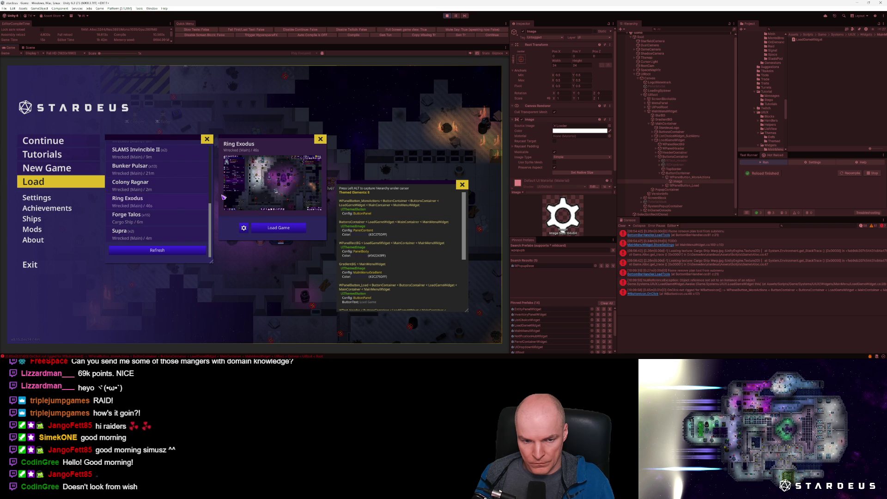
pyautogui.click(175, 166)
pyautogui.click(165, 202)
pyautogui.scroll(-5, 172, 226)
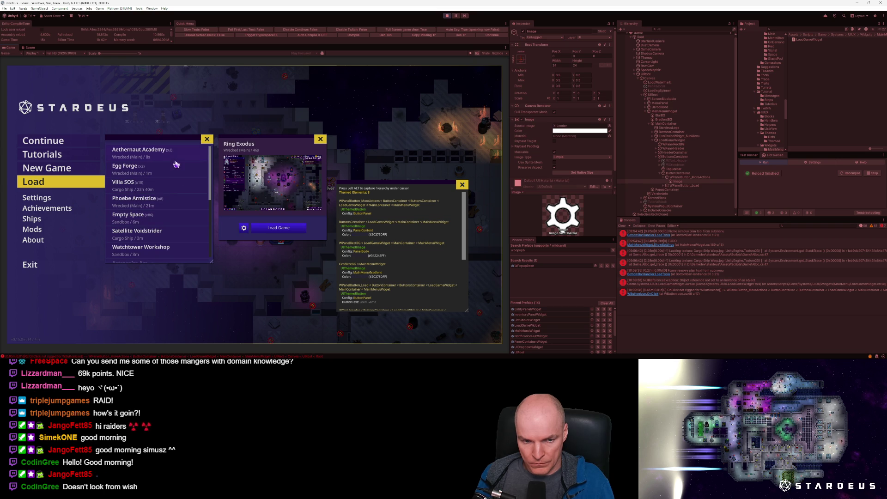
pyautogui.click(176, 164)
pyautogui.scroll(-5, 173, 190)
pyautogui.click(171, 206)
pyautogui.click(171, 221)
# Step: Select the Empty Space save so its Equipment Test file is shown
pyautogui.scroll(5, 171, 204)
pyautogui.click(172, 199)
pyautogui.click(168, 223)
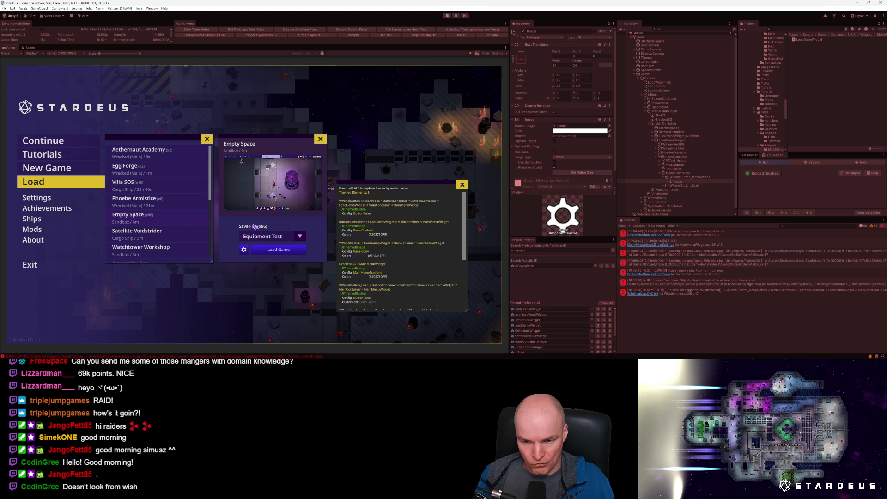
pyautogui.scroll(5, 400, 224)
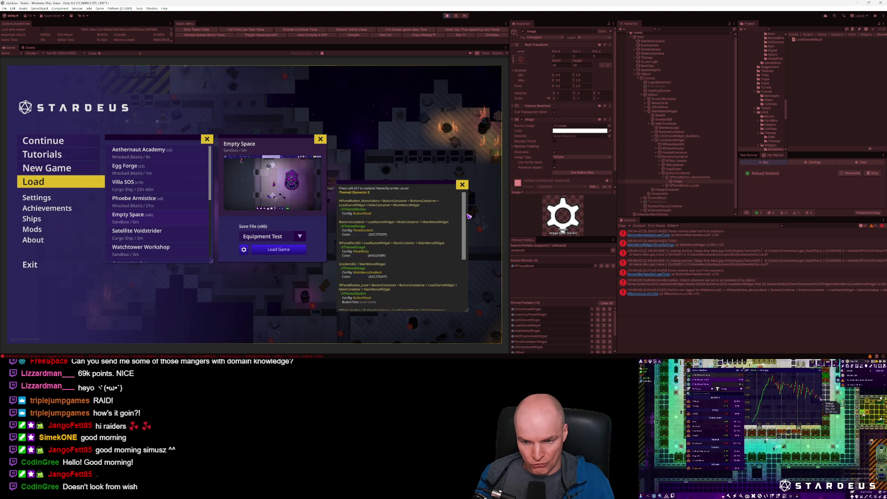
pyautogui.scroll(-3, 411, 217)
pyautogui.scroll(3, 439, 216)
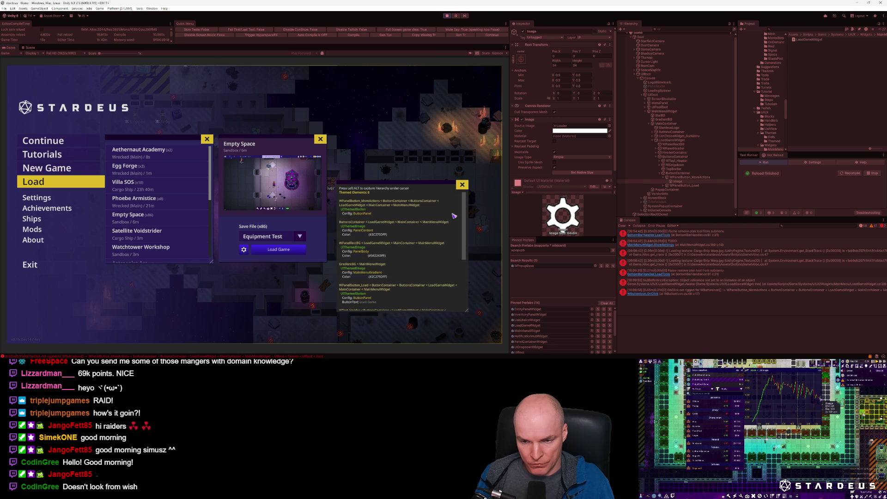
pyautogui.scroll(-3, 466, 211)
pyautogui.scroll(3, 463, 203)
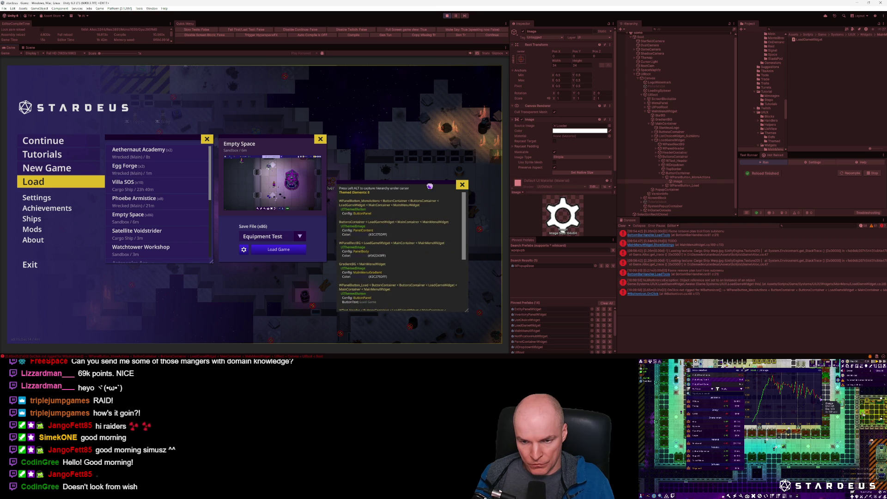
pyautogui.press('alt')
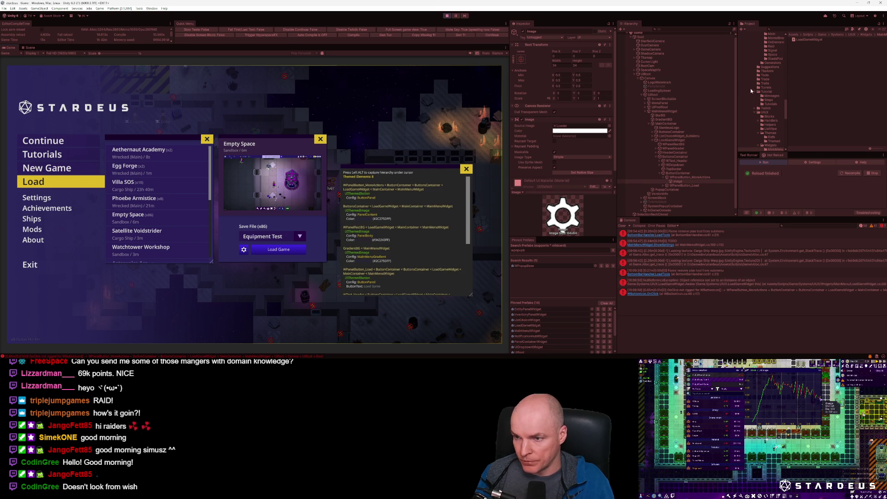
pyautogui.scroll(-1, 210, 180)
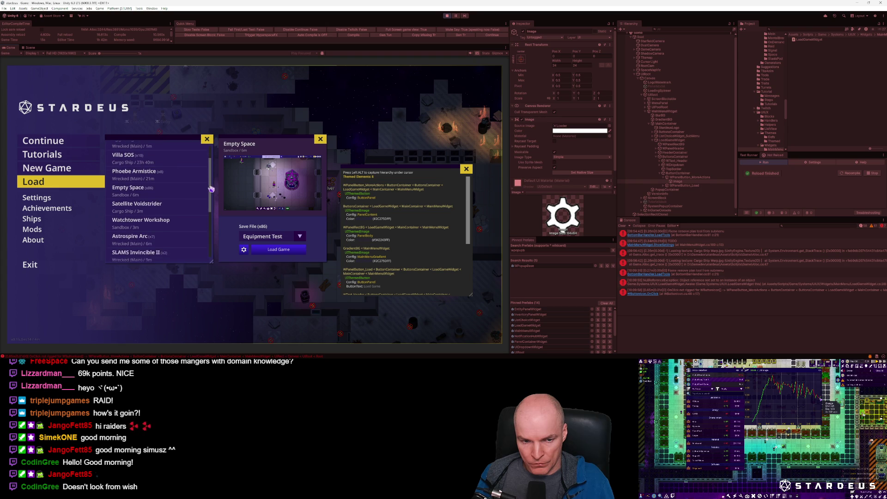
pyautogui.scroll(1, 212, 182)
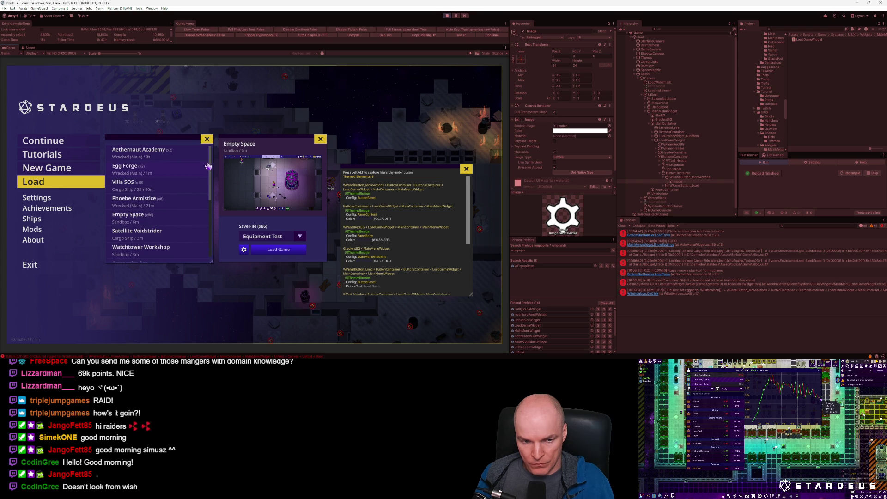
# Step: Stop Play mode and open the WScrollbar prefab found by searching 'wscro'
pyautogui.click(447, 15)
pyautogui.doubleClick(534, 252)
pyautogui.write('wscro')
pyautogui.doubleClick(525, 267)
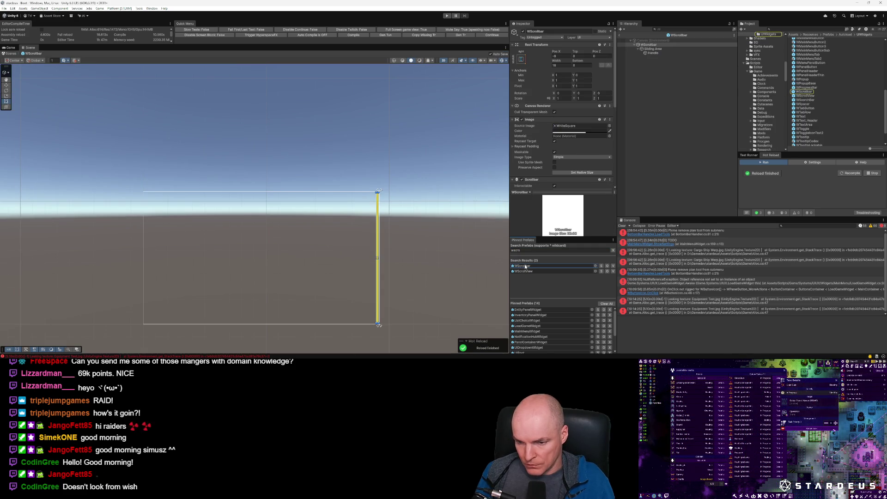
pyautogui.scroll(-8, 573, 162)
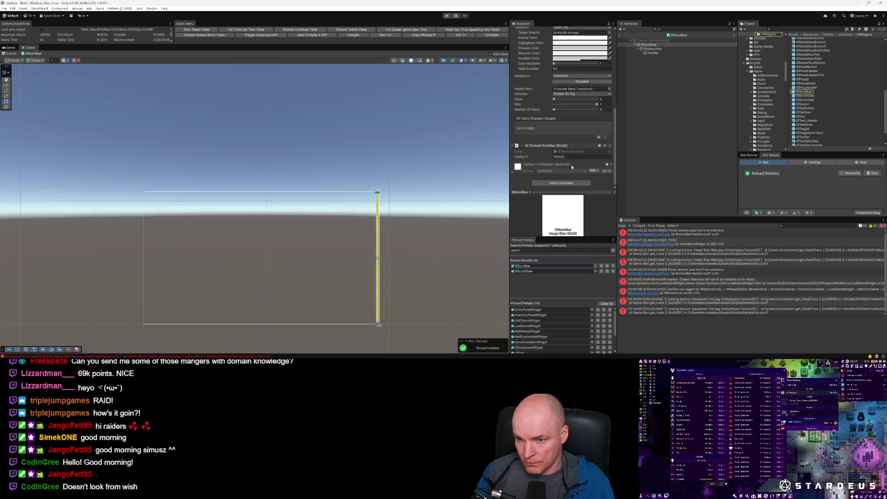
# Step: Add the UI Button With Hover Cursor component to WScrollbar
pyautogui.click(561, 183)
pyautogui.write('ui')
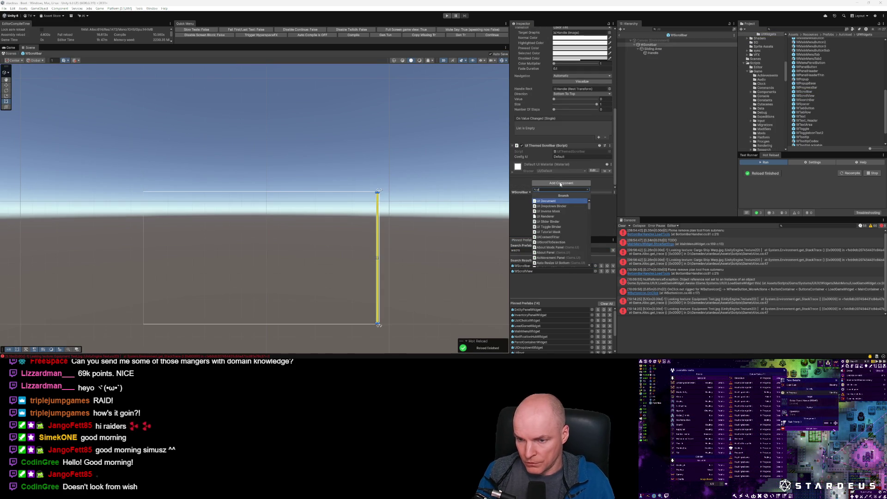
pyautogui.write('buttotn')
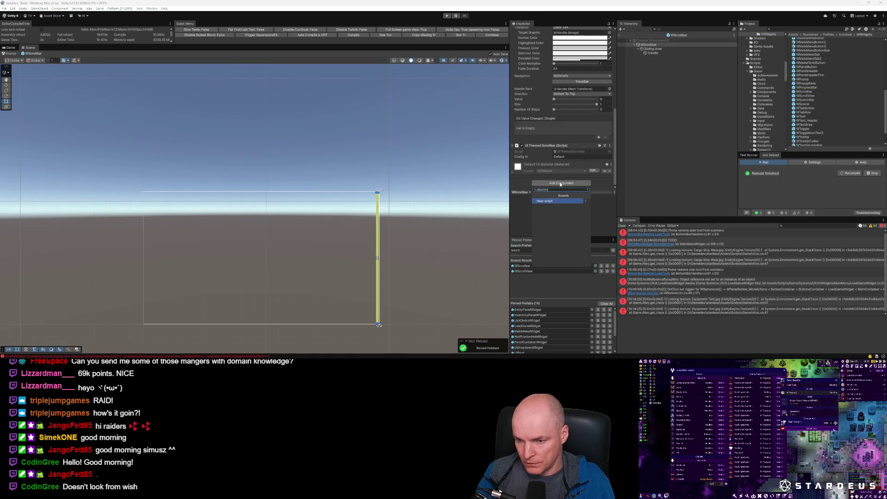
pyautogui.press('BackSpace')
pyautogui.press('BackSpace')
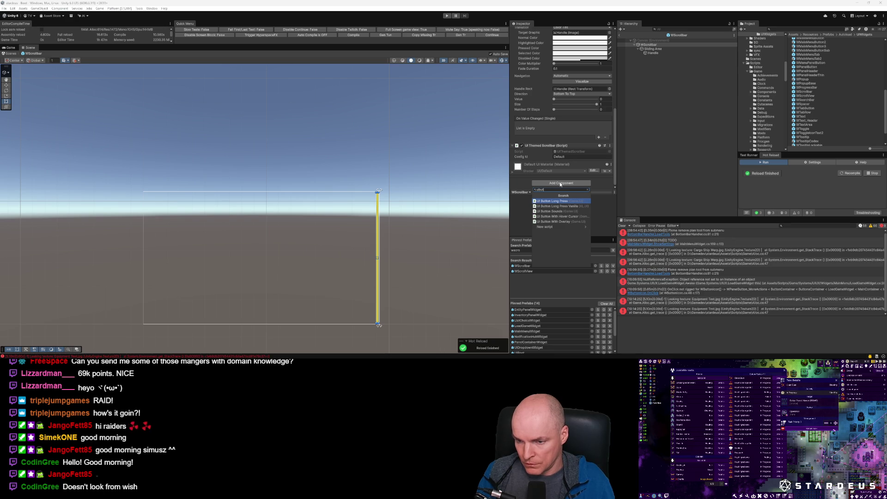
pyautogui.press('Down')
pyautogui.press('Down')
pyautogui.press('Down')
pyautogui.press('Return')
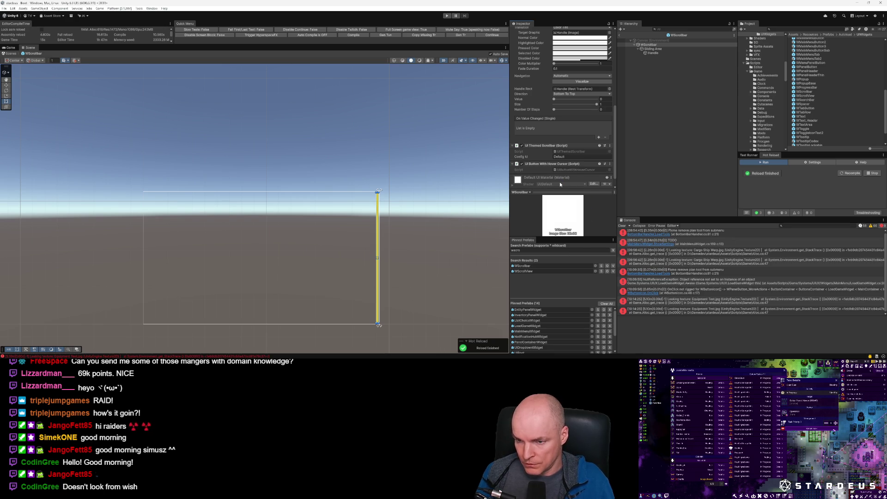
# Step: Open the UIButtonWithHoverCursor script in the code editor, then select the scrollbar's Handle
pyautogui.click(569, 170)
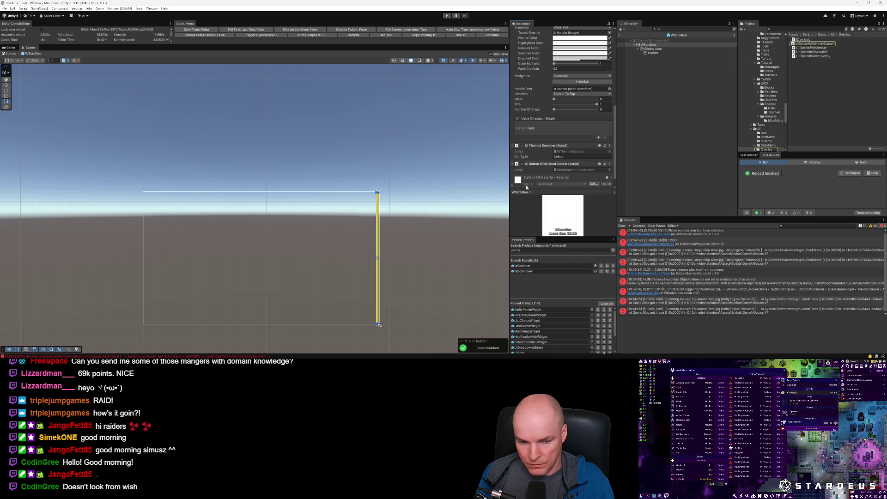
pyautogui.doubleClick(570, 171)
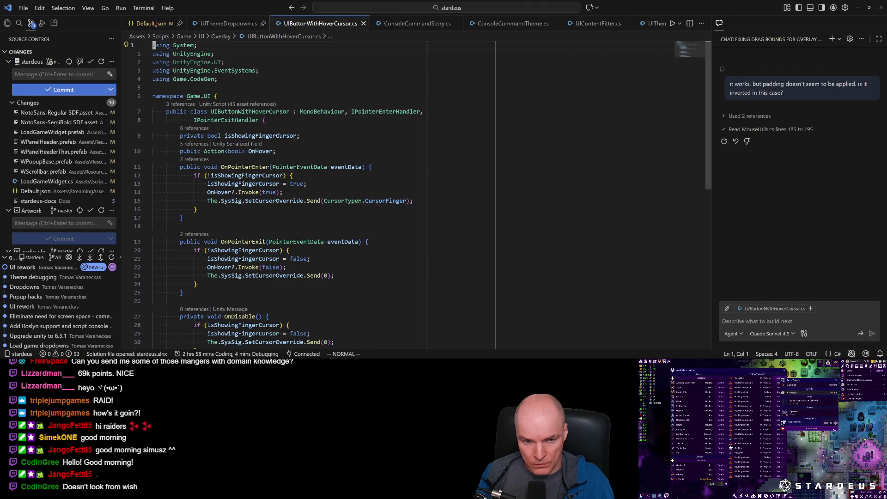
pyautogui.hotkey('alt', 'Tab')
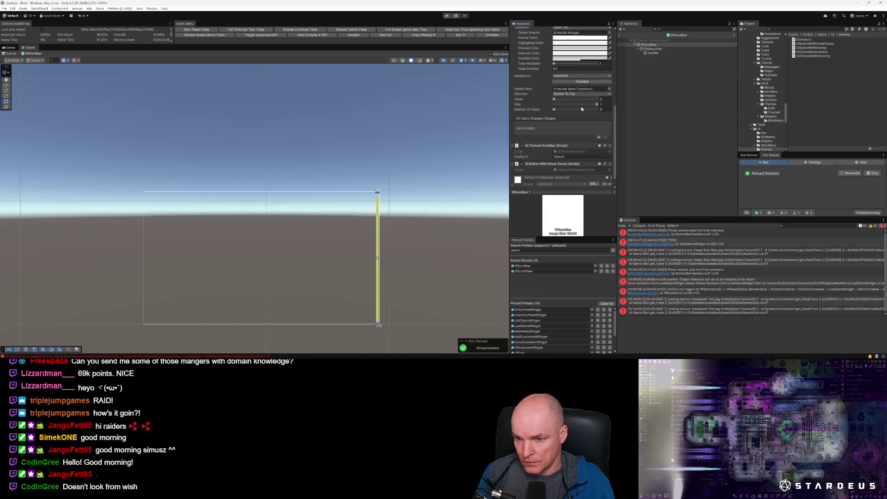
pyautogui.scroll(3, 581, 108)
pyautogui.scroll(-4, 578, 120)
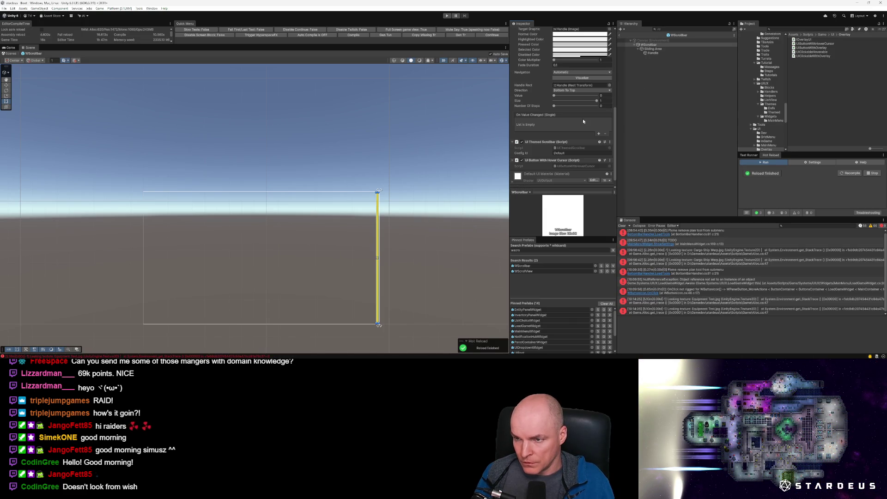
pyautogui.click(653, 53)
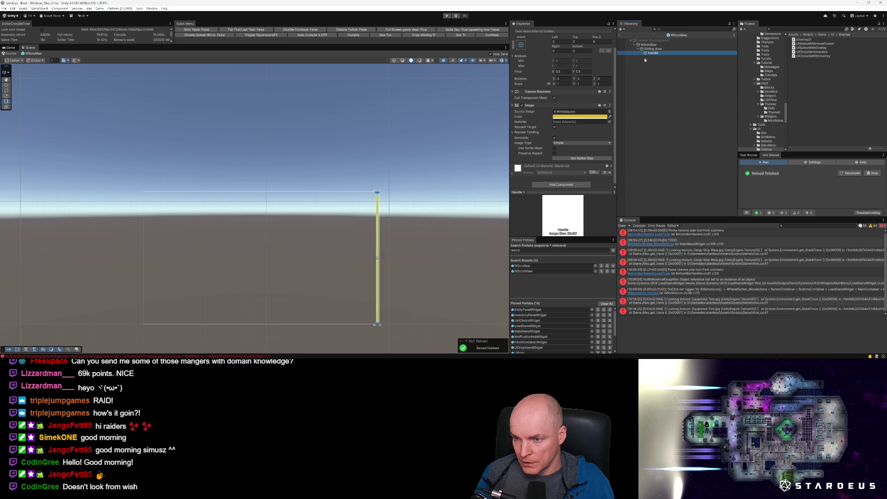
# Step: Set the Handle image colour to hex DEDEDE with alpha 50
pyautogui.click(577, 117)
pyautogui.click(622, 224)
pyautogui.write('DEDEDE')
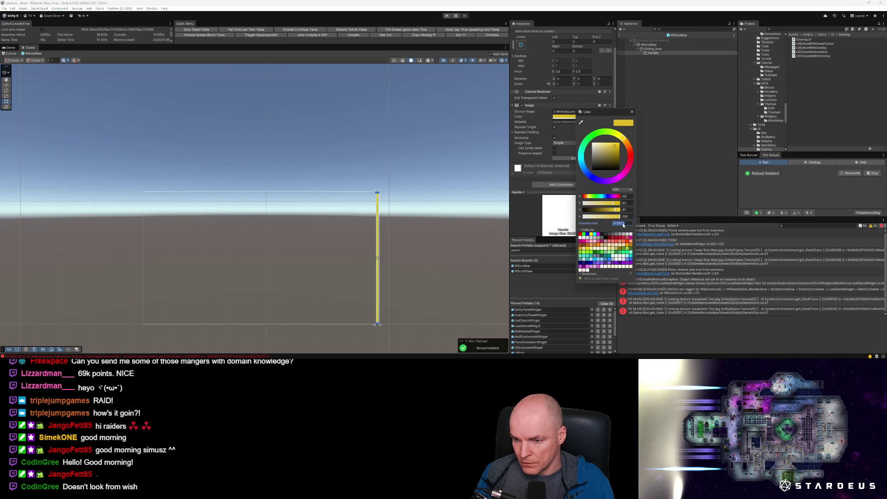
pyautogui.click(627, 216)
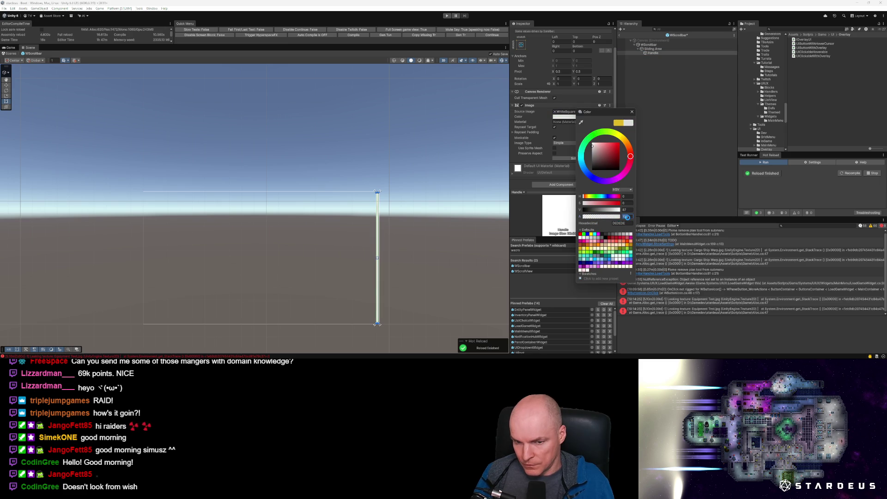
pyautogui.write('50')
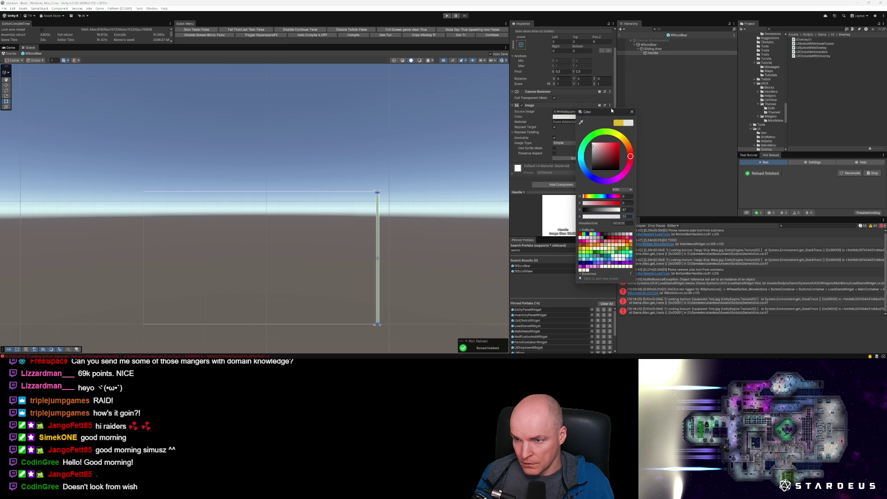
# Step: Make the WScrollbar image colour fully opaque and exit prefab mode
pyautogui.click(379, 257)
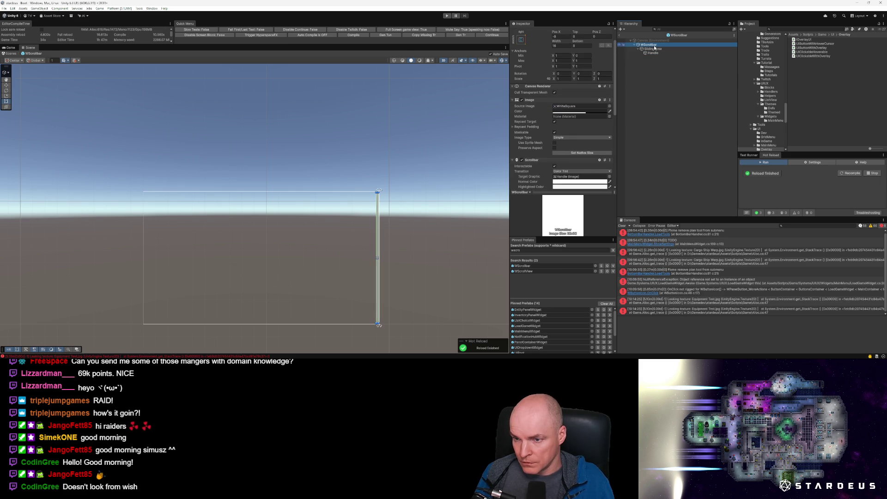
pyautogui.click(587, 112)
pyautogui.click(618, 212)
pyautogui.moveTo(618, 212); pyautogui.dragTo(632, 212)
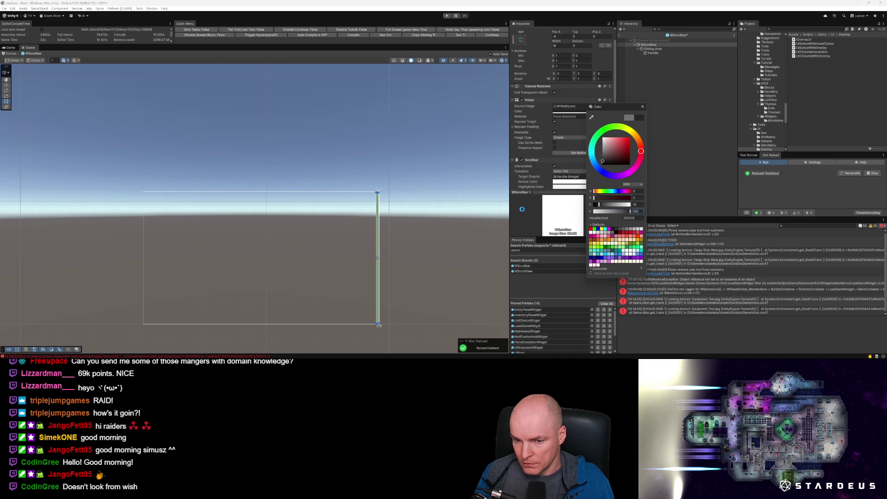
pyautogui.click(396, 226)
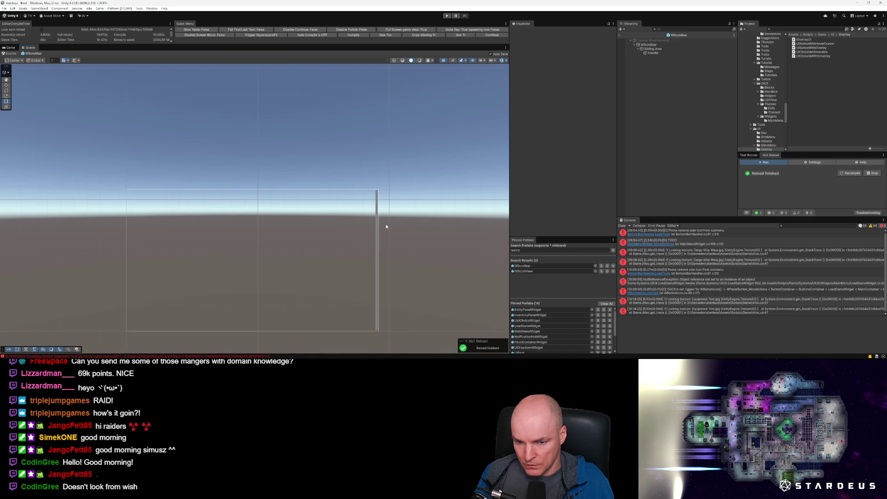
pyautogui.click(622, 35)
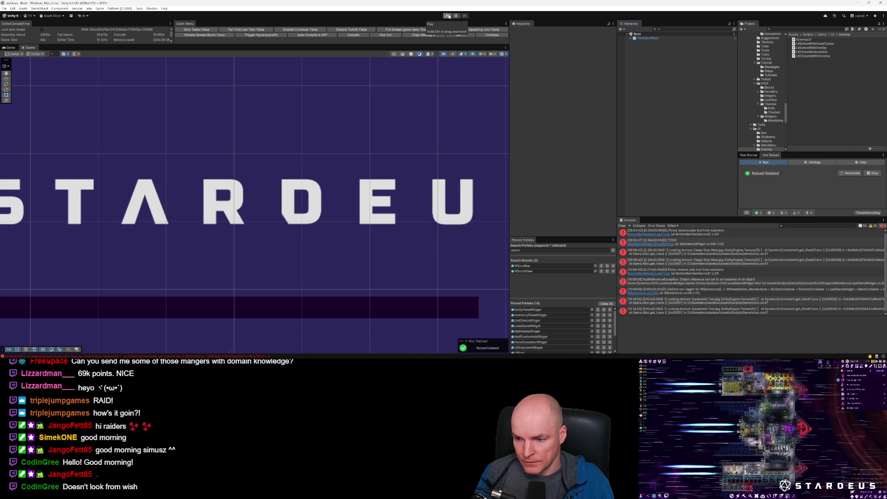
# Step: Open the NullReferenceException's script from the Console, then open the LoadGameWidget prefab
pyautogui.hotkey('alt', 'Tab')
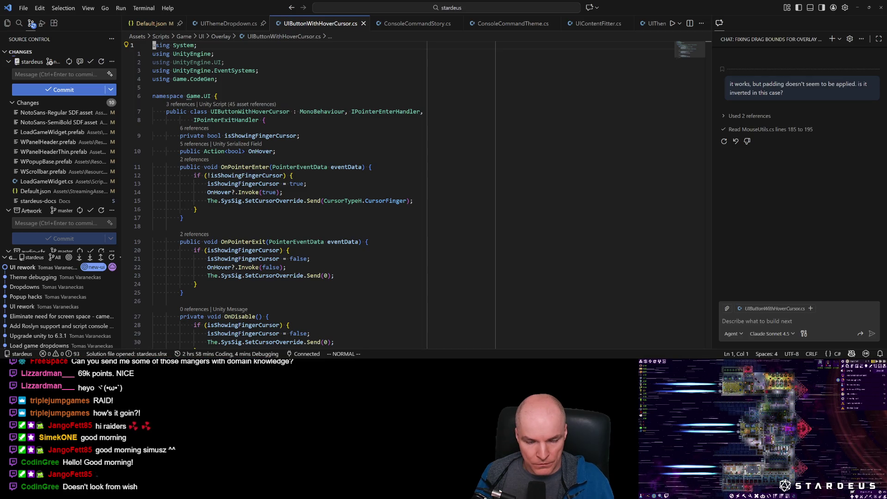
pyautogui.hotkey('alt', 'Tab')
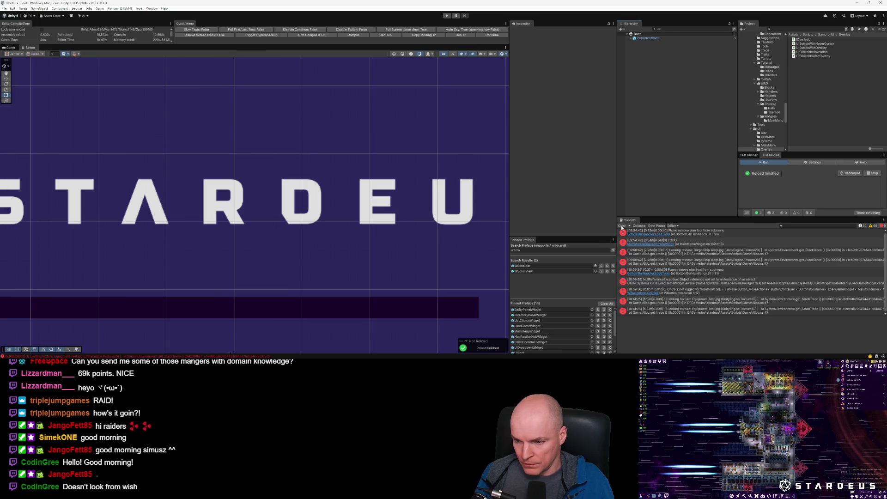
pyautogui.click(665, 283)
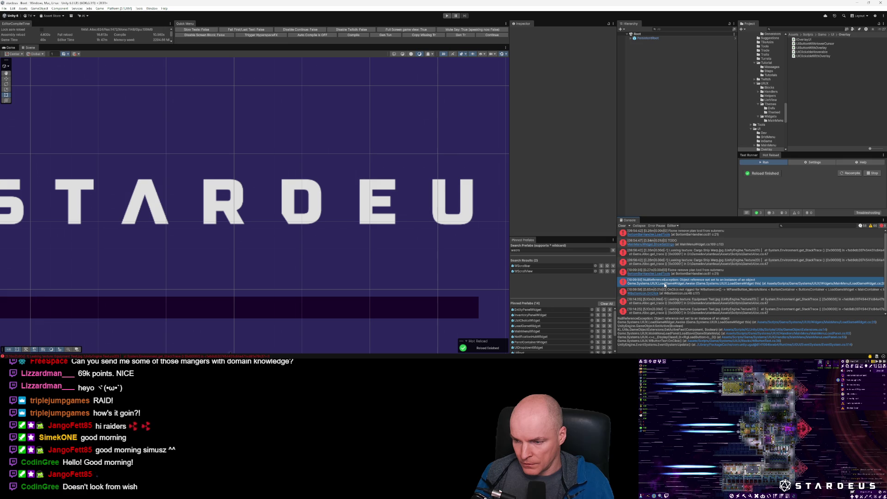
pyautogui.doubleClick(665, 285)
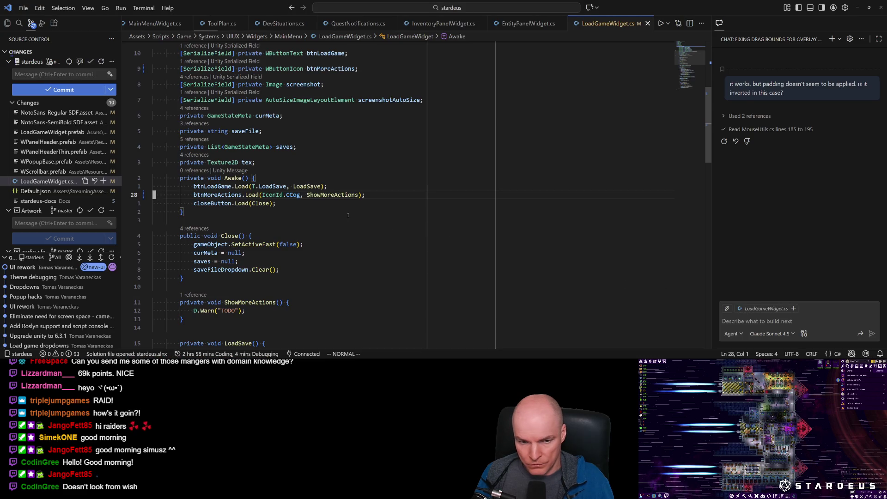
pyautogui.hotkey('alt', 'Tab')
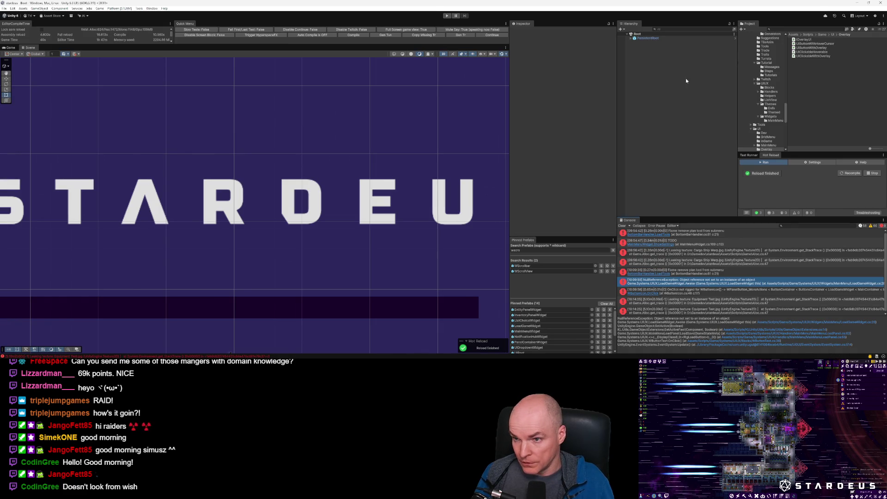
pyautogui.doubleClick(529, 326)
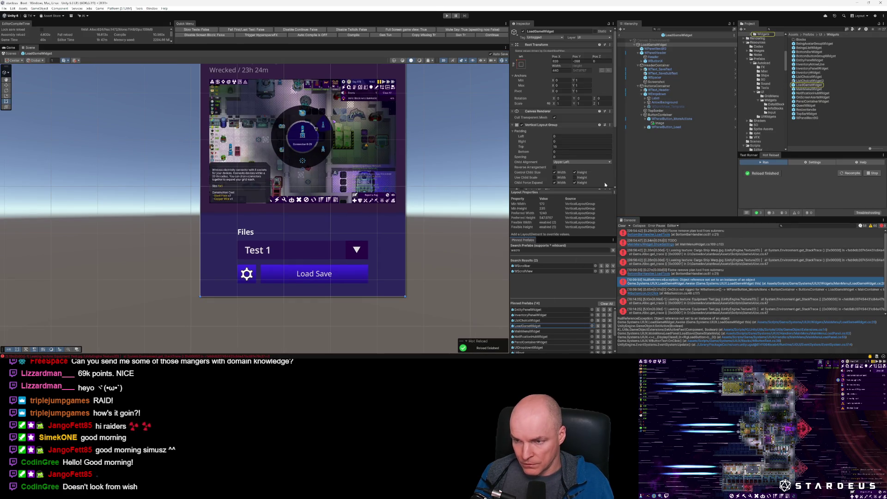
# Step: Recompile scripts through Hot Reload and clear the Console
pyautogui.scroll(-5, 578, 139)
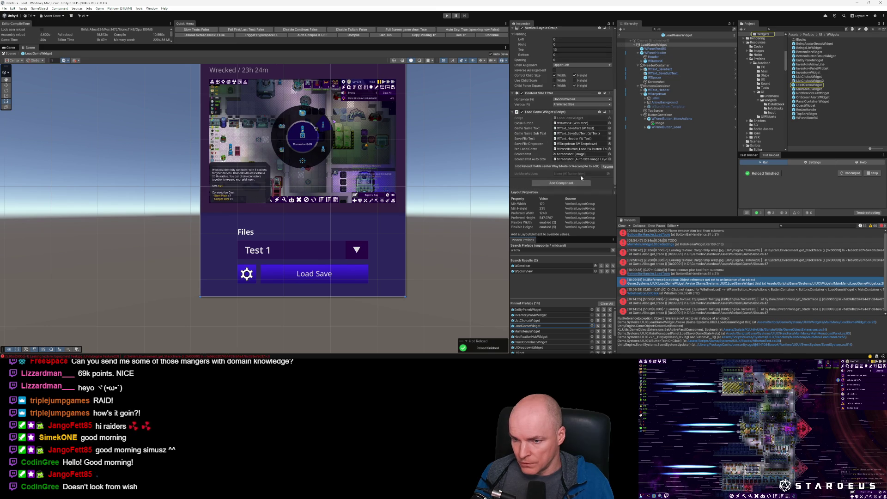
pyautogui.click(608, 166)
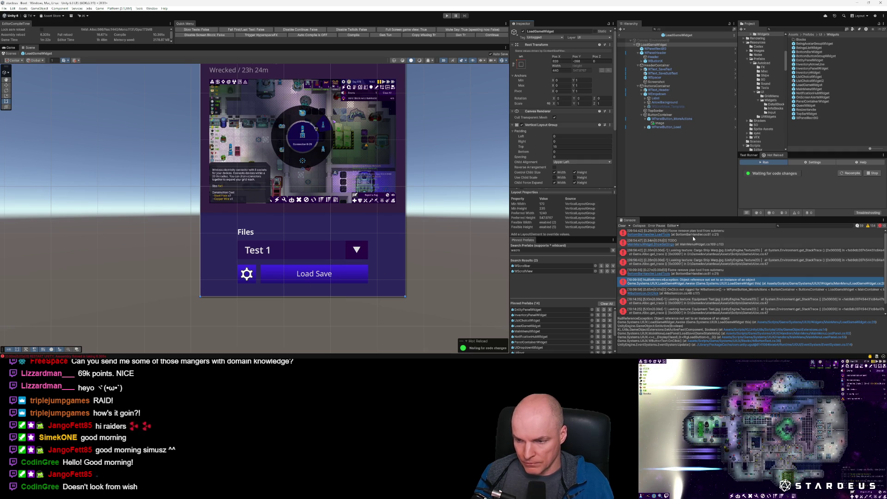
pyautogui.click(622, 226)
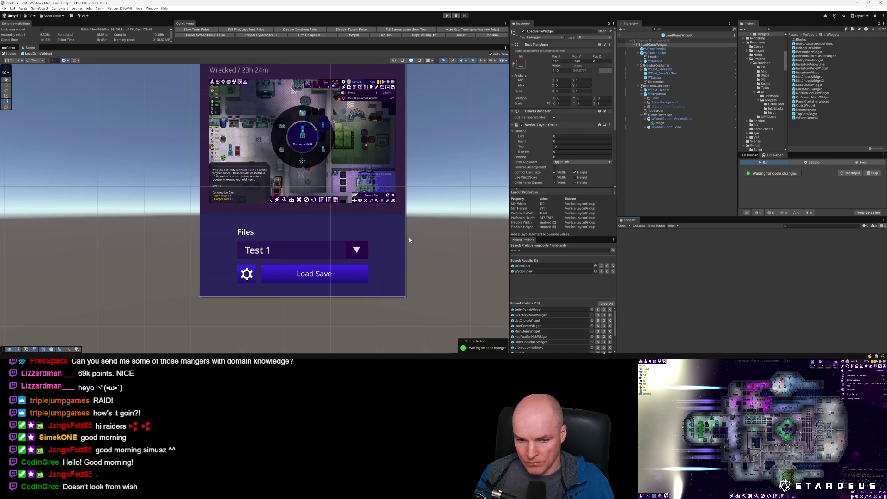
# Step: Assign WPanelButton_MoreActions to the Load Game Widget's Btn More Actions field
pyautogui.scroll(-5, 573, 165)
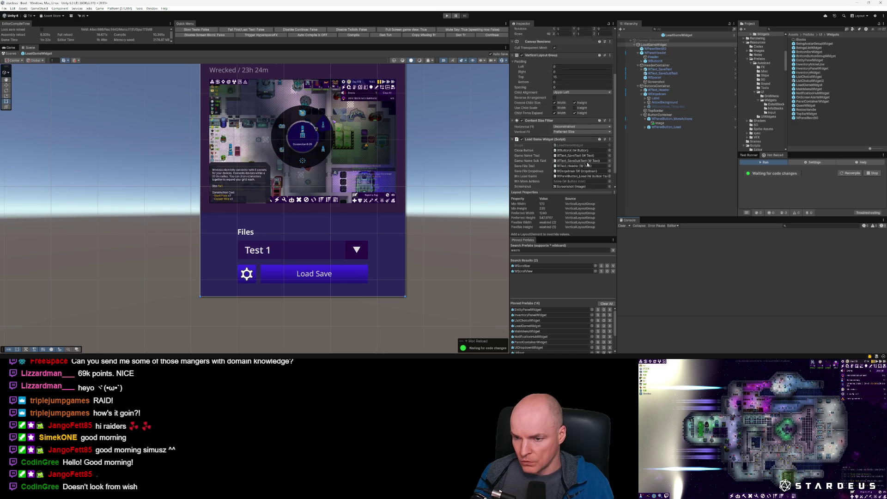
pyautogui.click(563, 165)
pyautogui.moveTo(563, 165); pyautogui.dragTo(562, 165)
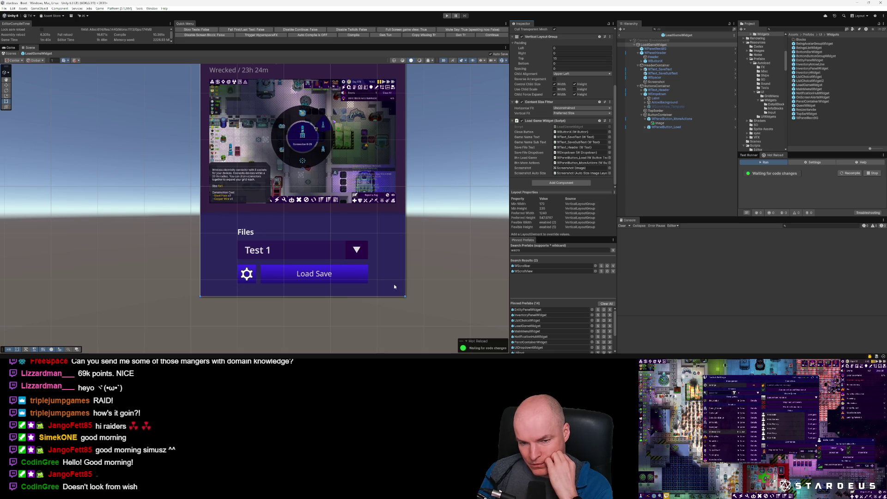
pyautogui.click(362, 250)
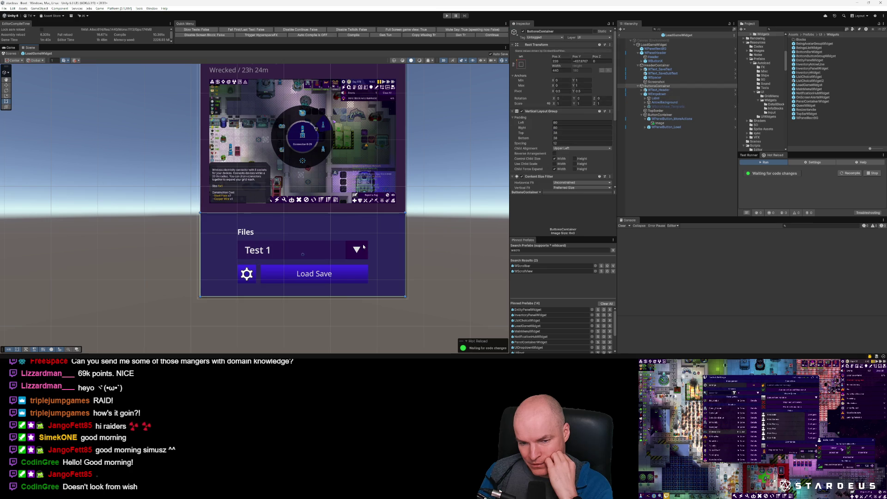
# Step: Give the gear button's image the ArrowBackground's dark purple colour 280546
pyautogui.click(367, 242)
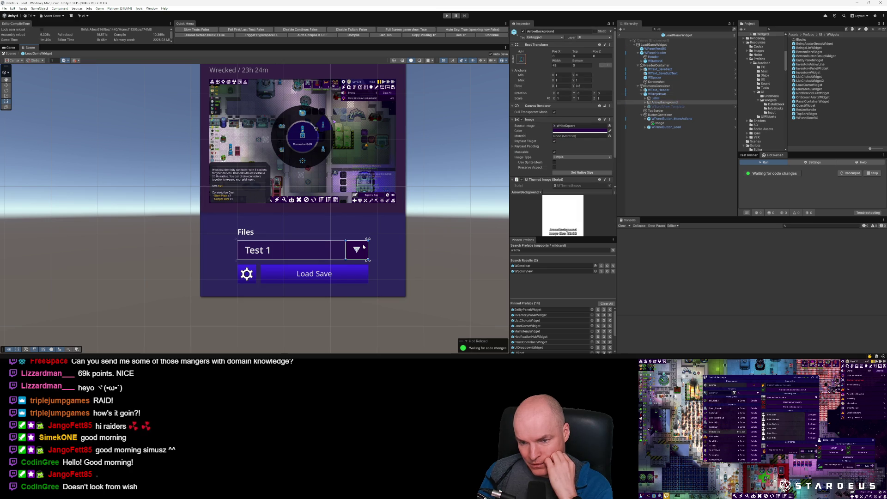
pyautogui.click(580, 131)
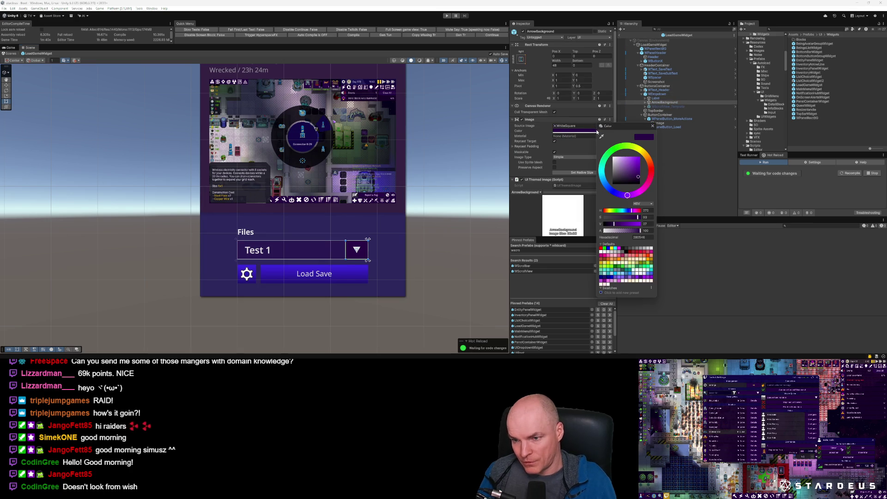
pyautogui.click(646, 236)
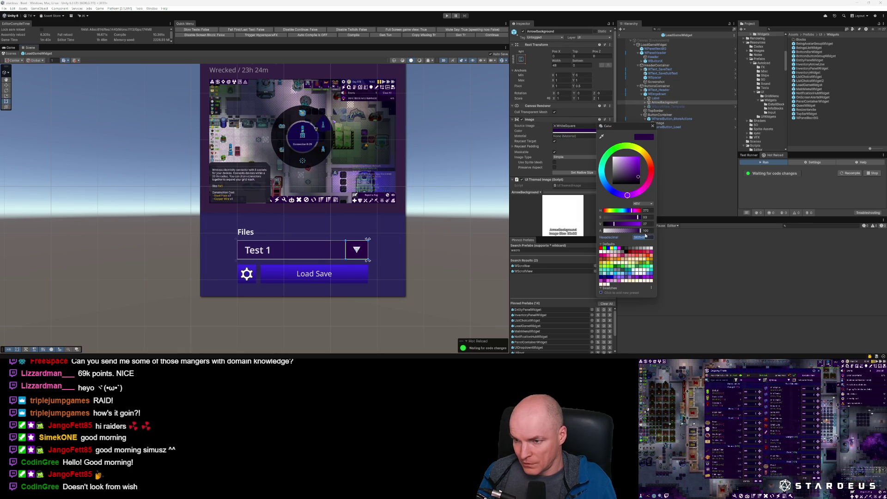
pyautogui.click(676, 119)
pyautogui.click(588, 151)
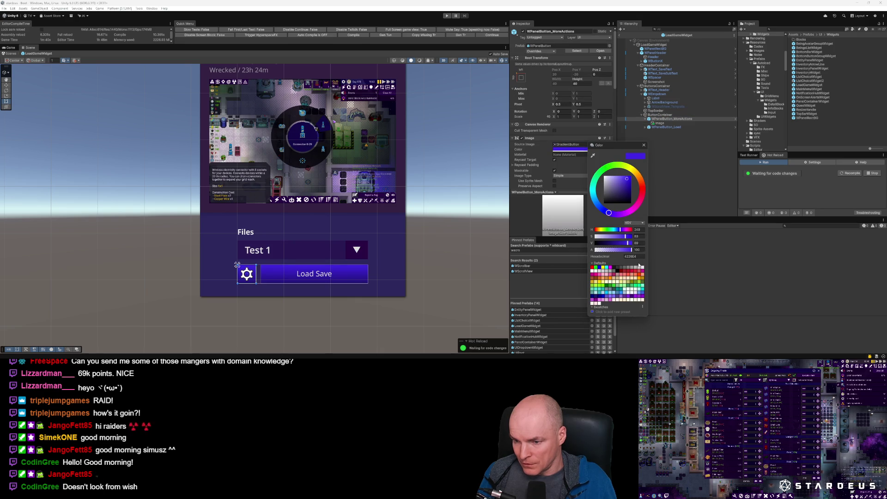
pyautogui.click(639, 258)
pyautogui.hotkey('ctrl', 'v')
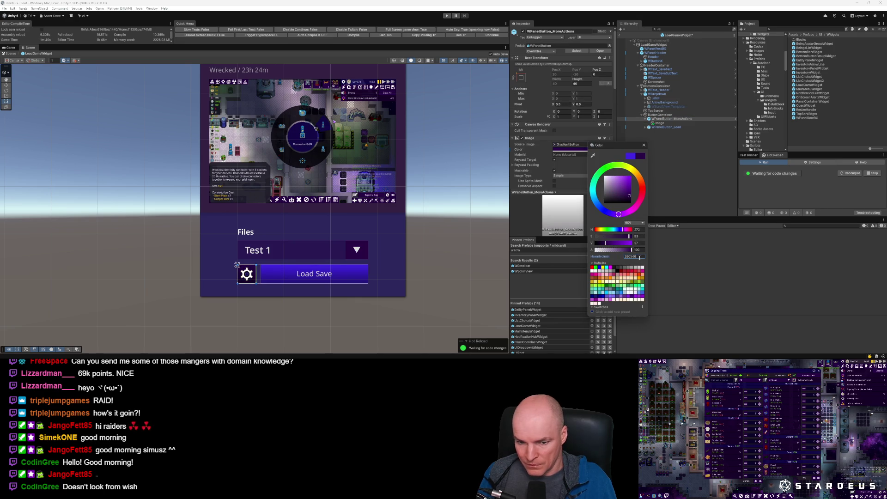
pyautogui.click(378, 270)
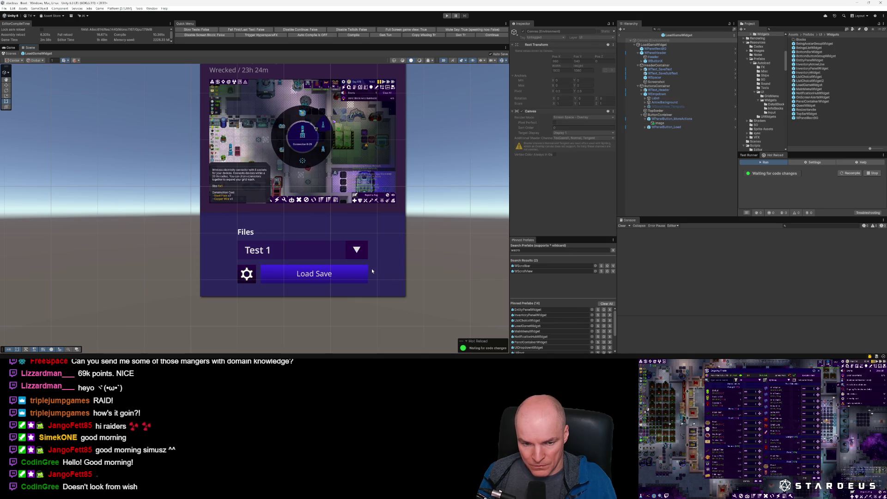
# Step: Copy a region screenshot of the Load Game panel to the clipboard
pyautogui.scroll(3, 280, 277)
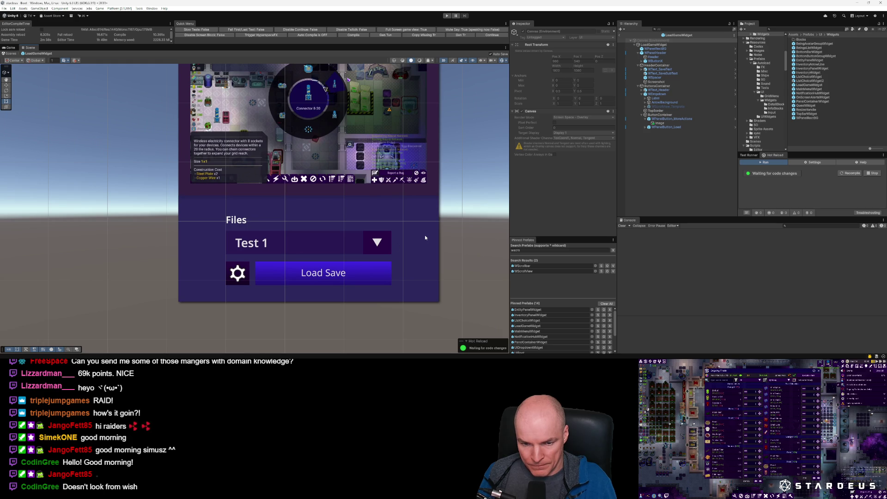
pyautogui.press('Print')
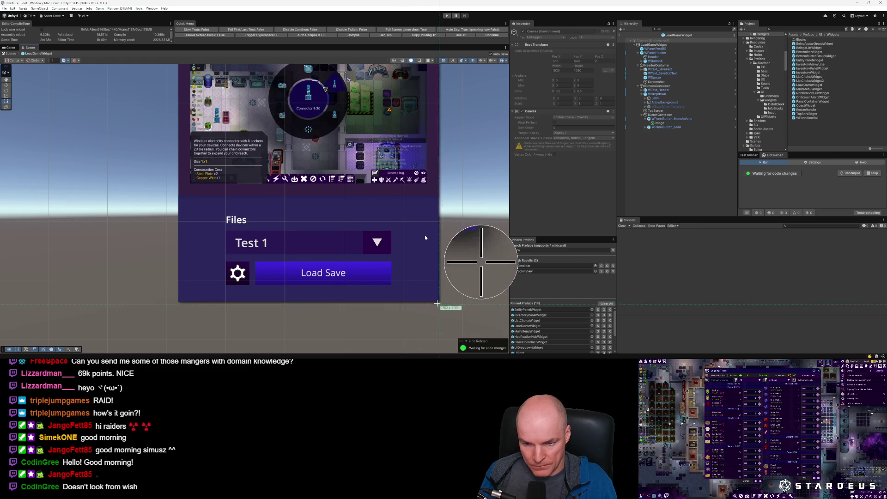
pyautogui.moveTo(438, 304); pyautogui.dragTo(148, 171)
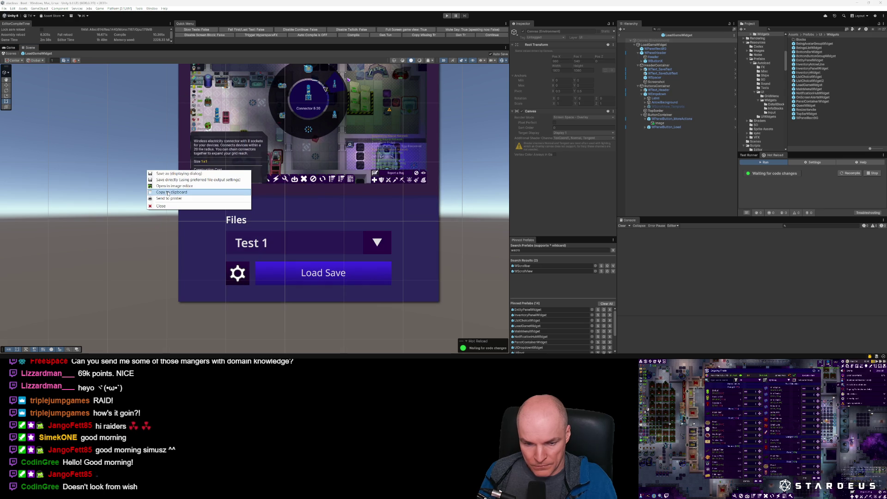
pyautogui.click(168, 192)
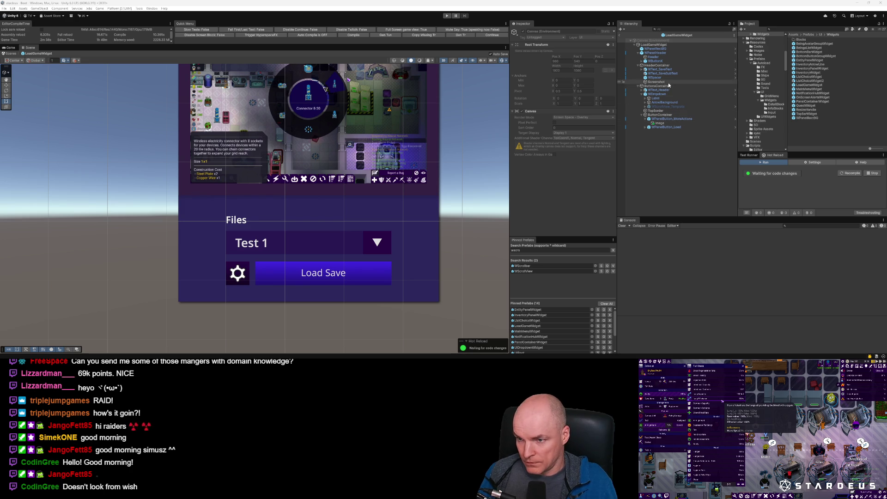
pyautogui.click(672, 119)
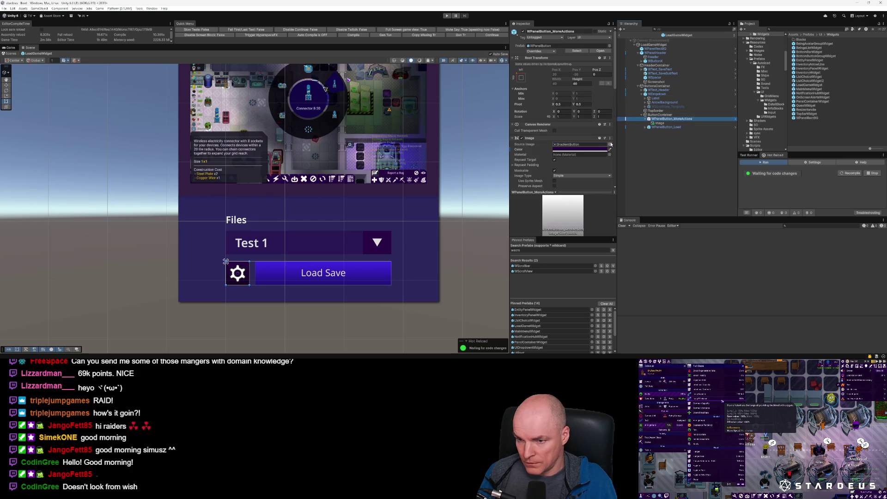
# Step: Set the gear button's Source Image to None for a flat purple background
pyautogui.click(609, 144)
pyautogui.scroll(10, 281, 157)
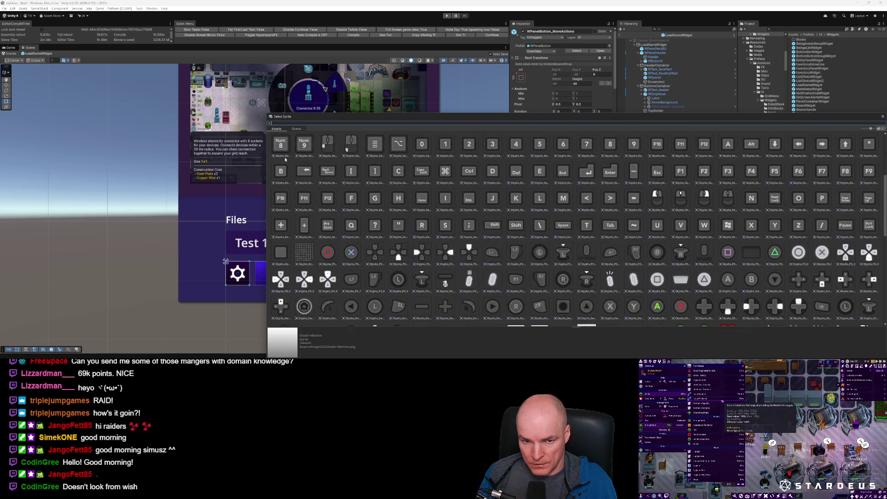
pyautogui.doubleClick(279, 146)
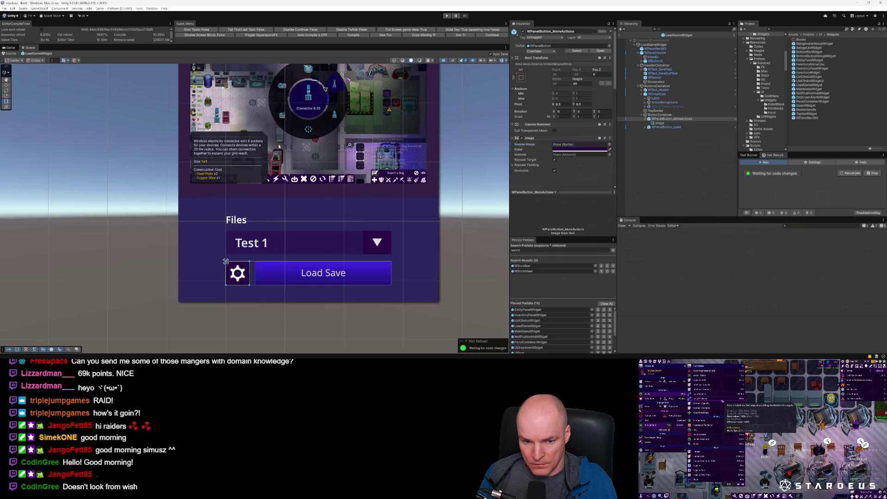
pyautogui.click(403, 252)
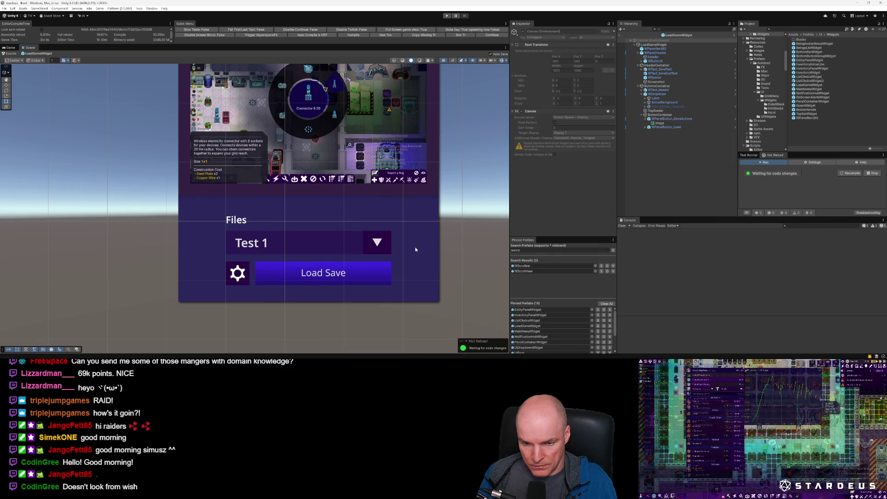
# Step: Copy a region screenshot of the Load Game panel to the clipboard
pyautogui.moveTo(457, 279); pyautogui.dragTo(430, 331)
pyautogui.moveTo(413, 300); pyautogui.dragTo(194, 198)
pyautogui.click(218, 220)
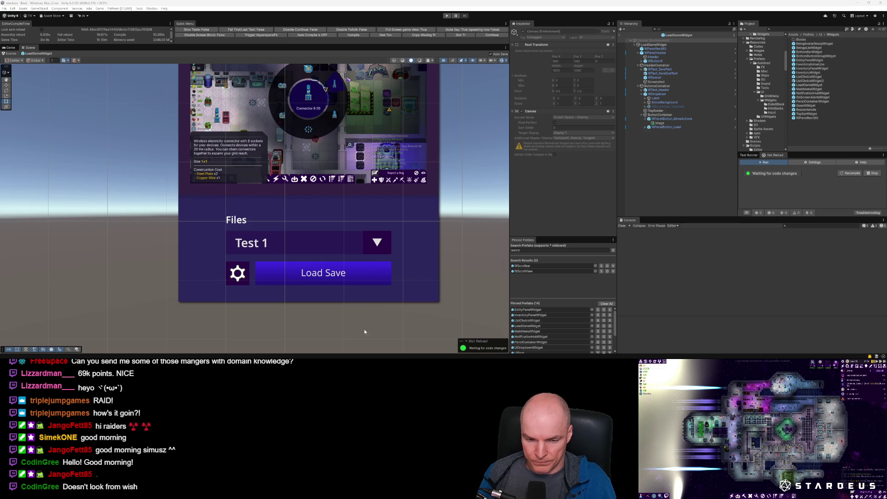
# Step: Resize the gear icon image to 24 by 24
pyautogui.click(660, 123)
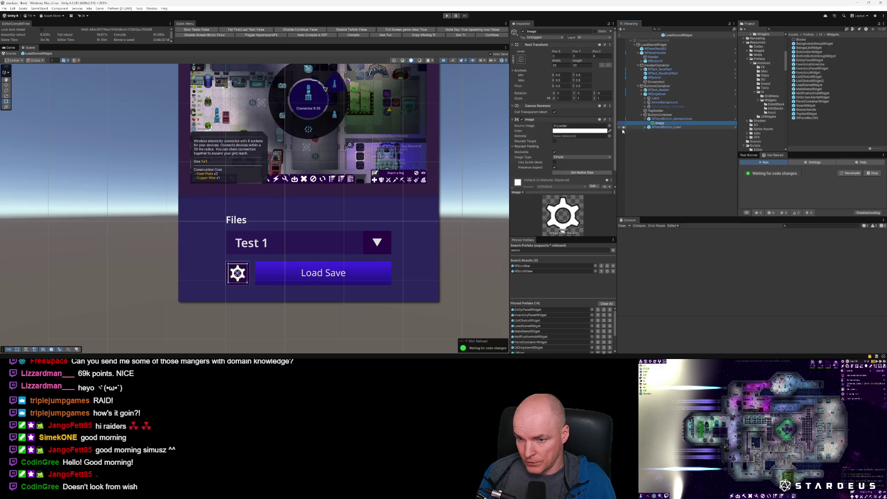
pyautogui.click(563, 64)
pyautogui.write('24')
pyautogui.press('Tab')
pyautogui.write('24')
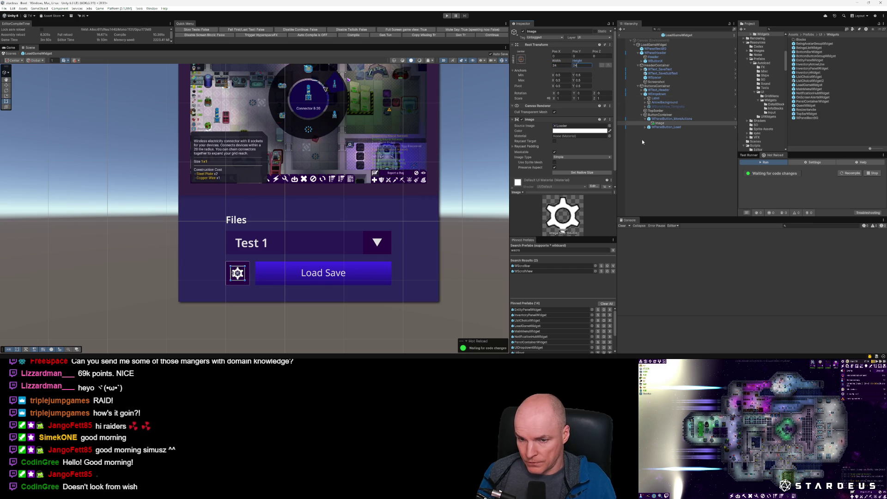
pyautogui.click(429, 216)
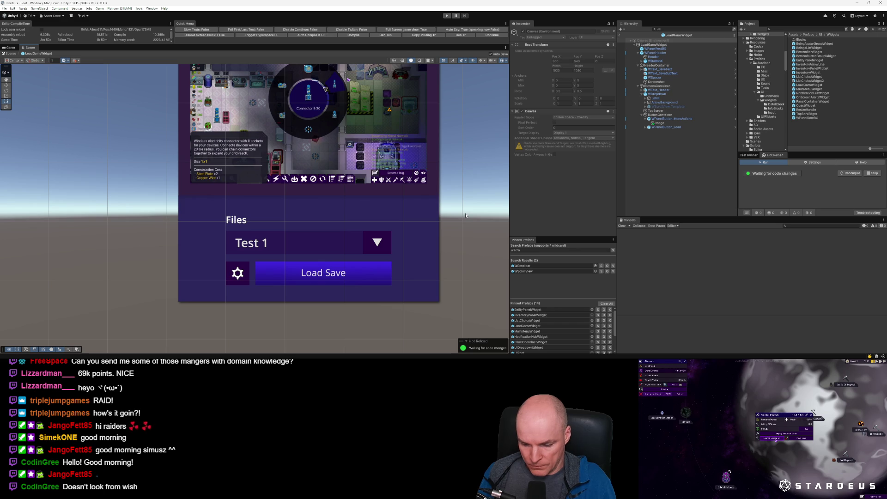
# Step: Copy a region screenshot of the Files panel to the clipboard
pyautogui.press('Print')
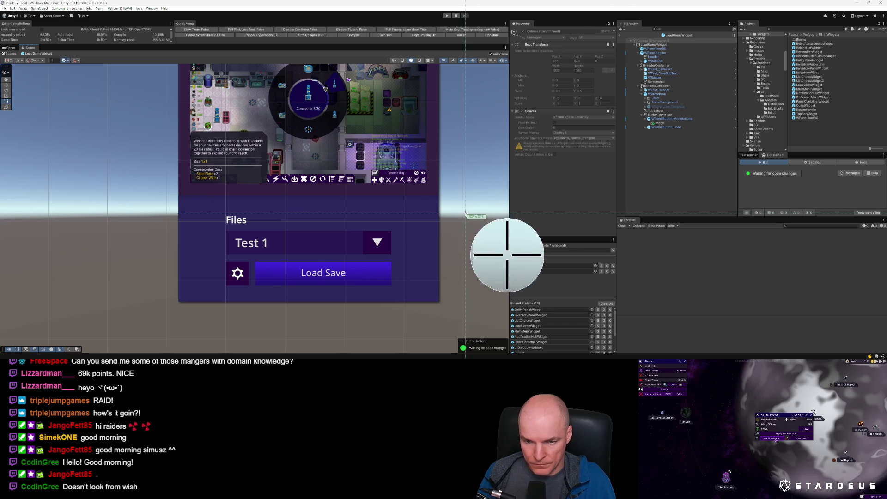
pyautogui.moveTo(436, 299)
pyautogui.mouseDown()
pyautogui.moveTo(212, 119)
pyautogui.moveTo(181, 195)
pyautogui.mouseUp()
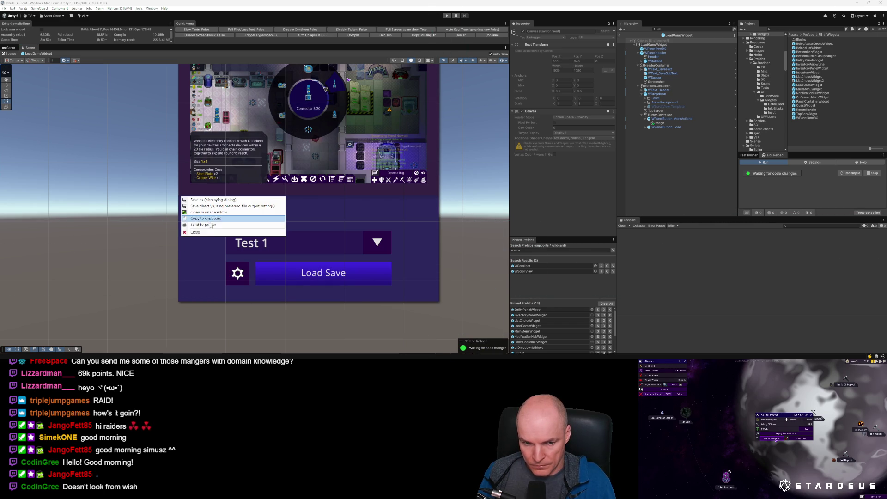
pyautogui.click(206, 219)
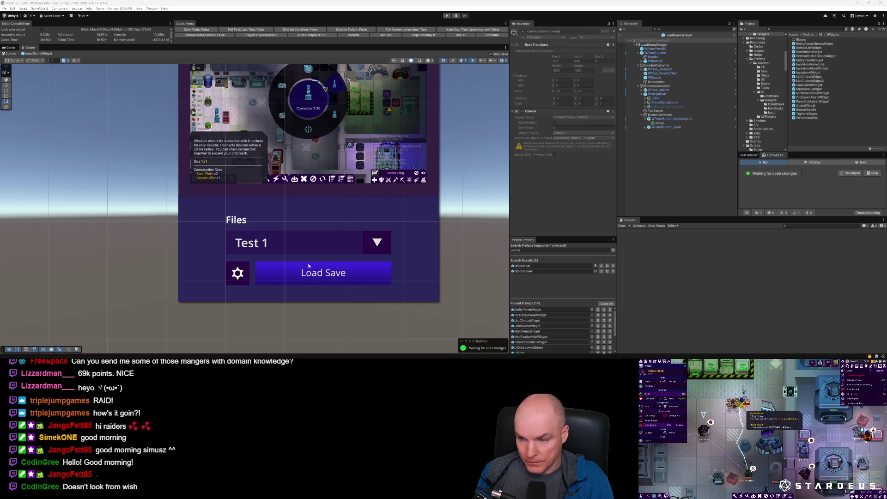
pyautogui.scroll(-4, 407, 245)
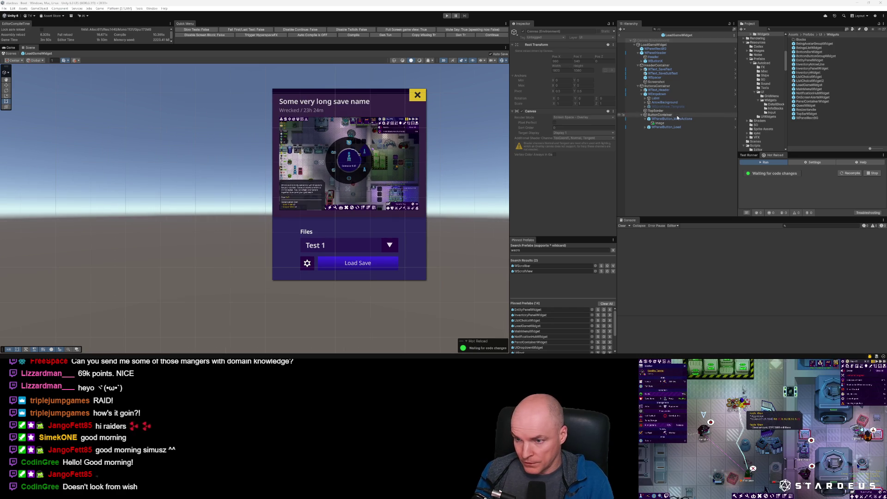
# Step: Unpack the WPanelButton_MoreActions gear button from its prefab
pyautogui.click(673, 120)
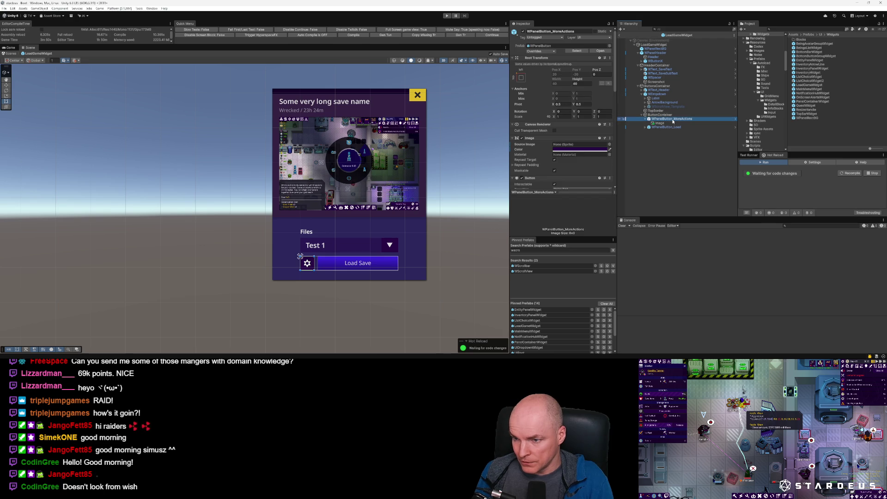
pyautogui.rightClick(673, 121)
pyautogui.moveTo(721, 206)
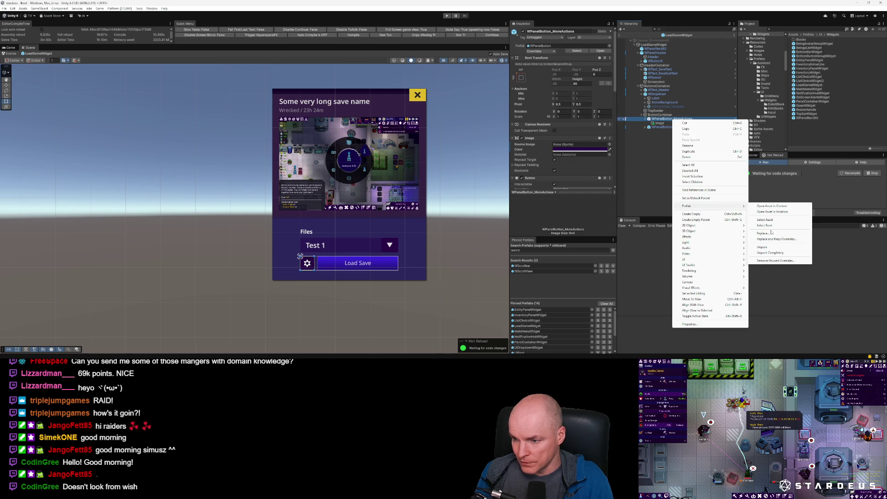
pyautogui.click(770, 247)
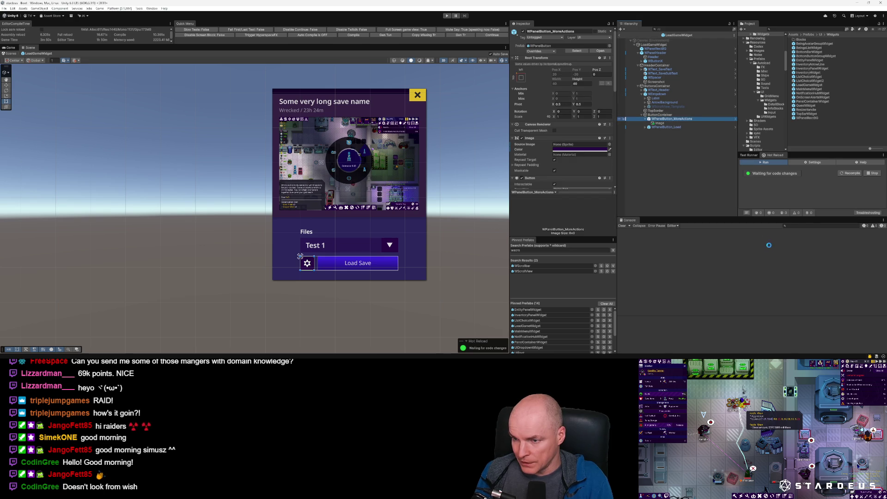
# Step: Rename the gear button to WButtonPopout and switch to the code editor
pyautogui.click(664, 121)
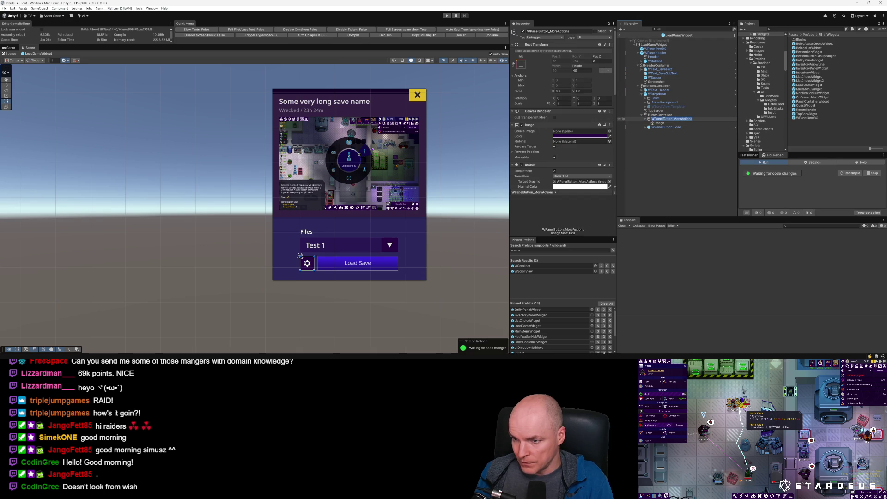
pyautogui.write('W')
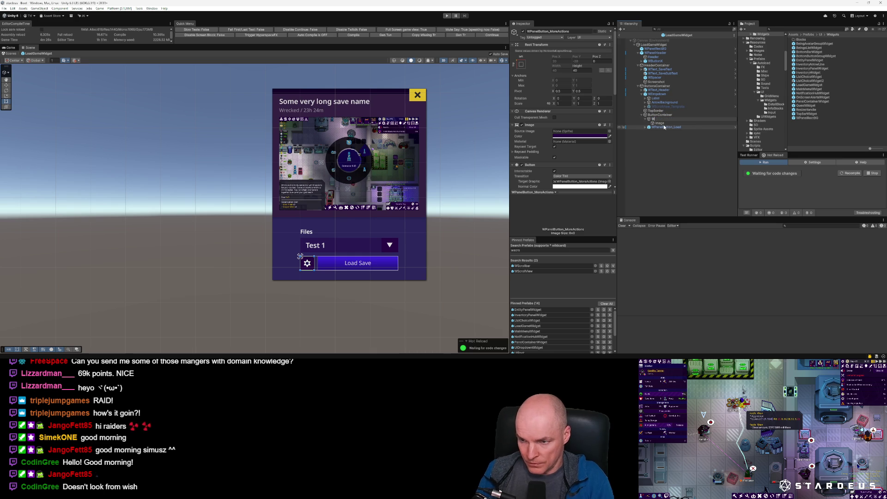
pyautogui.write('Popld')
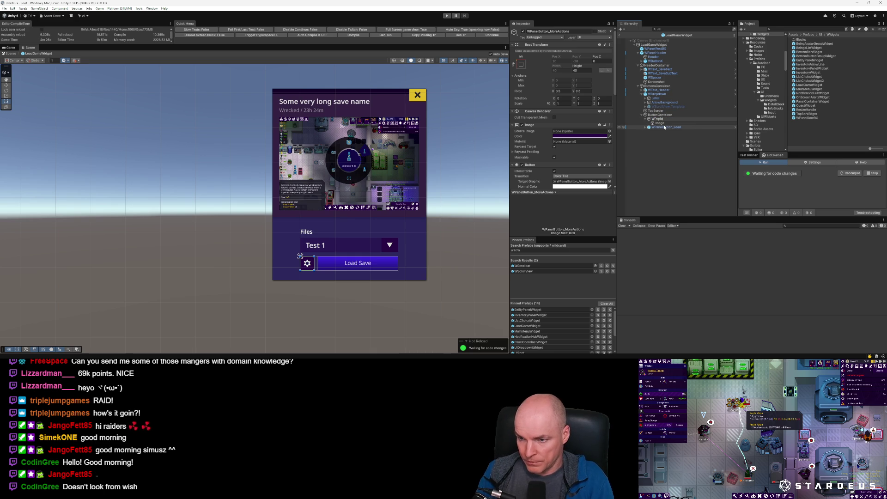
pyautogui.press('BackSpace')
pyautogui.write('poutB')
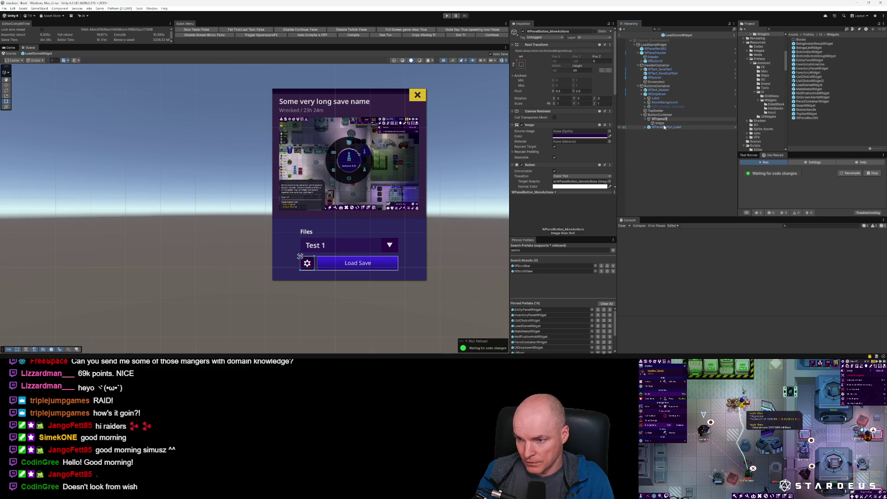
pyautogui.write('utton')
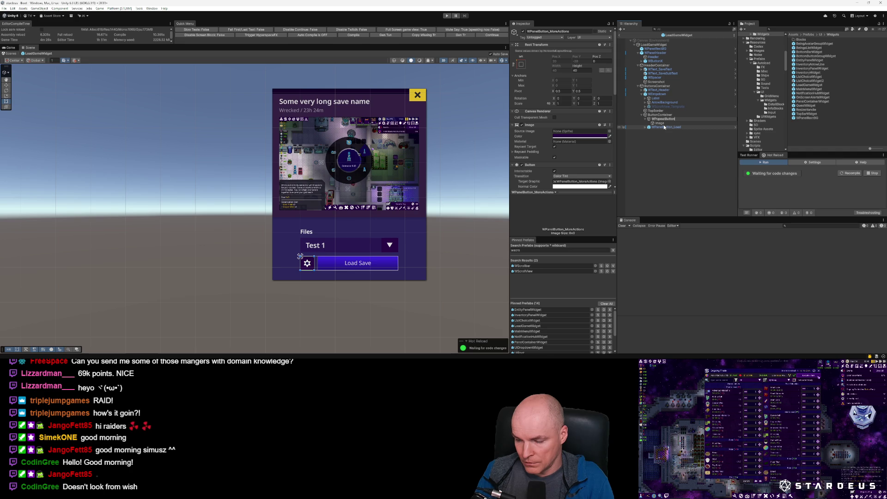
pyautogui.press('BackSpace')
pyautogui.press('BackSpace')
pyautogui.press('BackSpace')
pyautogui.write('utton')
pyautogui.press('BackSpace')
pyautogui.press('BackSpace')
pyautogui.press('BackSpace')
pyautogui.press('BackSpace')
pyautogui.write('Button')
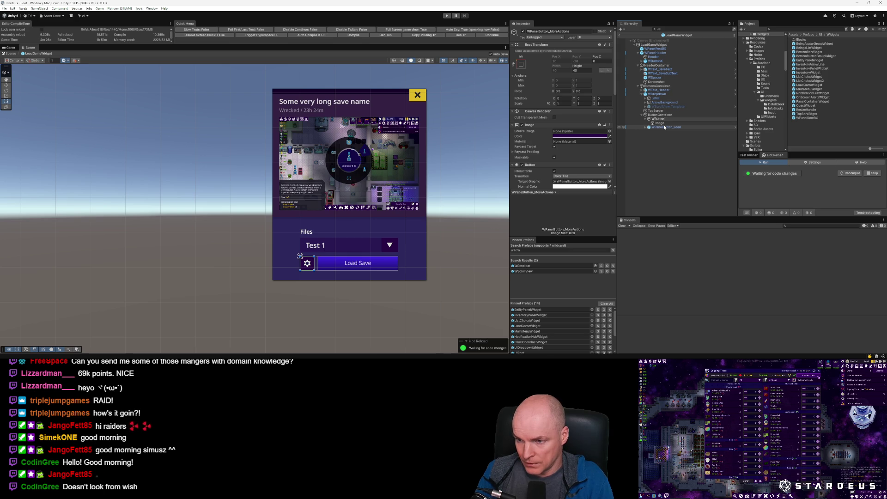
pyautogui.write('Popout')
pyautogui.press('Return')
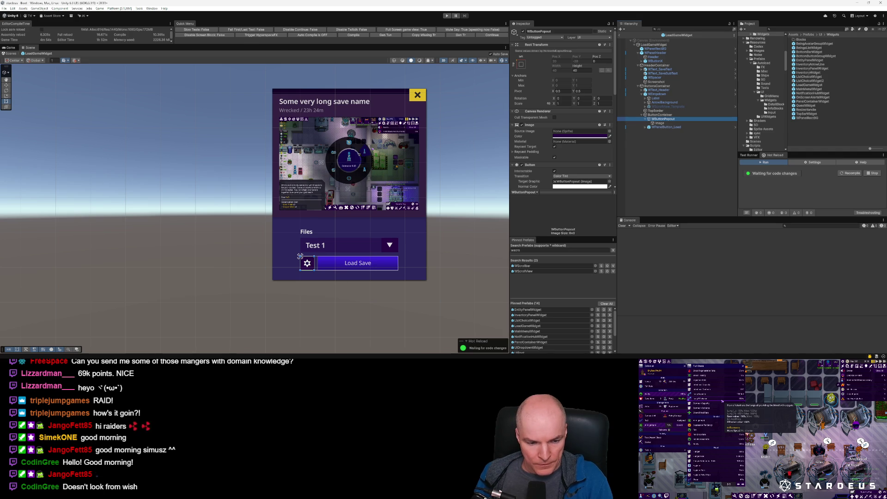
pyautogui.hotkey('alt', 'Tab')
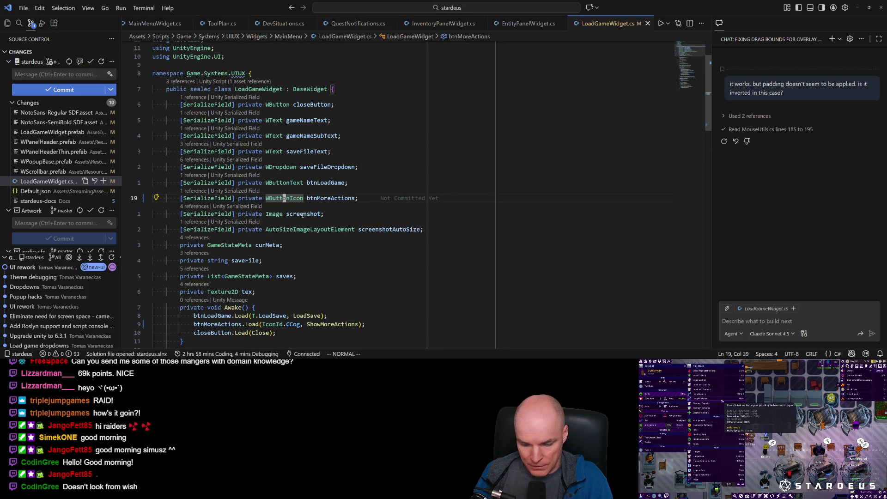
# Step: Jump to the WButtonIcon definition, then open WButtonSubmenu.cs from the Explorer
pyautogui.keyDown('ctrl'); pyautogui.click(282, 198); pyautogui.keyUp('ctrl')
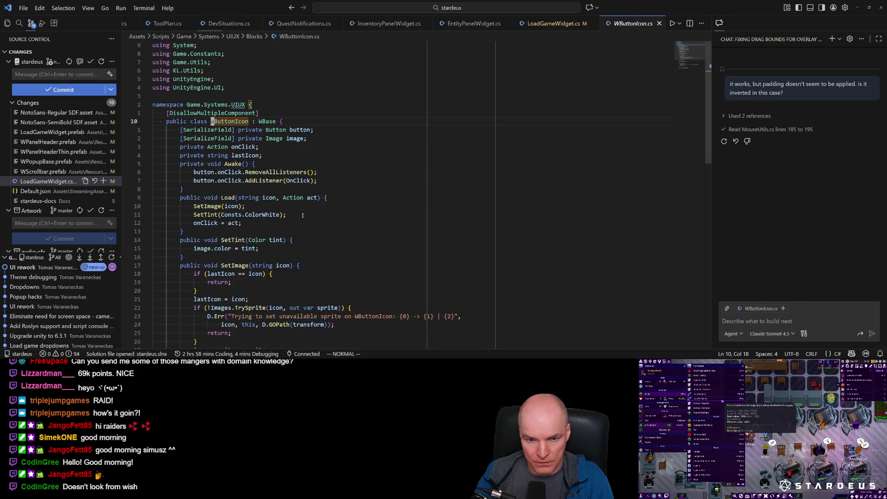
pyautogui.click(7, 23)
pyautogui.doubleClick(49, 125)
pyautogui.click(54, 135)
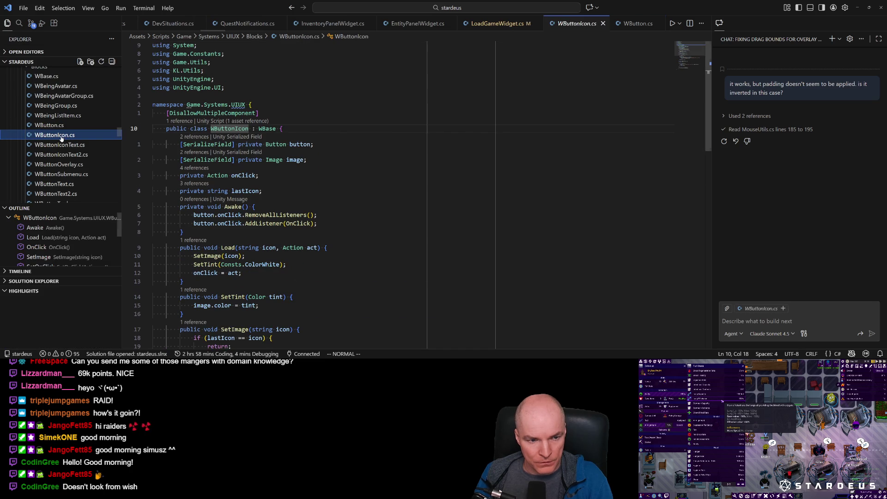
pyautogui.click(59, 175)
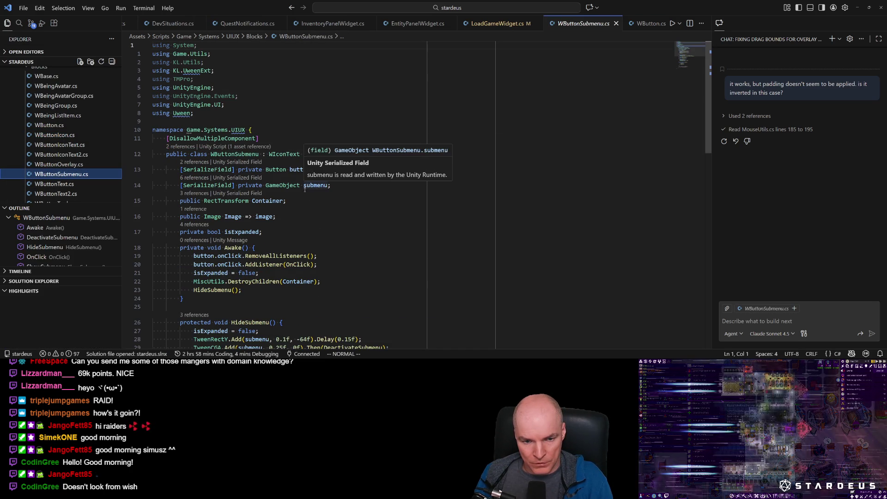
# Step: Peek where the Image property is referenced, then read through WButtonSubmenu.cs
pyautogui.scroll(-2, 257, 151)
pyautogui.click(262, 152)
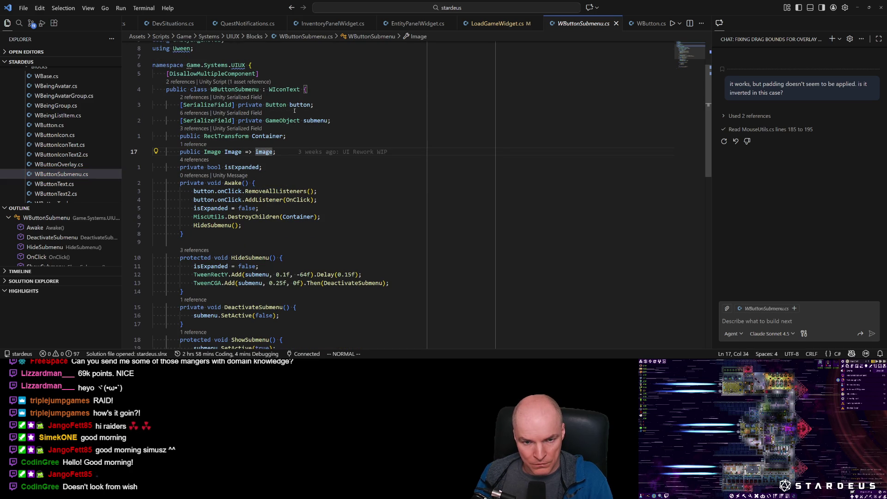
pyautogui.click(196, 144)
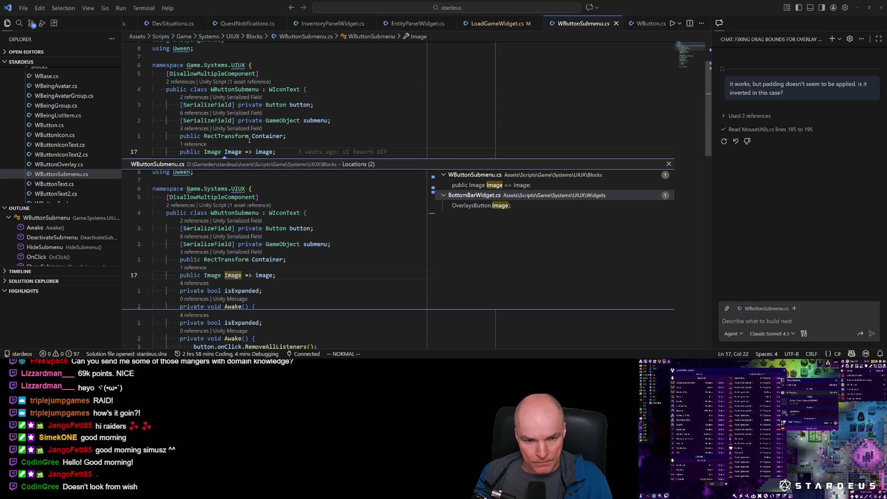
pyautogui.click(670, 165)
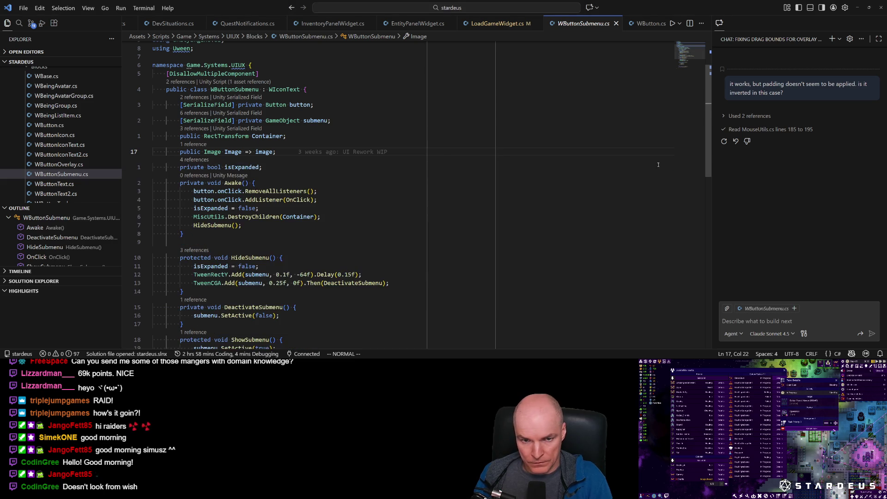
pyautogui.scroll(-3, 304, 245)
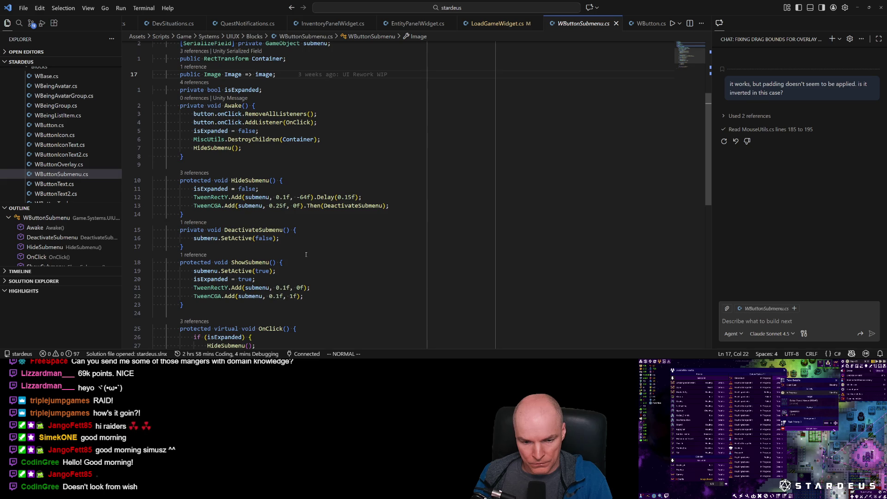
pyautogui.scroll(3, 306, 255)
pyautogui.scroll(-8, 305, 255)
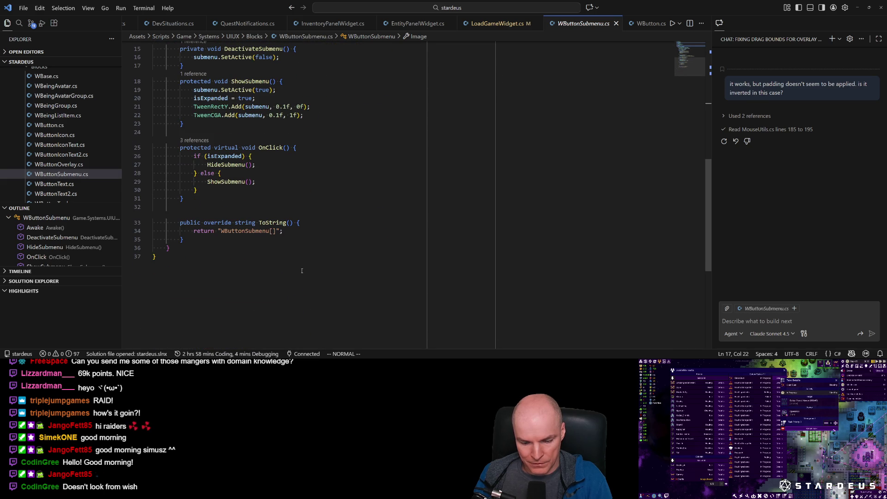
pyautogui.scroll(10, 302, 271)
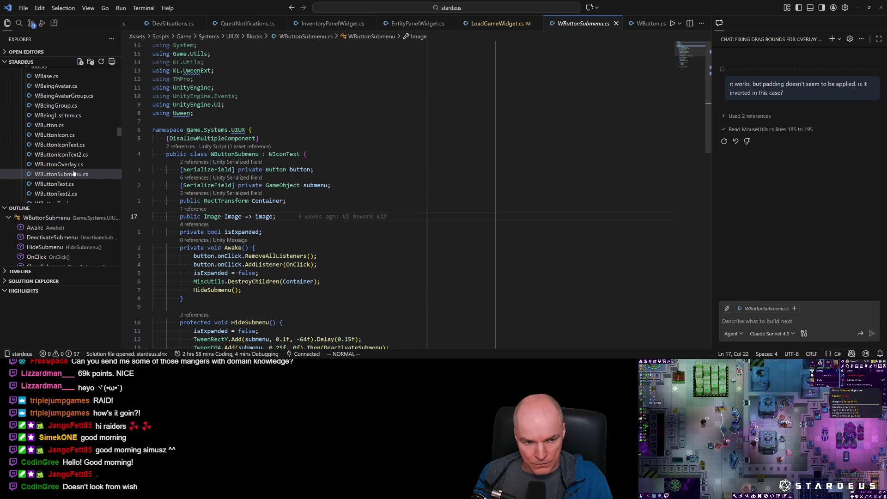
# Step: View WButtonIcon.cs and WButtonSubmenu.cs, then settle on WButtonIconText.cs to compare
pyautogui.click(63, 136)
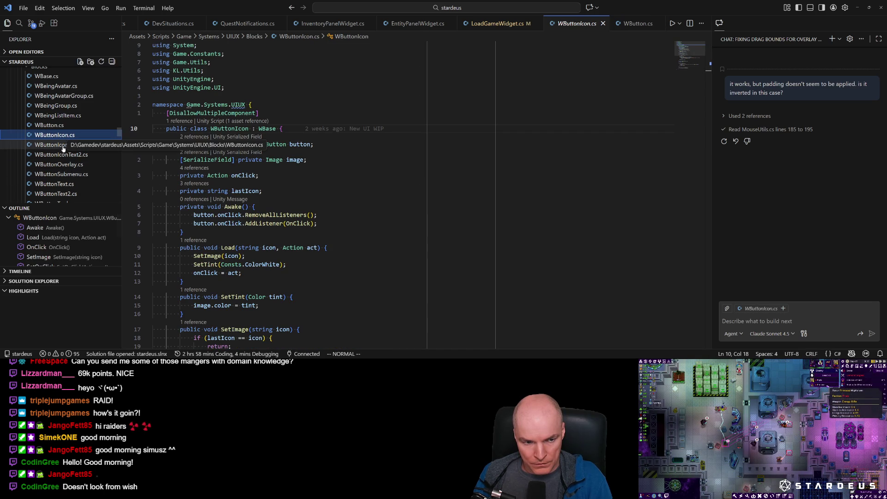
pyautogui.click(65, 175)
pyautogui.click(67, 146)
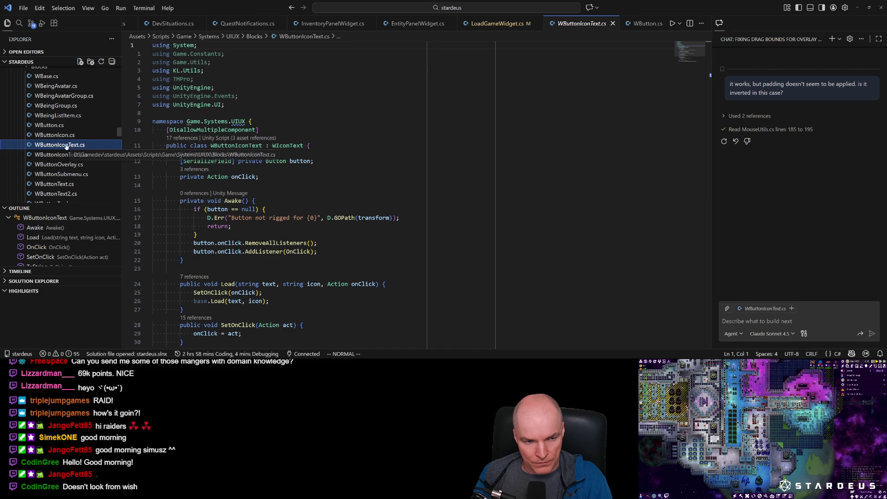
pyautogui.press('Up')
pyautogui.press('Down')
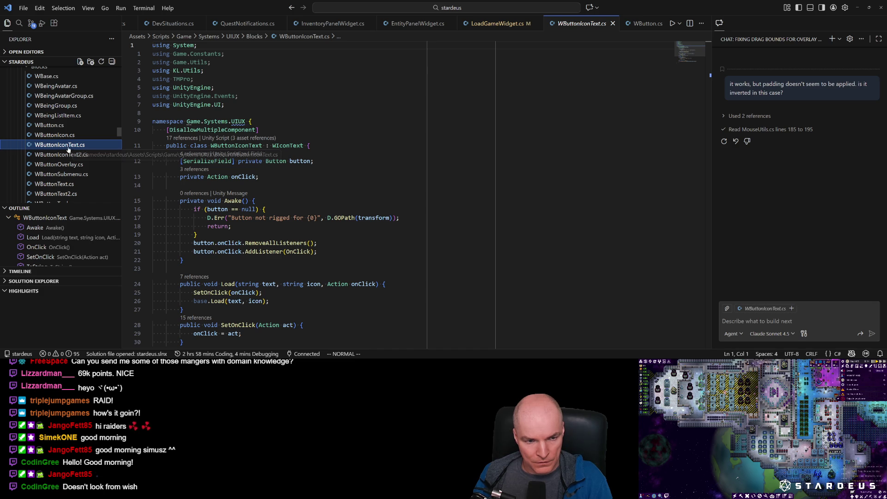
# Step: Select WButtonSubmenu.cs in the Explorer and bring up its file options
pyautogui.scroll(-2, 65, 185)
pyautogui.scroll(-2, 65, 186)
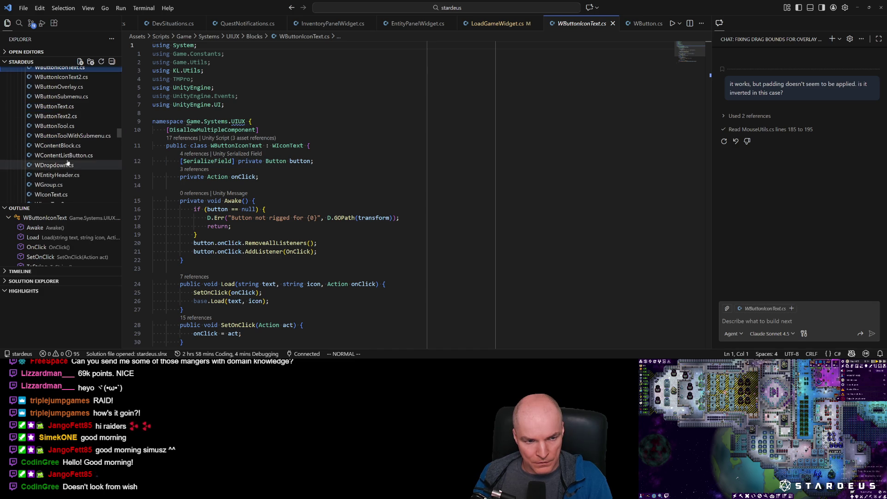
pyautogui.click(71, 98)
pyautogui.rightClick(71, 101)
# Step: Duplicate WButtonSubmenu.cs as WButtonPopout.cs
pyautogui.press('Escape')
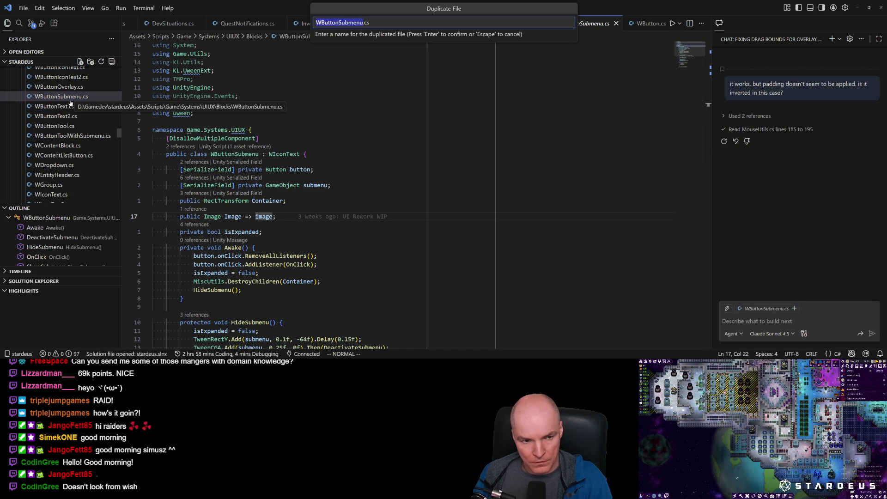
pyautogui.press('Right')
pyautogui.press('BackSpace')
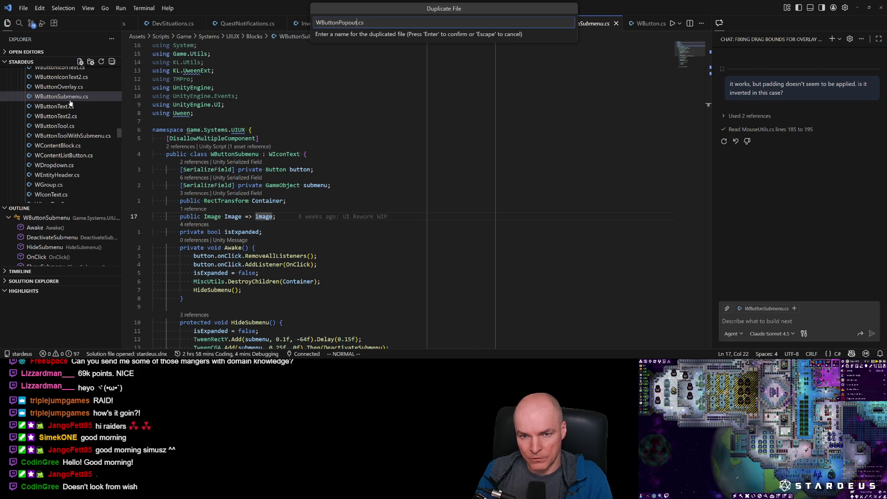
pyautogui.press('Return')
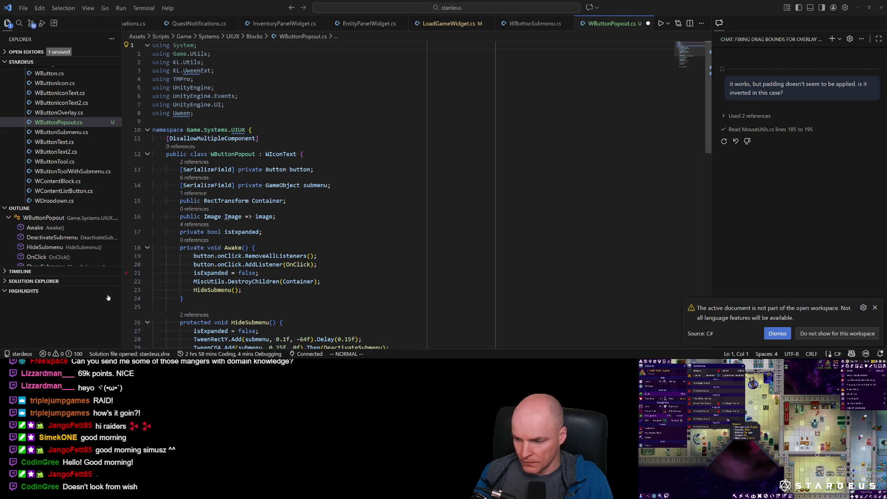
# Step: Let Unity recompile, then start retyping the submenu field's type on line 15
pyautogui.hotkey('alt', 'Tab')
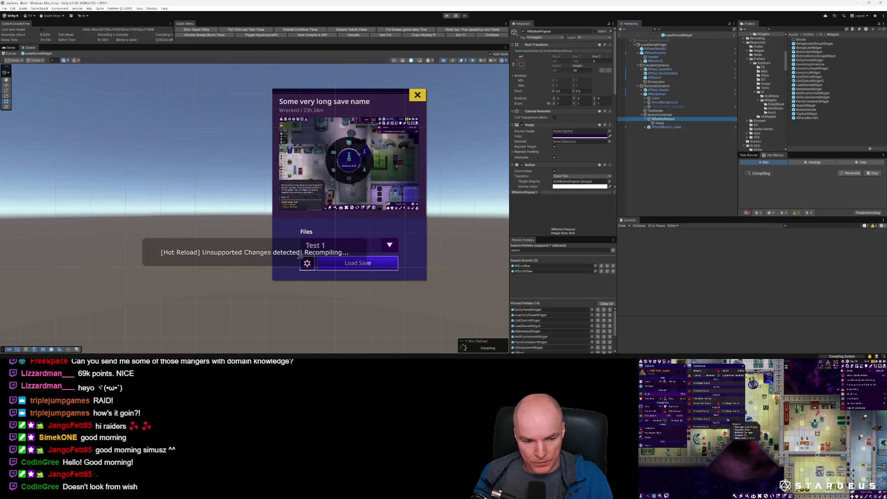
pyautogui.hotkey('alt', 'Tab')
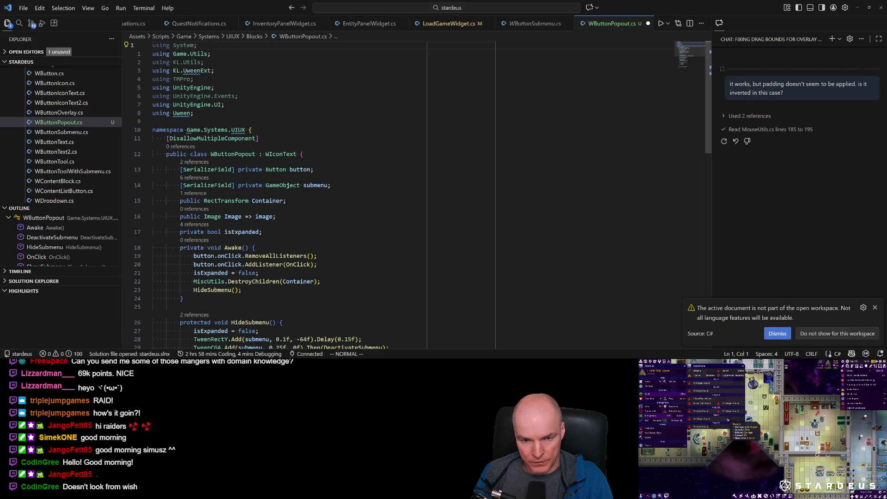
pyautogui.click(307, 184)
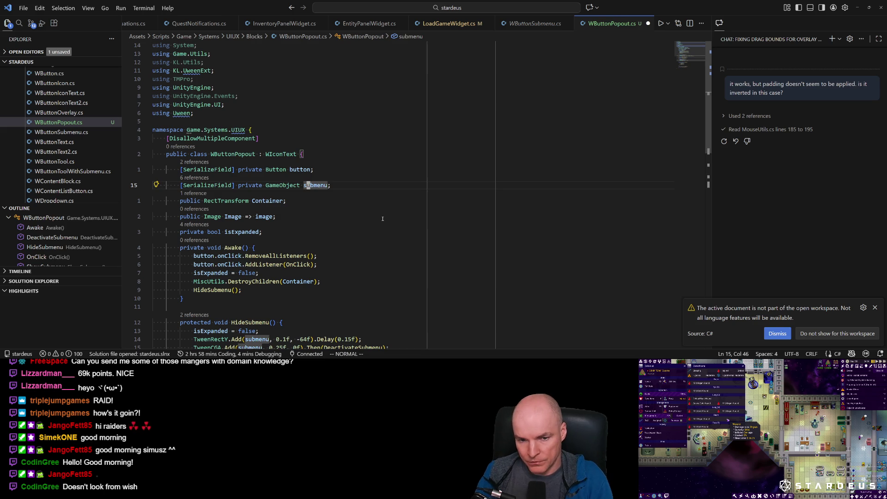
pyautogui.write('b')
pyautogui.write('cw')
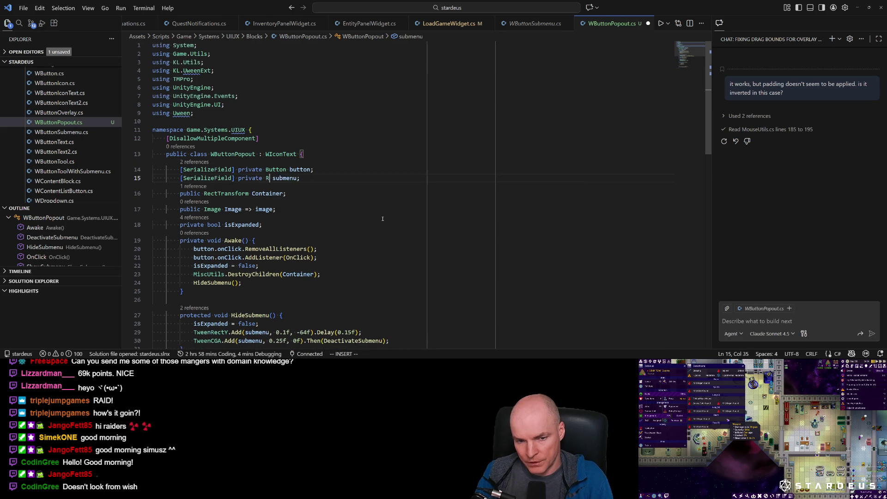
pyautogui.write('Rec')
# Step: Change the field's type to WGroup, rename it popoutMenu, and save
pyautogui.press('BackSpace')
pyautogui.press('BackSpace')
pyautogui.press('BackSpace')
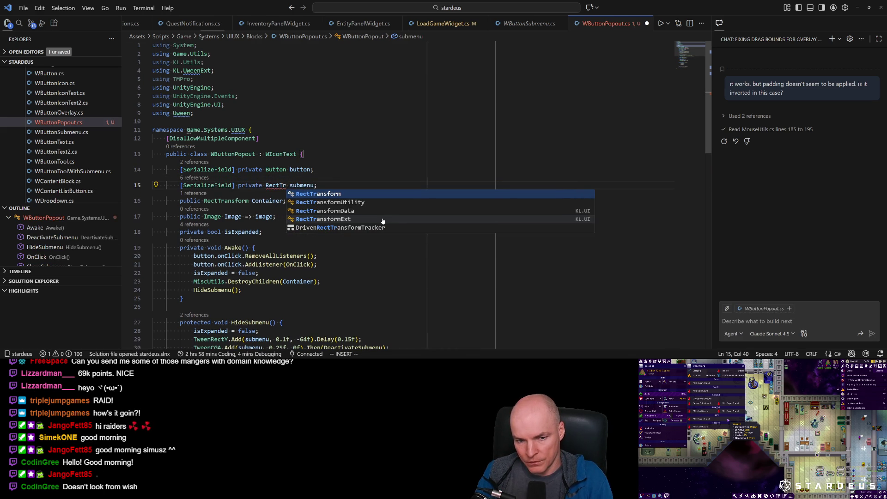
pyautogui.write('WGroup')
pyautogui.press('Escape')
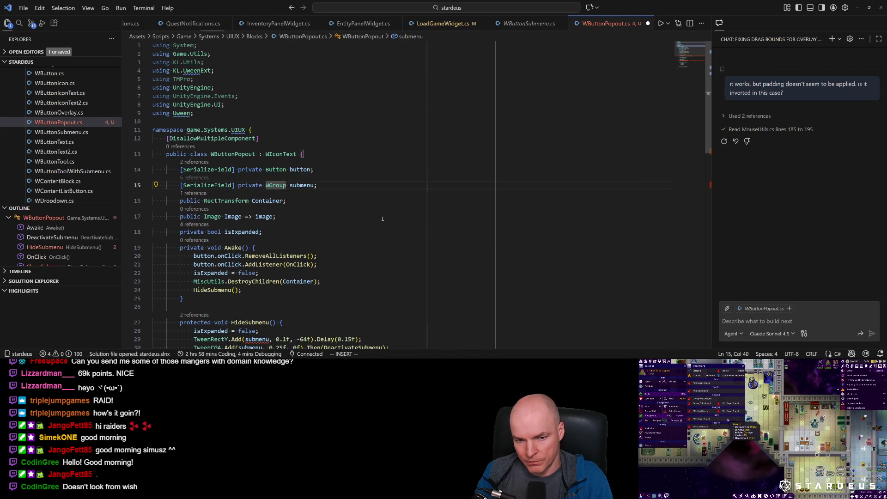
pyautogui.press('l')
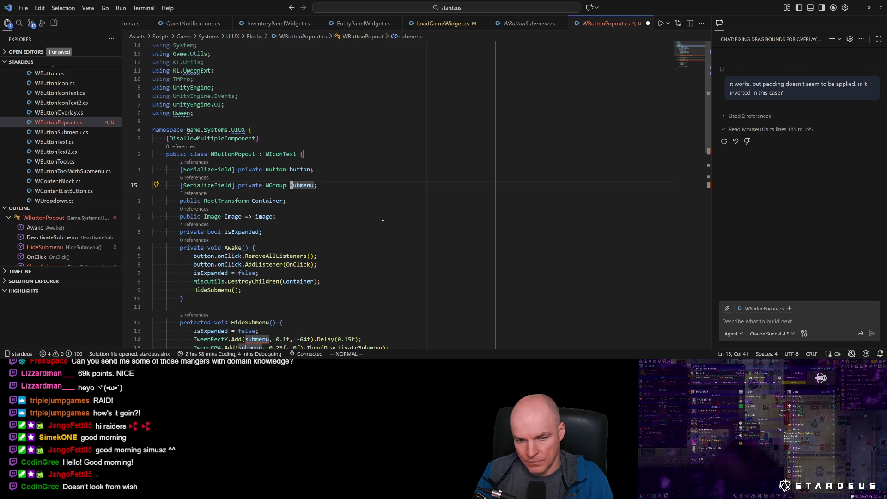
pyautogui.write('cwpopout')
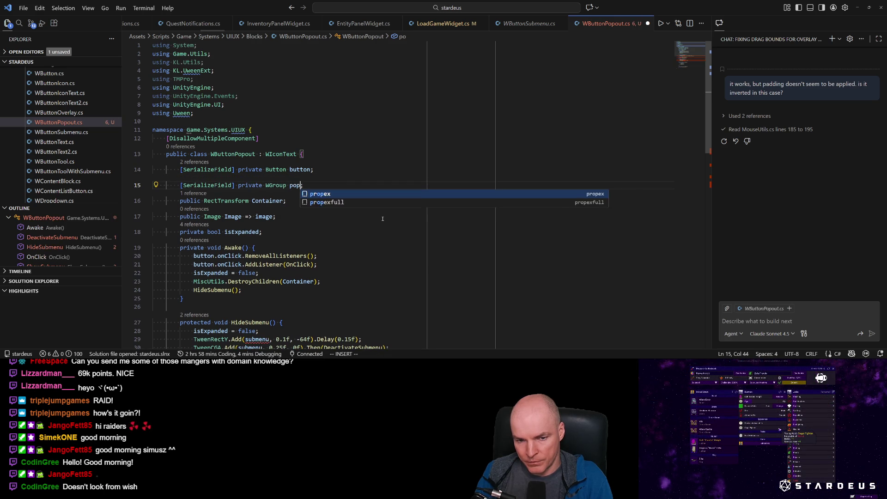
pyautogui.write('Menu')
pyautogui.hotkey('ctrl', 's')
# Step: Rename the WGroup field to container, save, and bring up WButtonSubmenu.cs for comparison
pyautogui.press('Escape')
pyautogui.press('k')
pyautogui.press('k')
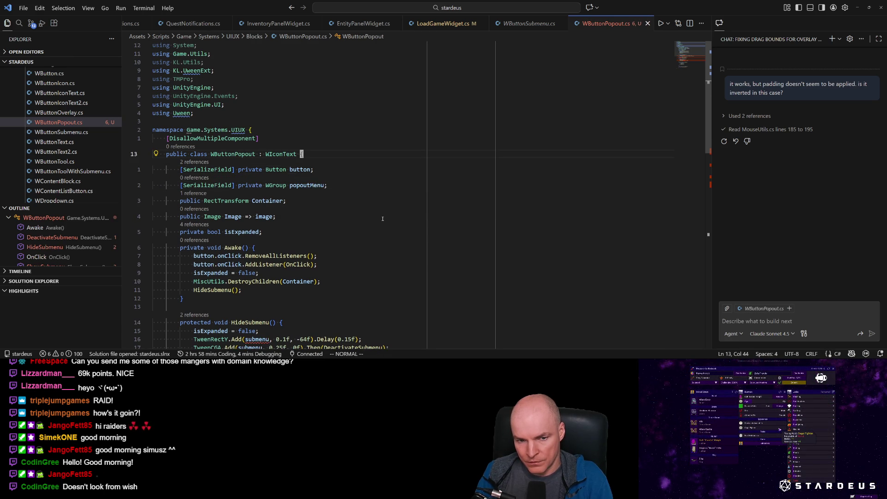
pyautogui.press('b')
pyautogui.press('b')
pyautogui.press('h')
pyautogui.press('h')
pyautogui.press('h')
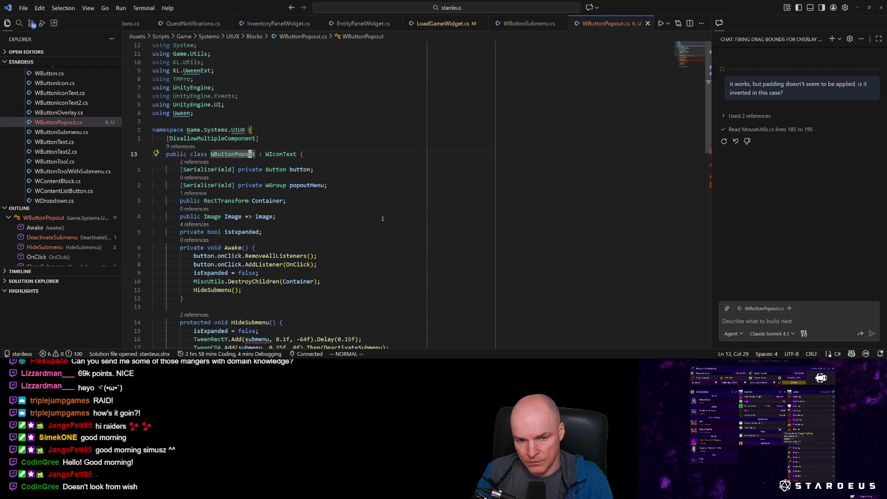
pyautogui.press('j')
pyautogui.press('j')
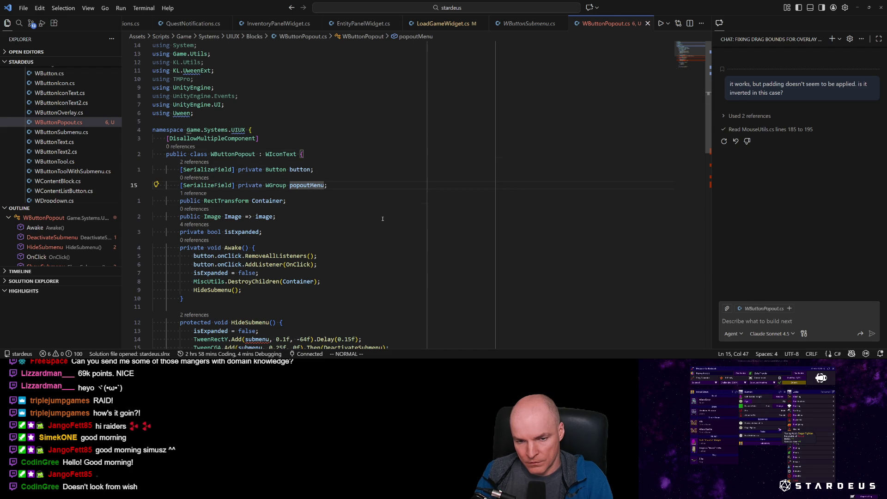
pyautogui.write('cwContainer')
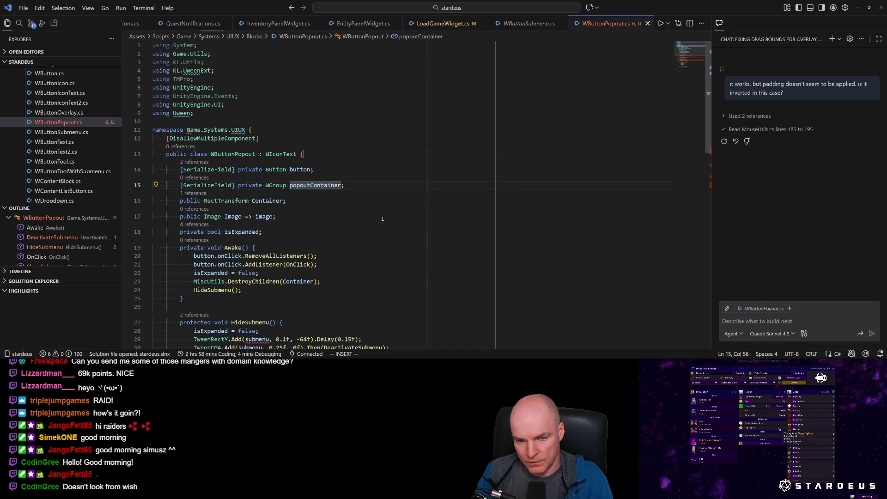
pyautogui.press('Escape')
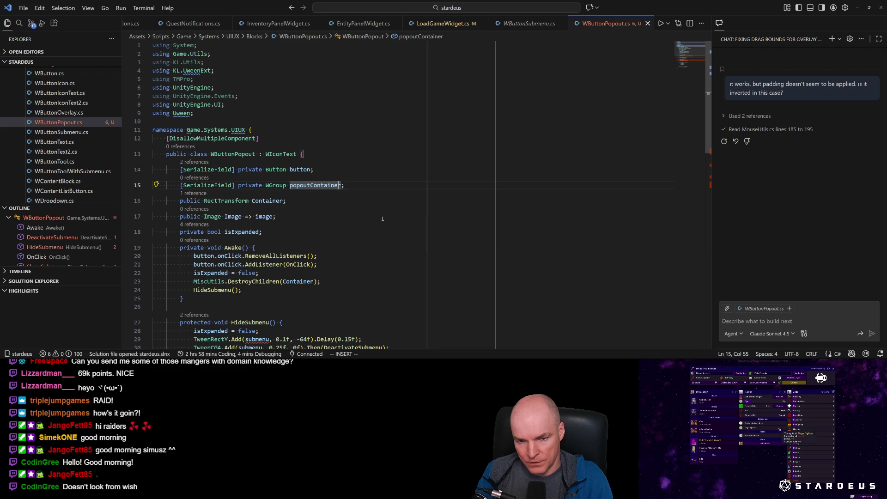
pyautogui.write('cb')
pyautogui.write('containe')
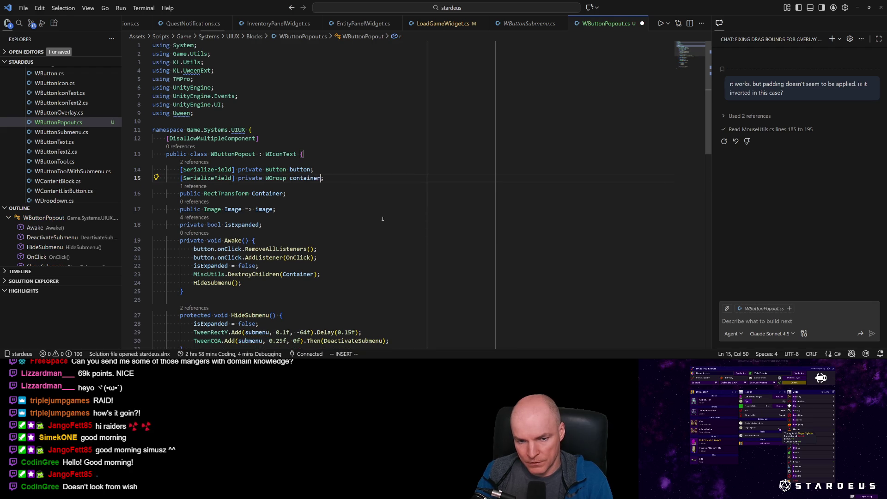
pyautogui.hotkey('ctrl', 's')
pyautogui.press('Escape')
pyautogui.press('j')
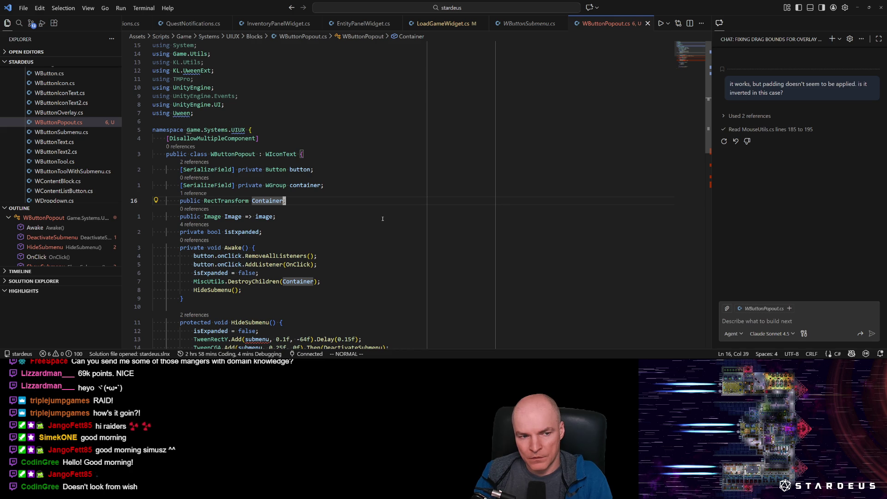
pyautogui.click(66, 131)
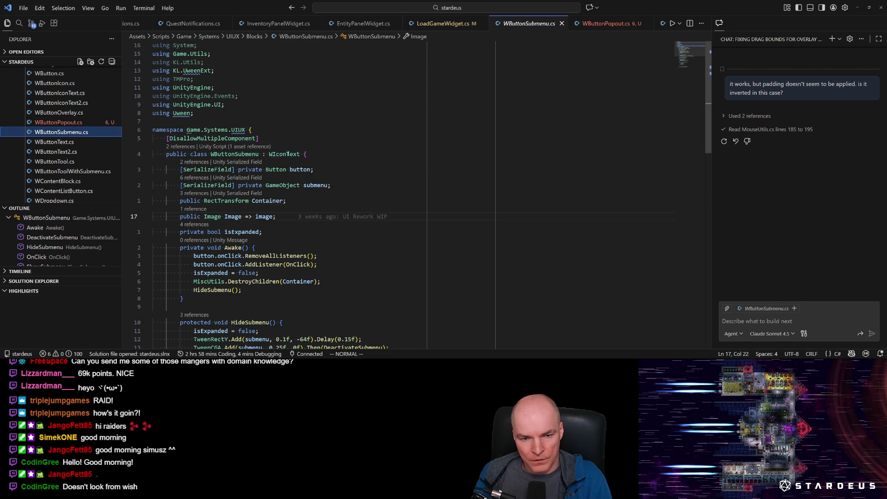
# Step: Compare WButtonPopout.cs against WButtonSubmenu.cs, close WButtonPopout.cs, and go back to Unity
pyautogui.click(69, 122)
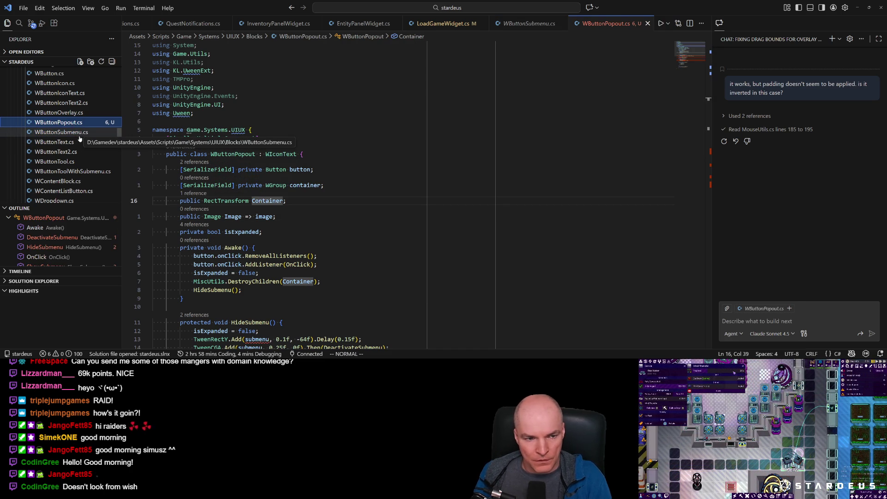
pyautogui.click(79, 134)
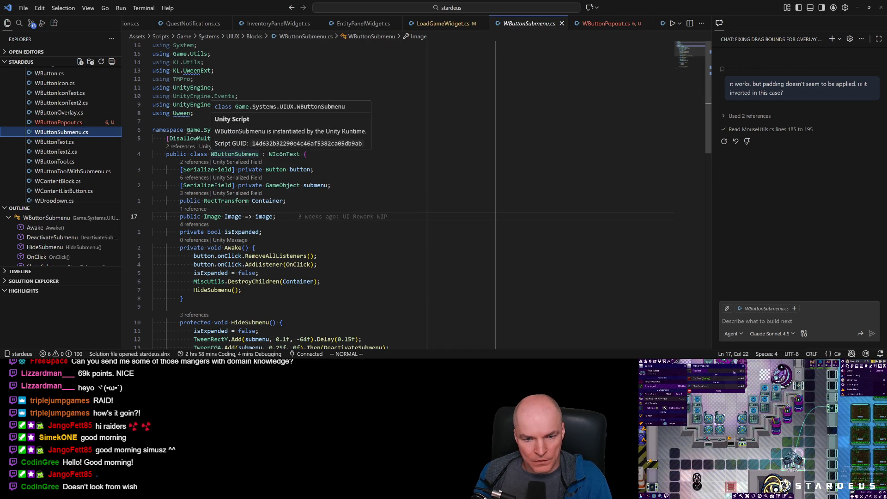
pyautogui.click(59, 123)
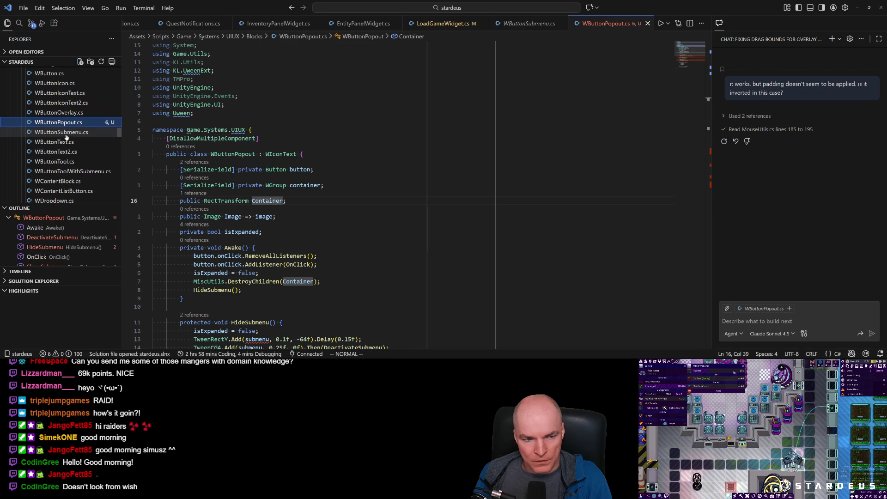
pyautogui.press('Delete')
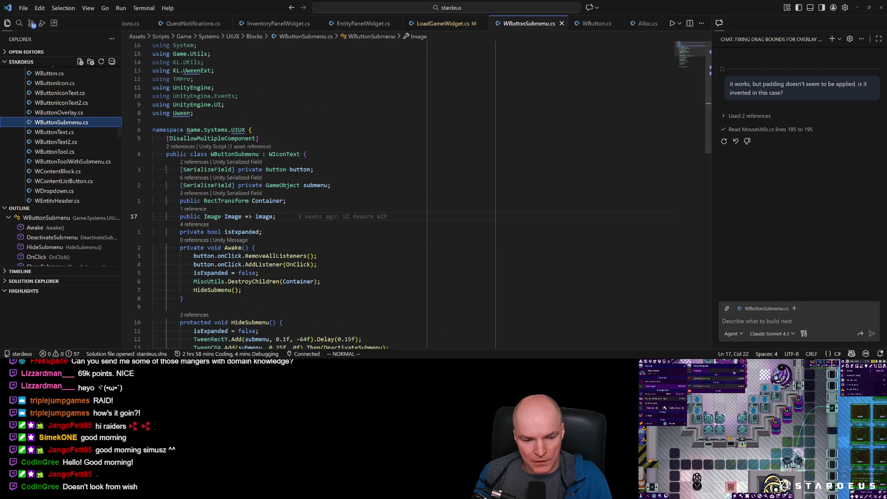
pyautogui.hotkey('alt', 'Tab')
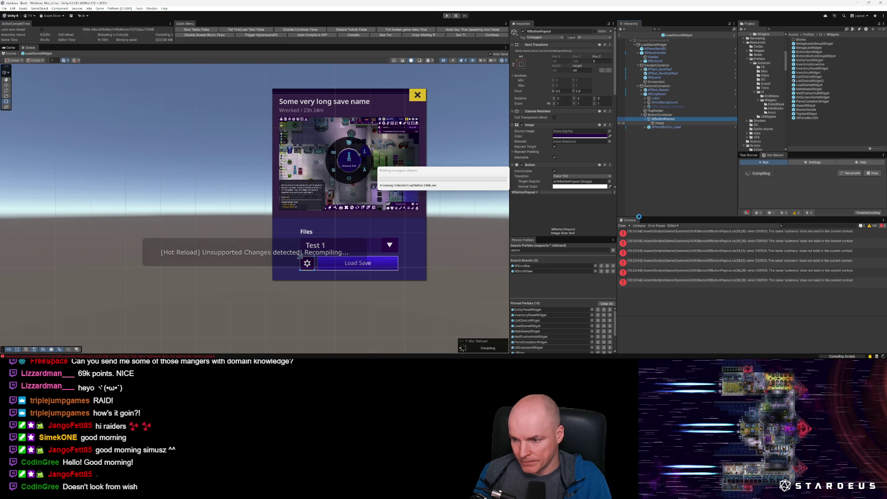
# Step: Check the compile error, then navigate the Project window from Autoload into the UIWidgets prefab folder
pyautogui.doubleClick(622, 231)
pyautogui.hotkey('alt', 'Tab')
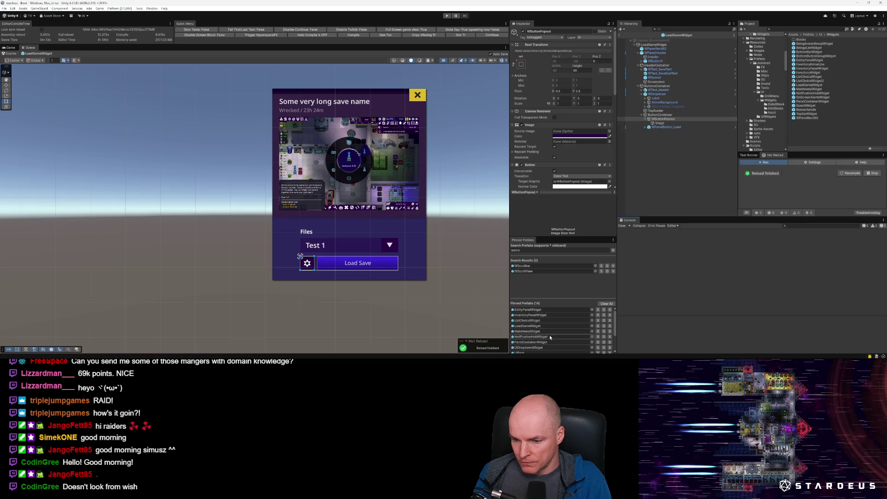
pyautogui.scroll(-2, 528, 339)
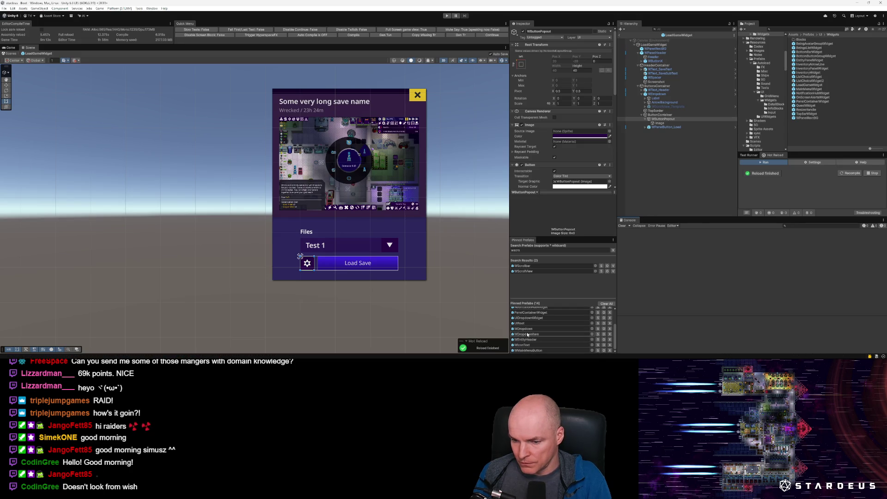
pyautogui.click(528, 335)
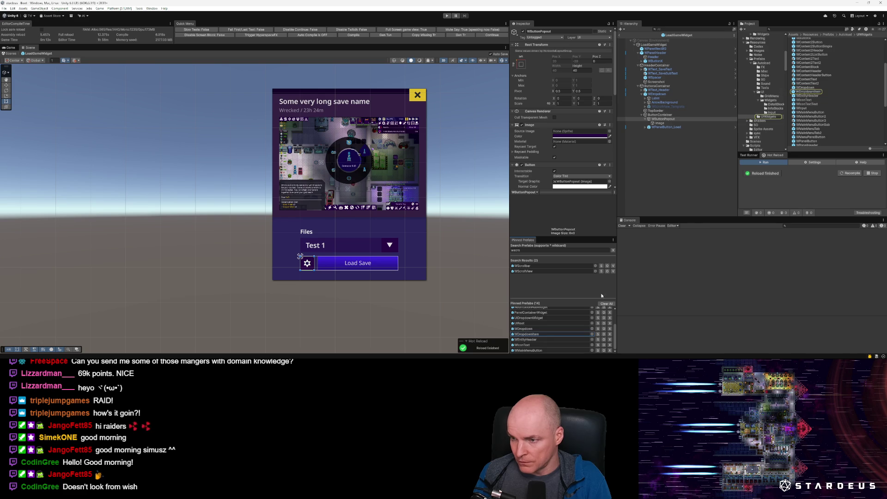
pyautogui.click(846, 35)
pyautogui.moveTo(802, 115); pyautogui.dragTo(805, 69)
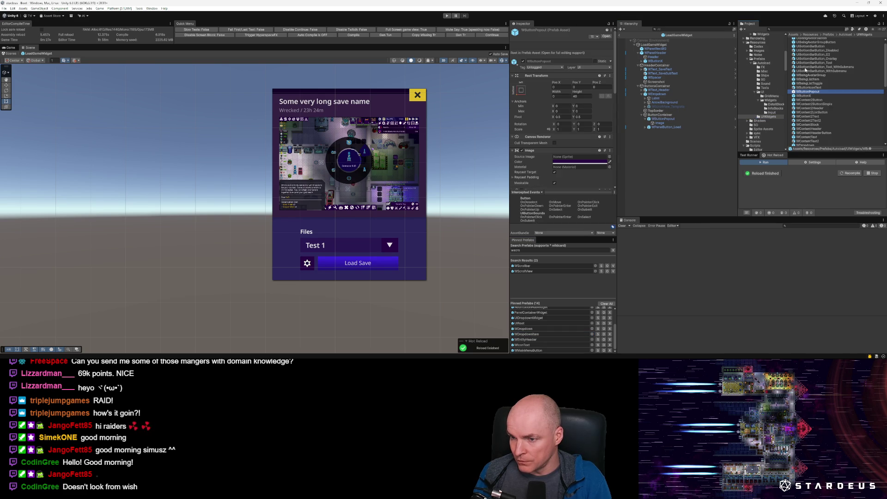
# Step: Open the WButtonPopout prefab, select its root, and inspect the gear Image colour
pyautogui.doubleClick(812, 92)
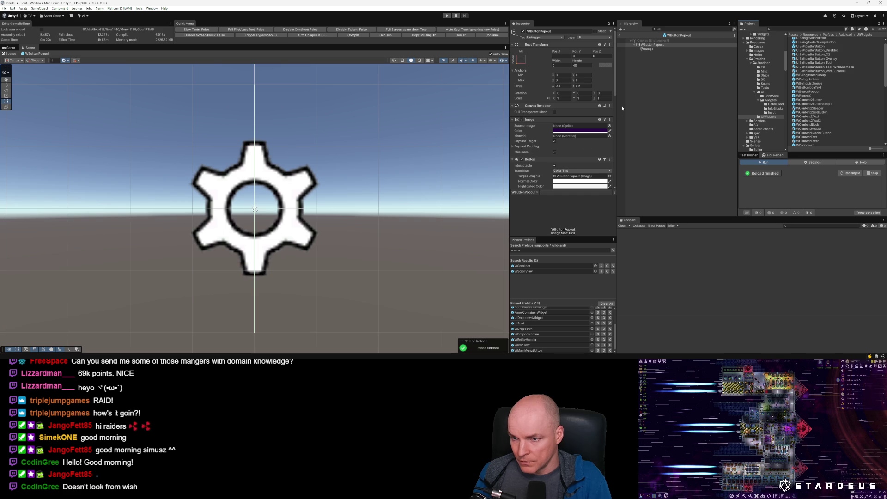
pyautogui.click(656, 45)
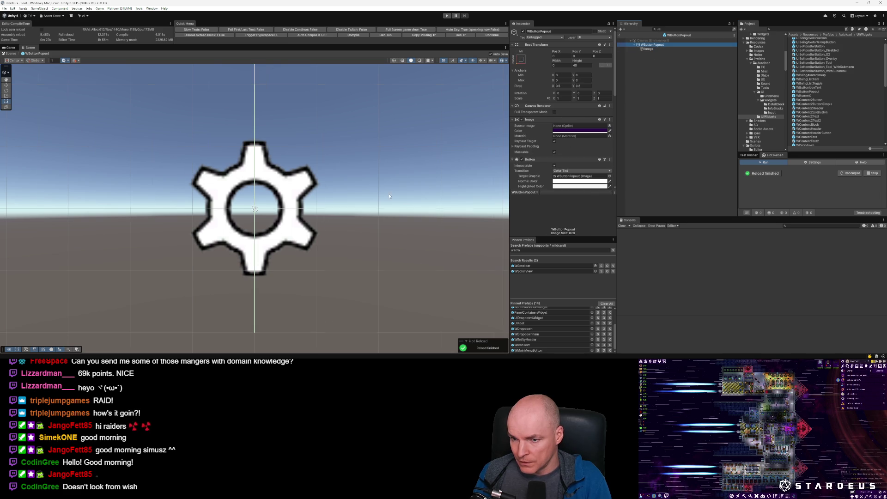
pyautogui.scroll(-3, 390, 192)
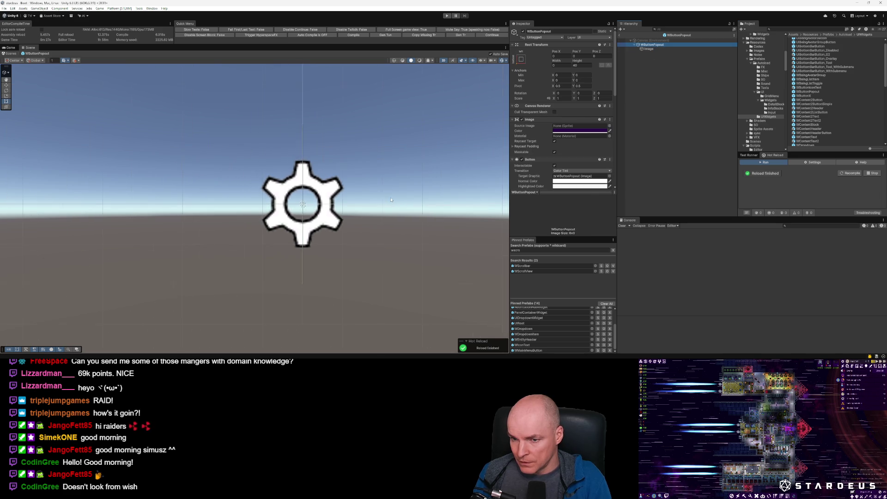
pyautogui.click(582, 132)
pyautogui.click(580, 161)
# Step: Review the ButtonPanel Config Id, leave it unchanged, and return to Visual Studio Code
pyautogui.scroll(-2, 580, 162)
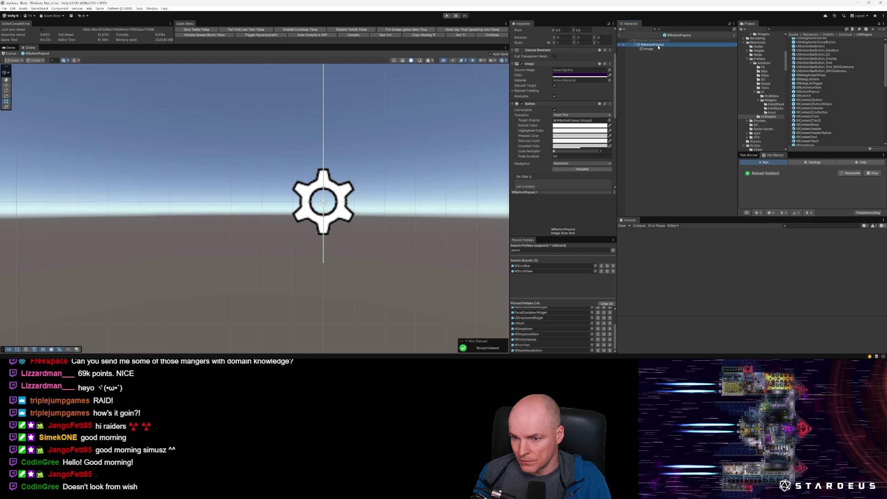
pyautogui.scroll(-5, 572, 137)
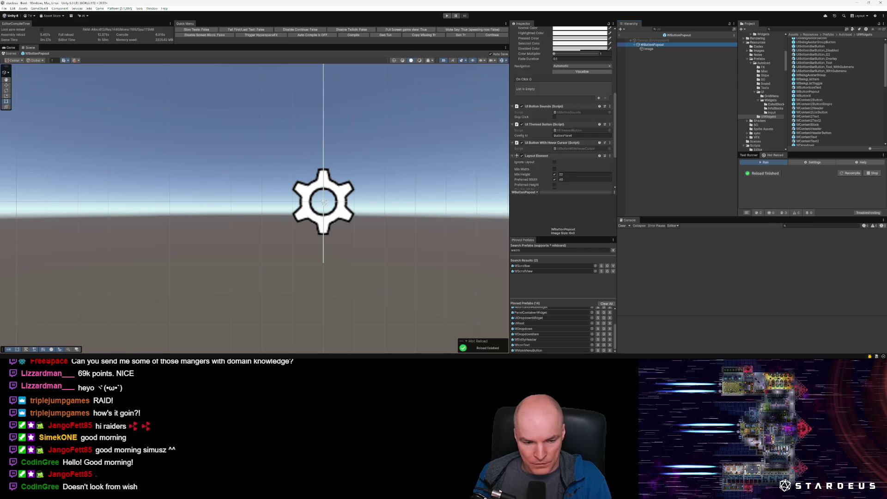
pyautogui.moveTo(122, 355)
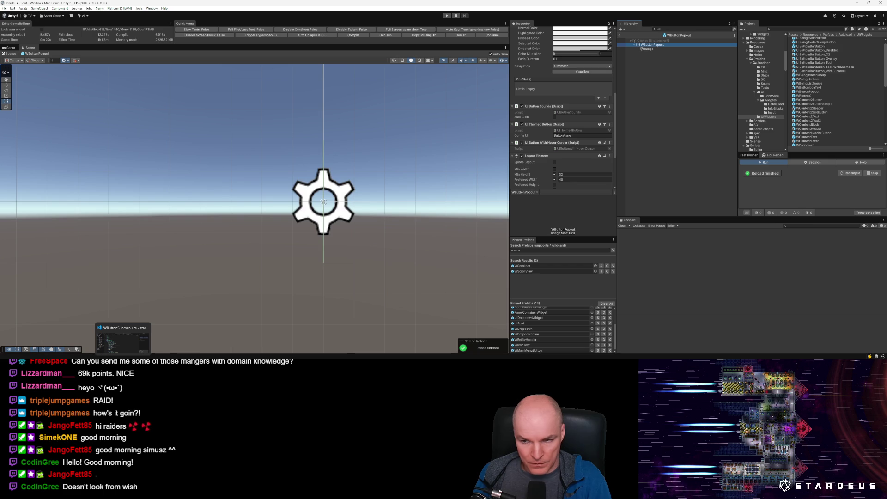
pyautogui.moveTo(563, 136); pyautogui.dragTo(609, 139)
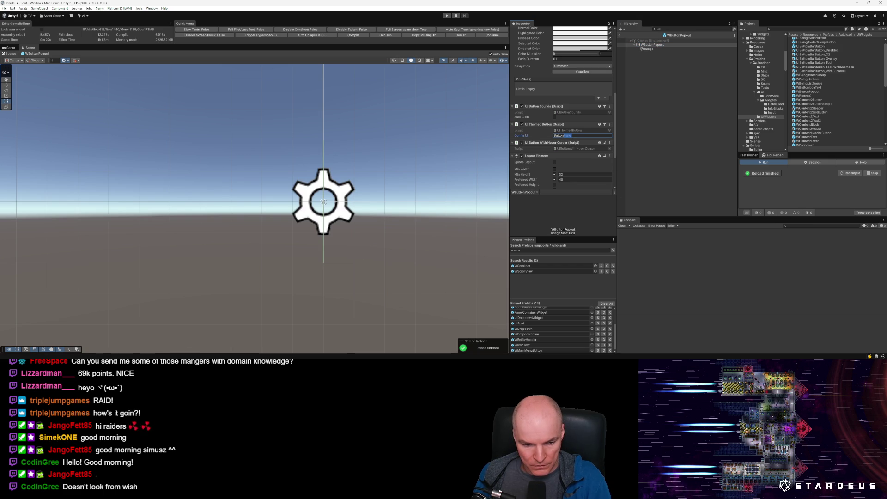
pyautogui.press('Return')
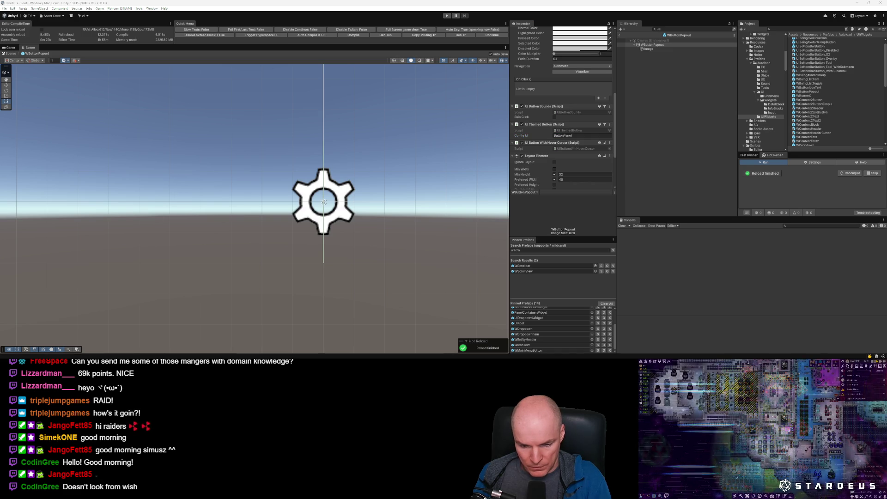
pyautogui.hotkey('alt', 'Tab')
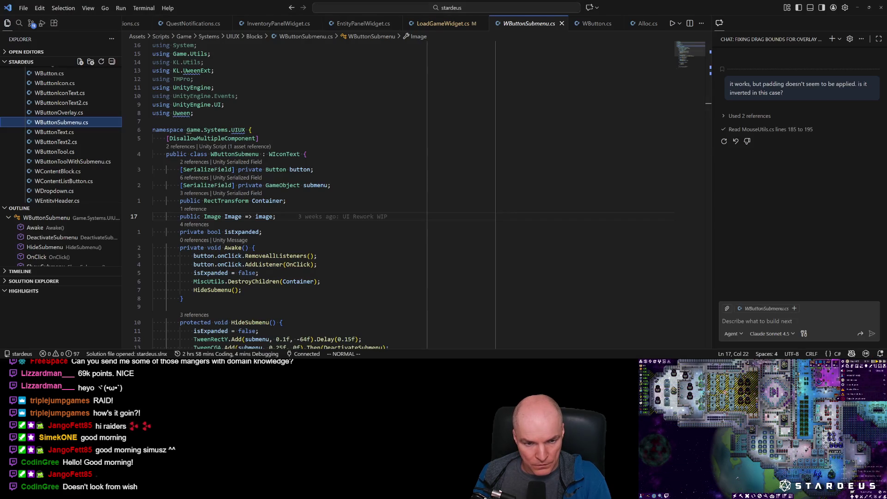
# Step: Read the Button1 colour #280546 in Default.json, then return to Unity
pyautogui.hotkey('ctrl', 'Tab')
pyautogui.scroll(1, 229, 204)
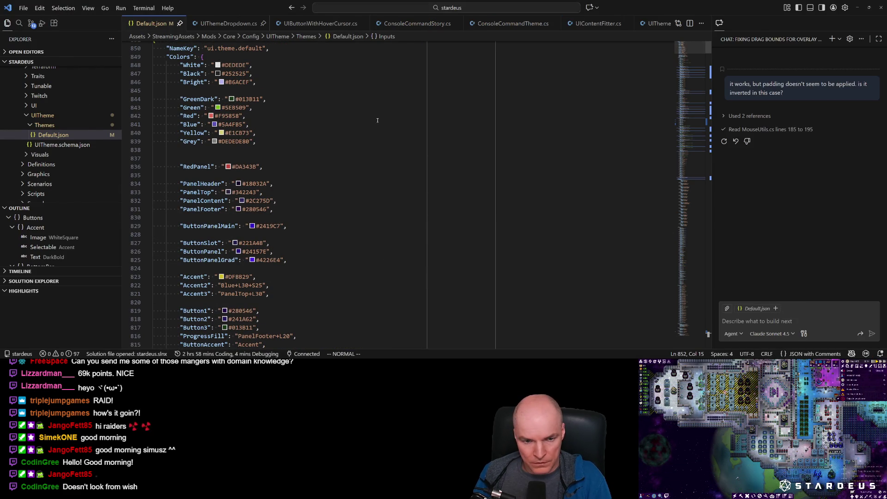
pyautogui.scroll(-2, 232, 252)
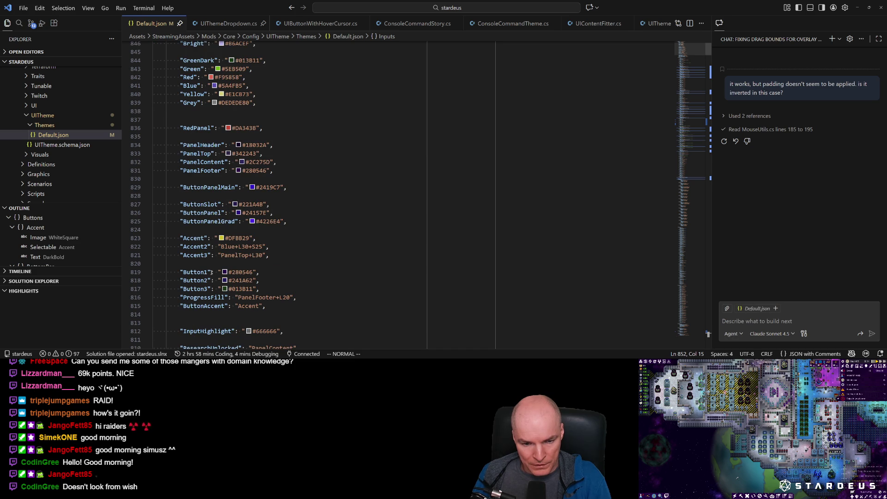
pyautogui.moveTo(233, 272)
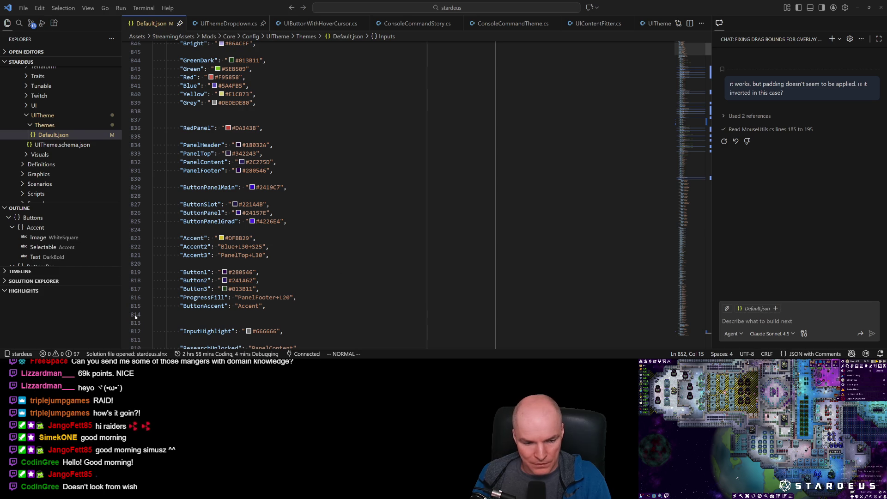
pyautogui.hotkey('alt', 'Tab')
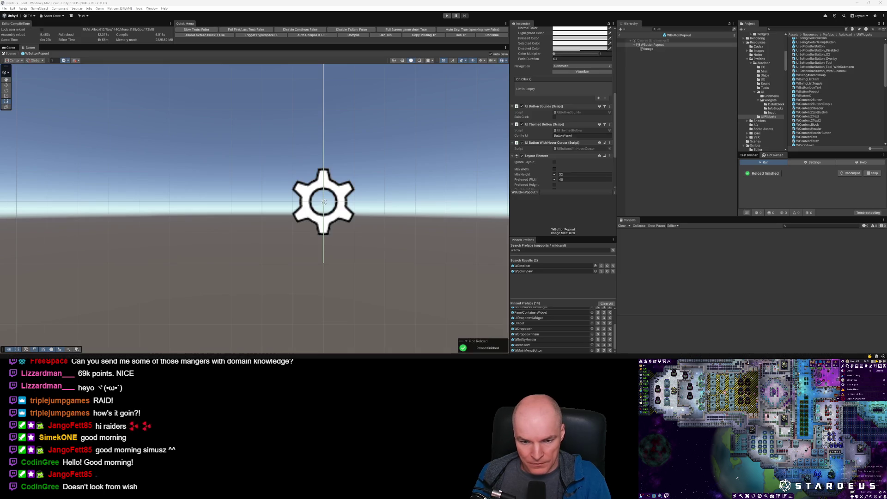
# Step: Set the gear button's Config Id to Button and its Image colour to purple
pyautogui.click(592, 136)
pyautogui.write('Button')
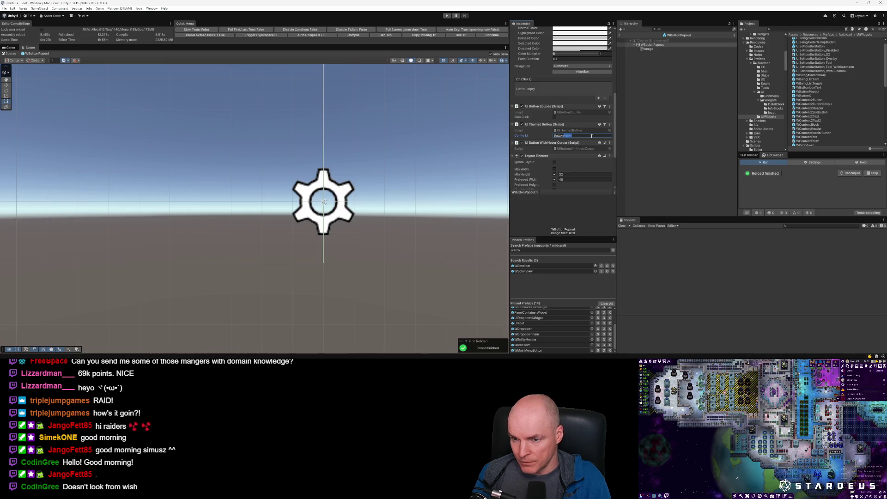
pyautogui.scroll(4, 587, 92)
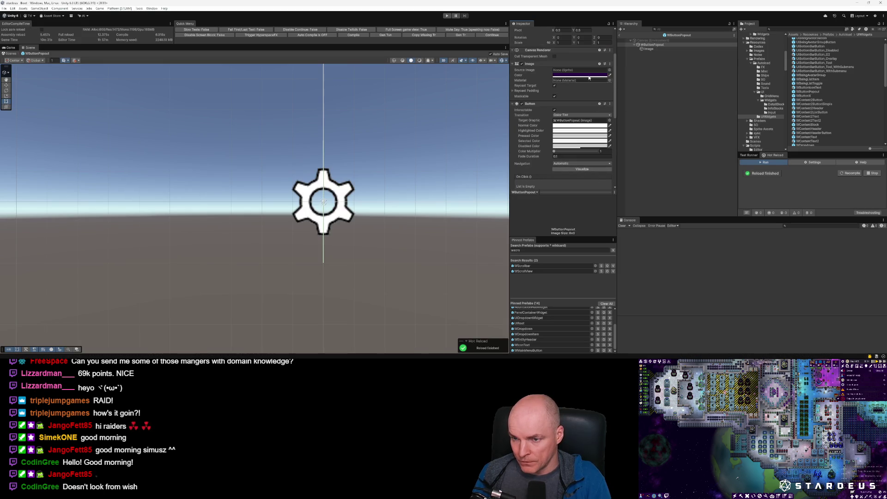
pyautogui.click(586, 126)
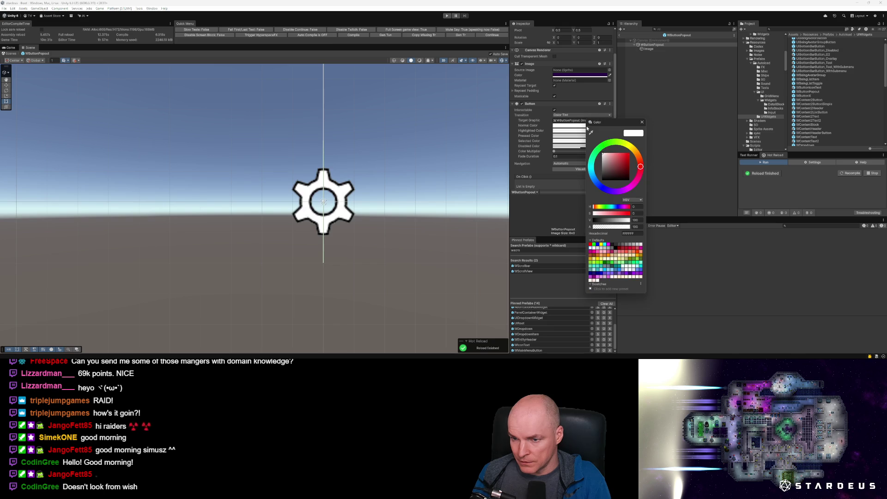
pyautogui.click(611, 227)
pyautogui.click(642, 122)
pyautogui.click(583, 75)
pyautogui.click(630, 176)
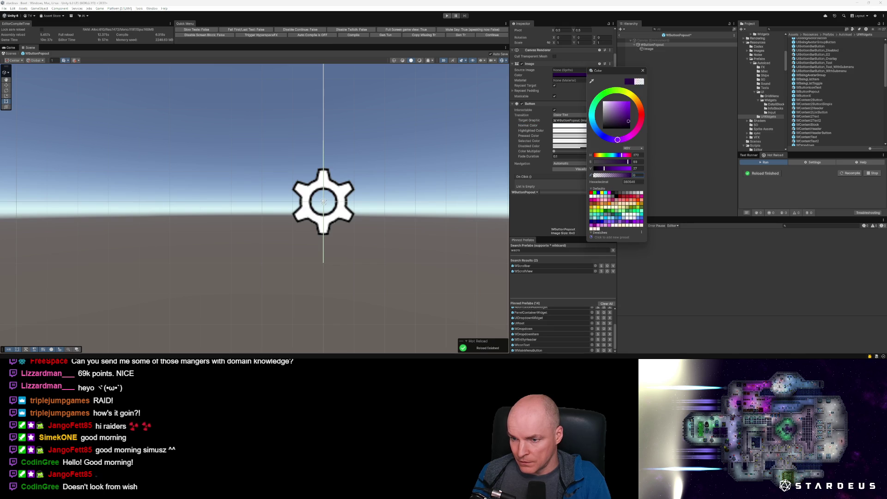
pyautogui.click(561, 72)
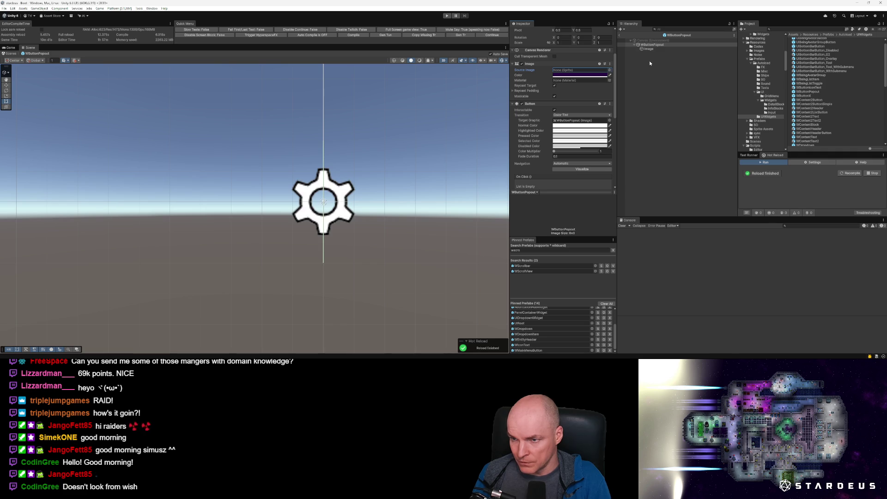
# Step: Size the button 40×40, anchor it top-left, and frame it in the scene
pyautogui.scroll(3, 538, 90)
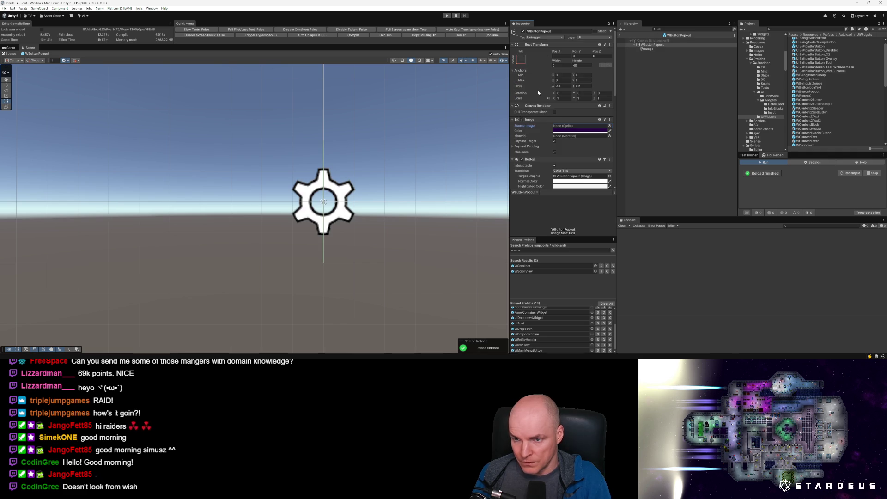
pyautogui.click(563, 64)
pyautogui.write('40')
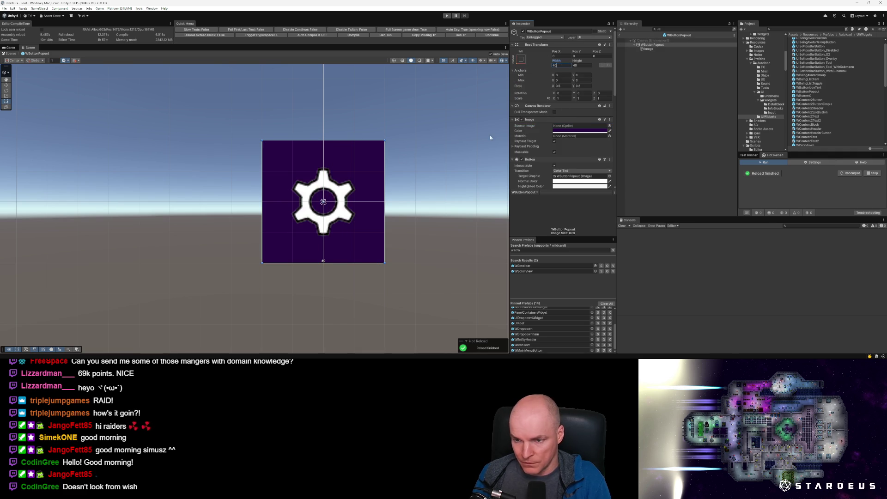
pyautogui.click(653, 45)
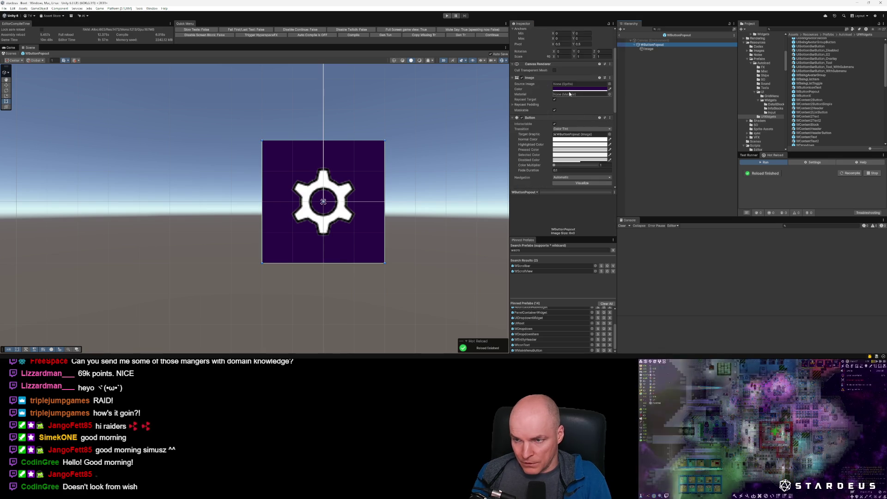
pyautogui.click(523, 62)
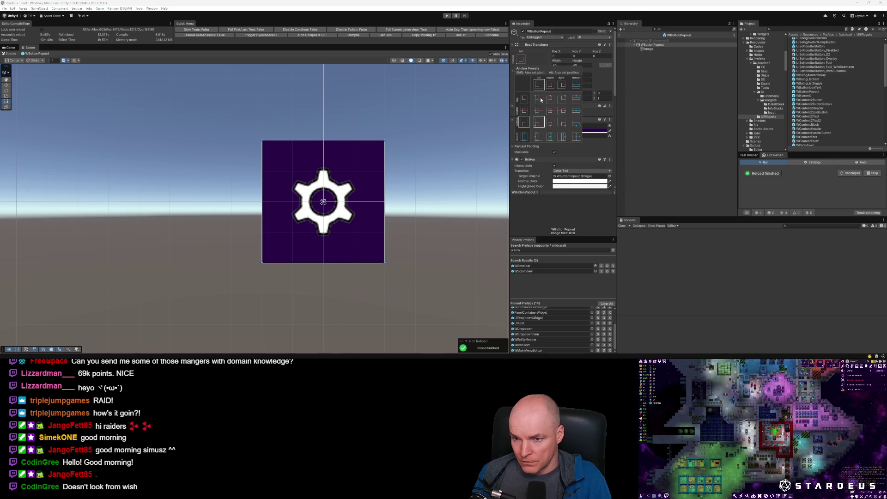
pyautogui.click(540, 99)
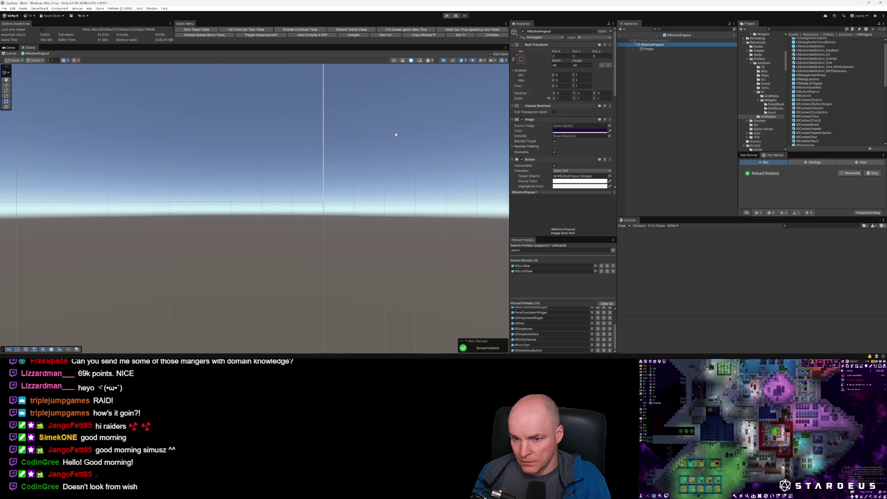
pyautogui.press('f')
# Step: Check the gear image child, then reselect the WButtonPopout root to add a component
pyautogui.scroll(-2, 353, 172)
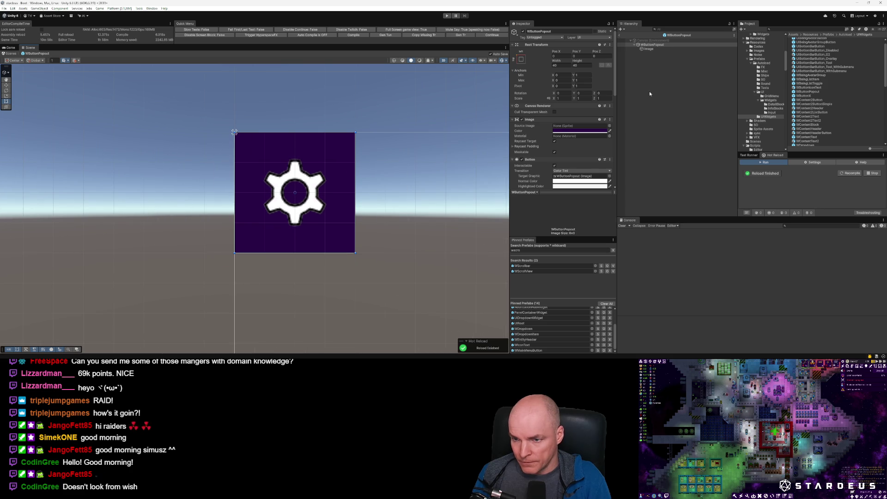
pyautogui.click(649, 49)
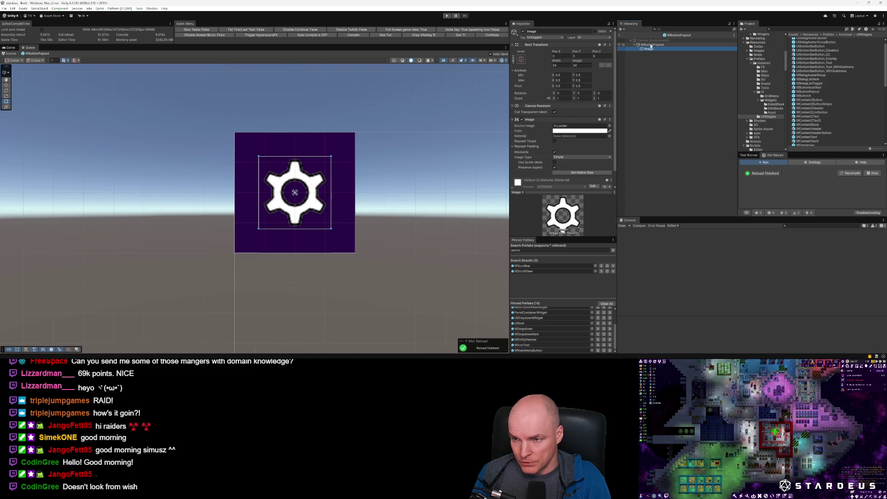
pyautogui.click(650, 44)
pyautogui.scroll(-5, 568, 171)
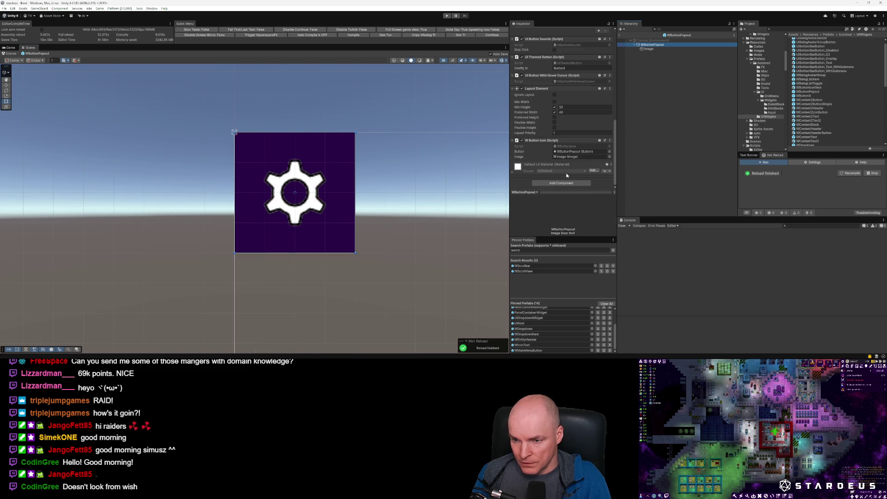
pyautogui.click(560, 184)
# Step: Remove the W Button Icon component from the WButtonPopout root
pyautogui.write('wbu')
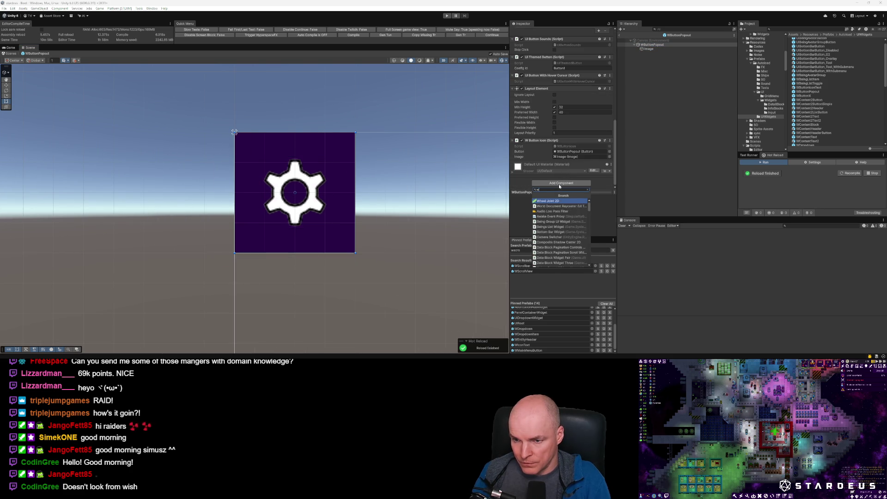
pyautogui.press('Escape')
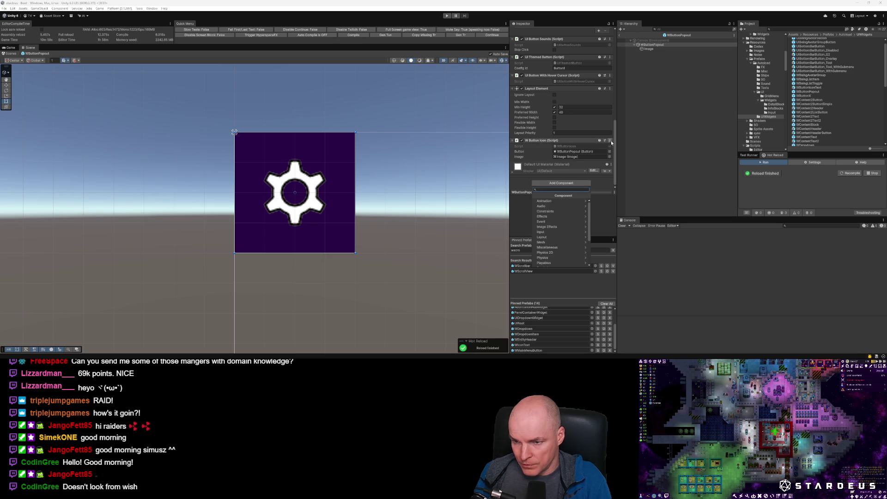
pyautogui.click(610, 140)
pyautogui.click(632, 154)
# Step: Add a W Button Submenu, assigning the gear Image and WButtonPopout as its Image and Button
pyautogui.click(557, 184)
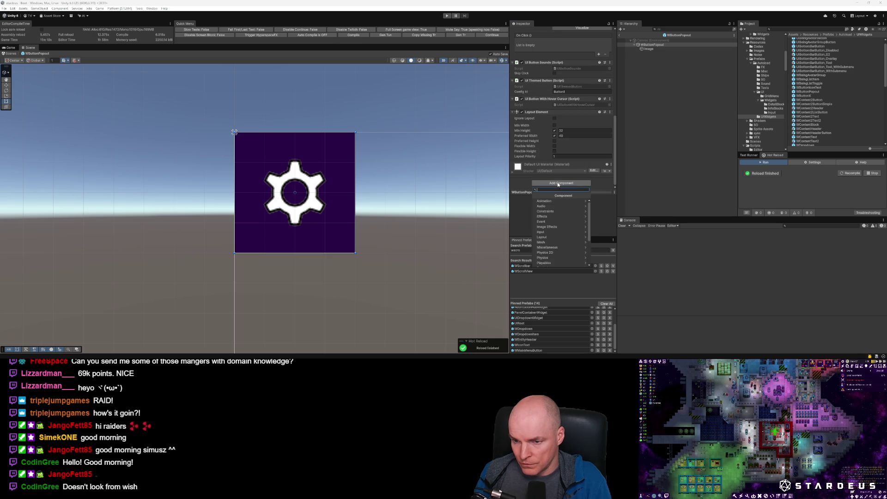
pyautogui.write('wbuttonpo')
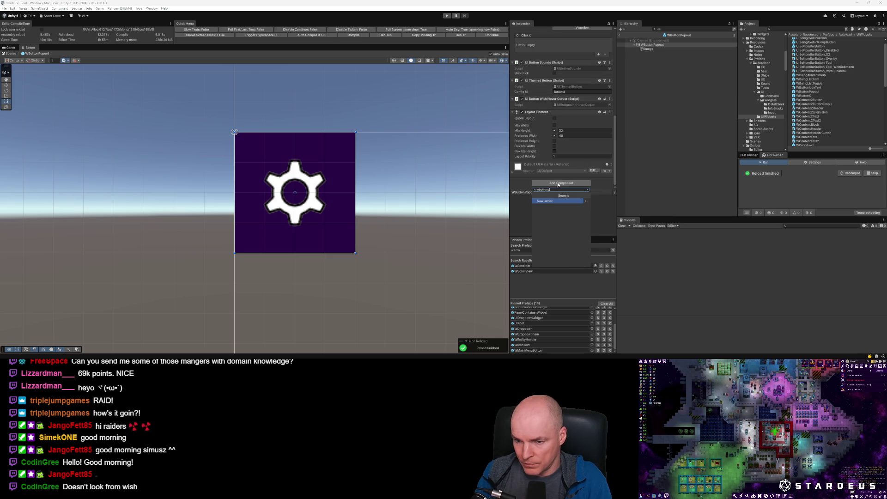
pyautogui.press('BackSpace')
pyautogui.press('BackSpace')
pyautogui.click(552, 226)
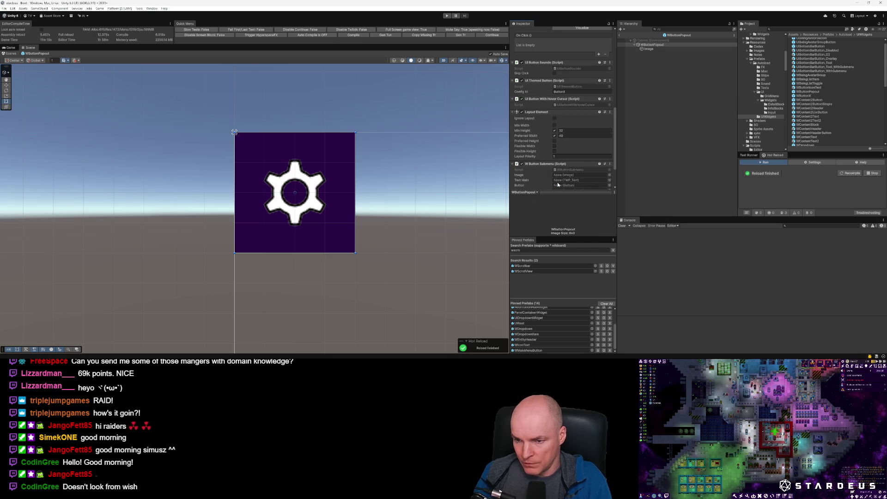
pyautogui.moveTo(651, 49); pyautogui.dragTo(571, 178)
pyautogui.moveTo(652, 45); pyautogui.dragTo(568, 185)
pyautogui.scroll(-2, 568, 181)
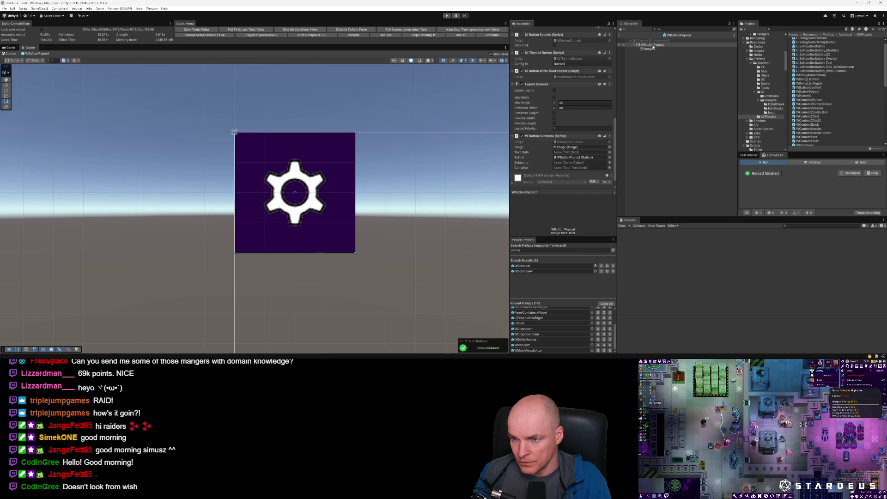
pyautogui.click(569, 163)
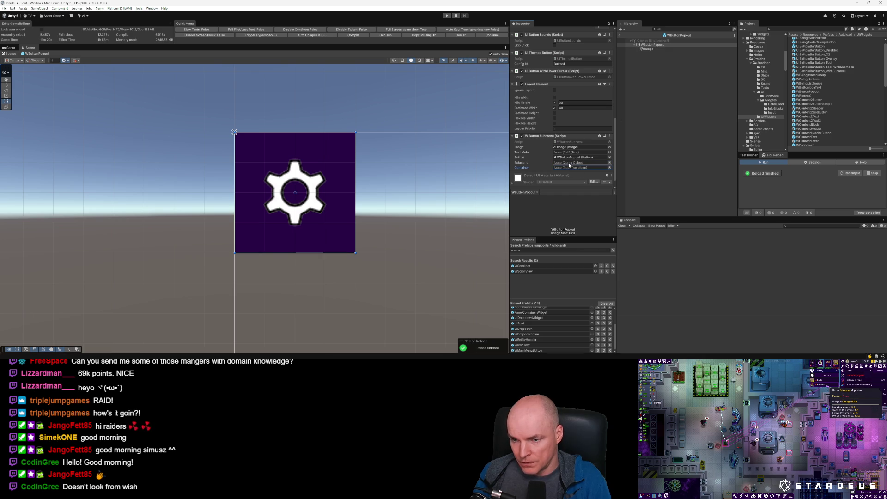
pyautogui.rightClick(652, 44)
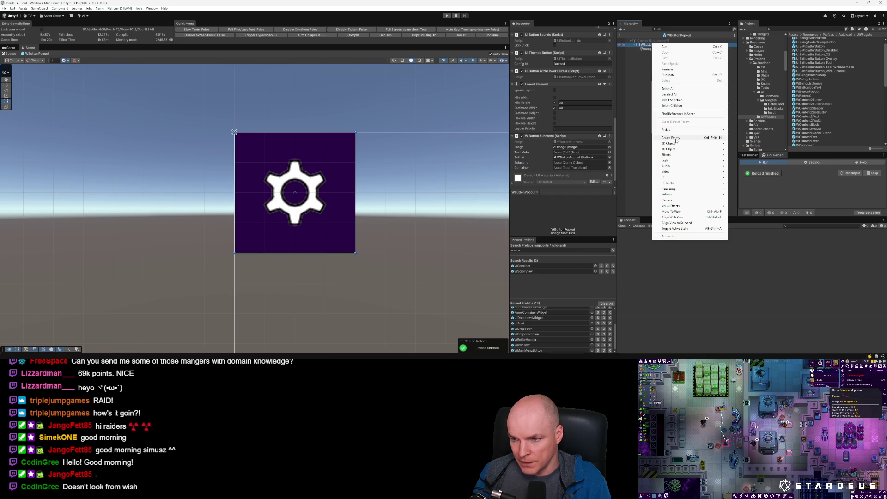
# Step: Open the WDropdown prefab from Pinned Prefabs and inspect its WScrollView_Template object
pyautogui.click(632, 143)
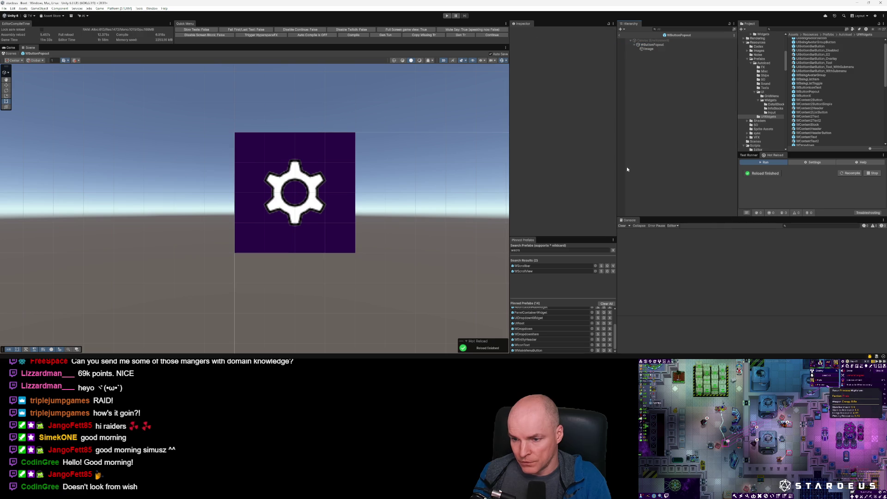
pyautogui.doubleClick(532, 329)
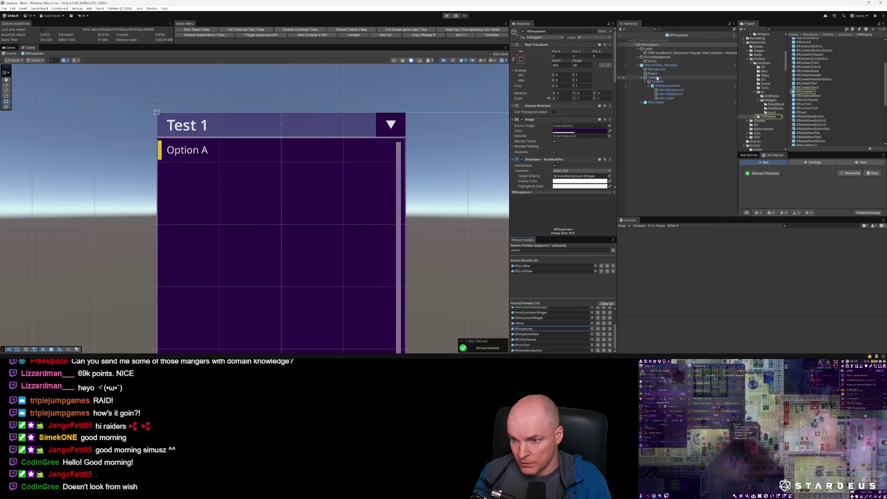
pyautogui.click(657, 66)
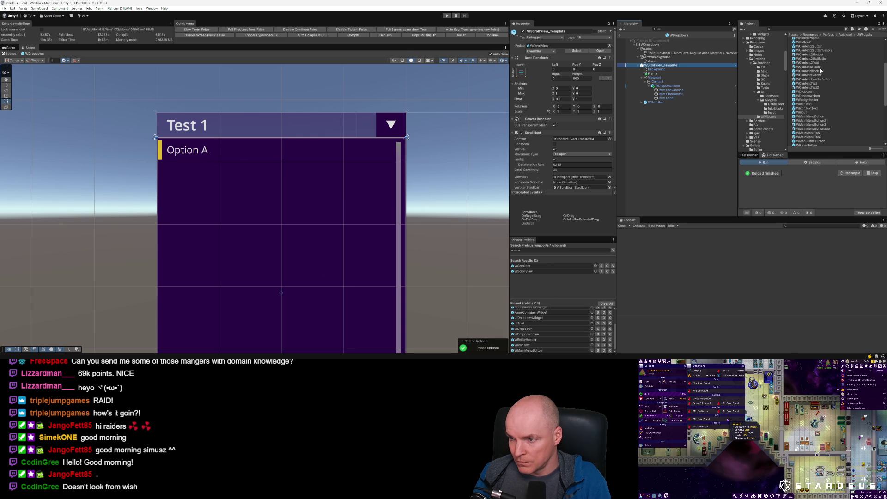
pyautogui.scroll(3, 819, 102)
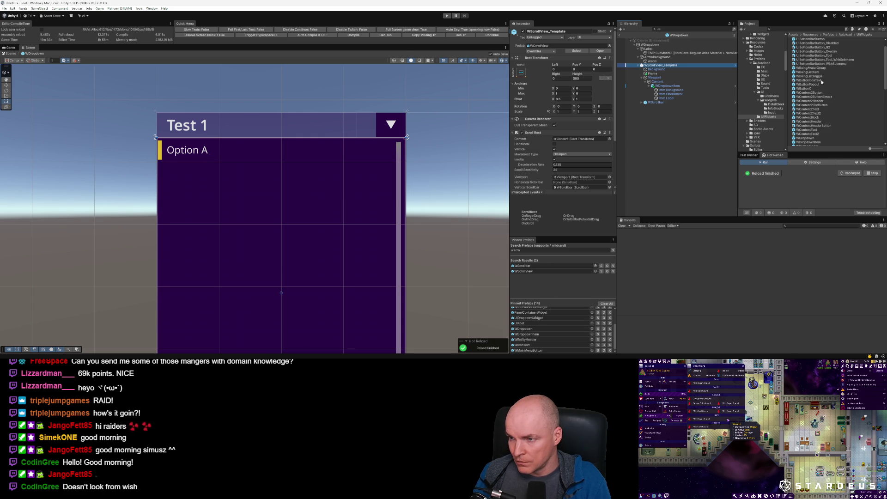
pyautogui.scroll(1, 823, 82)
# Step: Pin WButtonPopout to the Pinned Prefabs list and open it for editing
pyautogui.scroll(-3, 822, 86)
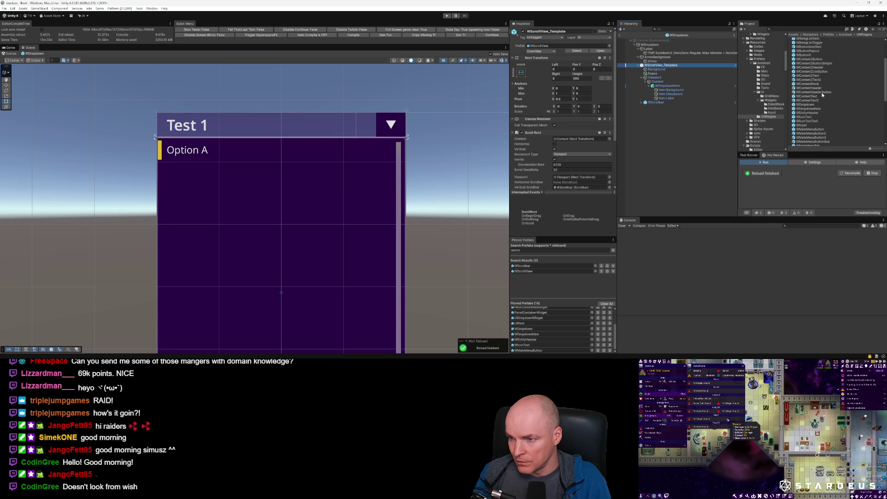
pyautogui.moveTo(816, 52)
pyautogui.mouseDown()
pyautogui.moveTo(716, 184)
pyautogui.moveTo(558, 326)
pyautogui.mouseUp()
pyautogui.doubleClick(532, 328)
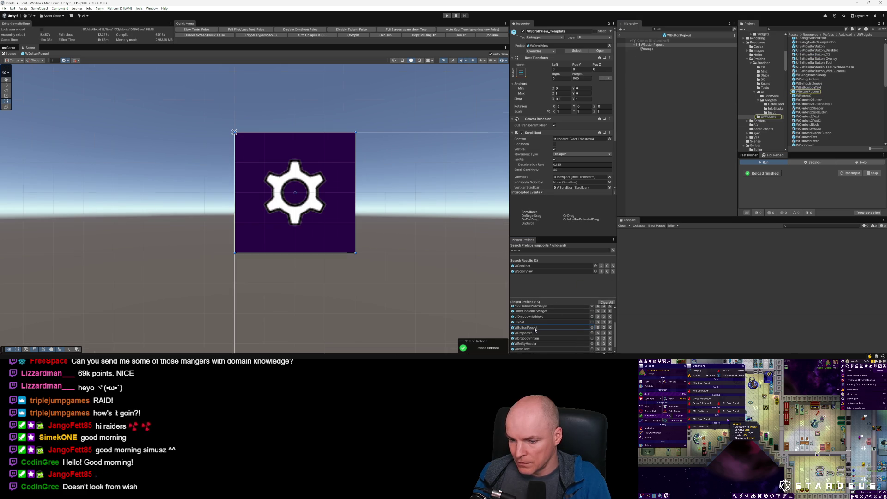
# Step: Drag WScrollView_Template into the WButtonPopout hierarchy below the gear image
pyautogui.moveTo(524, 272); pyautogui.dragTo(653, 45)
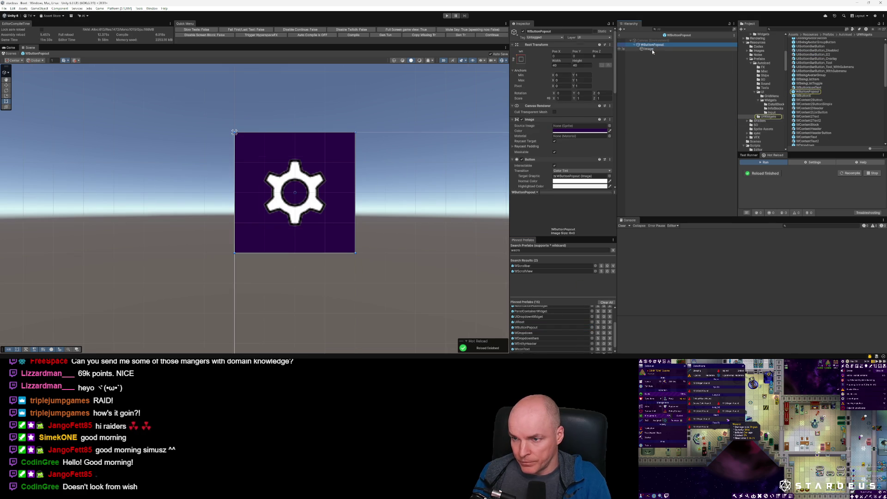
pyautogui.scroll(-5, 442, 229)
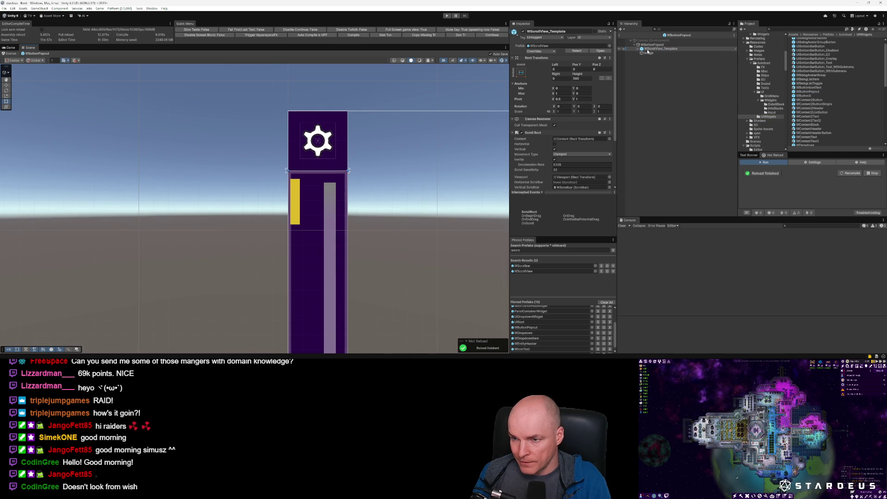
pyautogui.moveTo(645, 49); pyautogui.dragTo(658, 55)
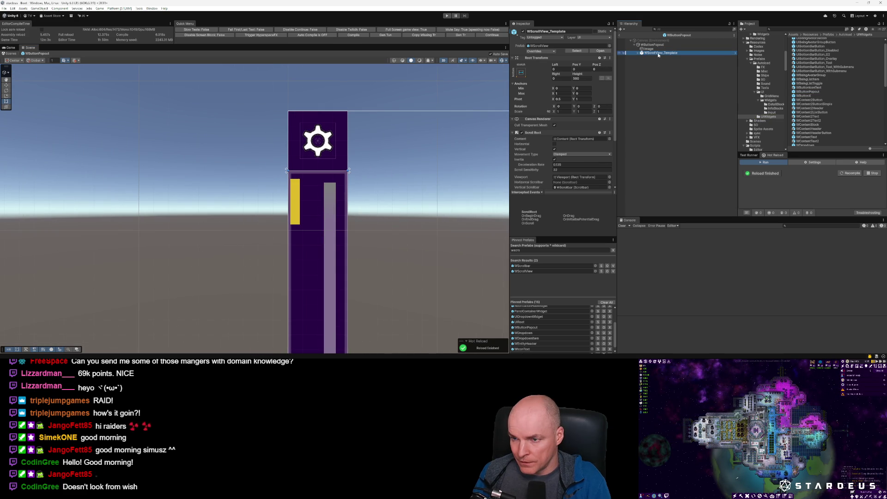
pyautogui.click(648, 48)
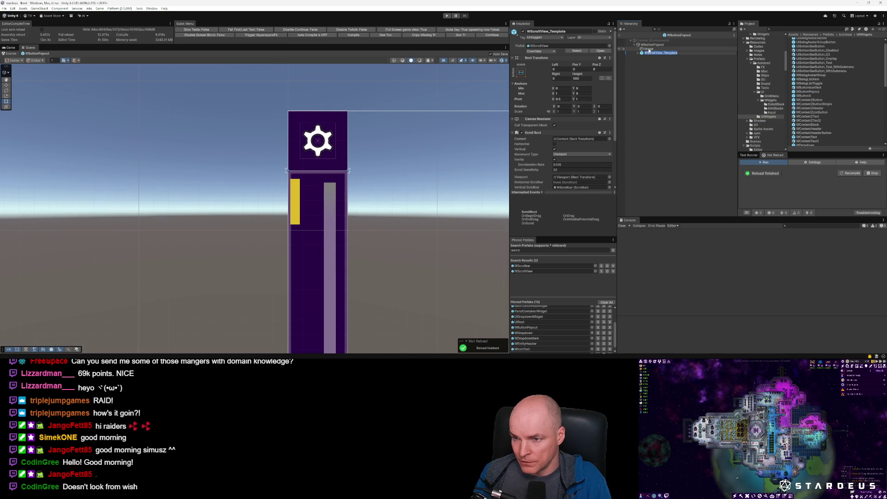
pyautogui.click(657, 53)
# Step: Unpack the WScrollView_Template prefab, expand it and select its WScrollbar child
pyautogui.rightClick(656, 55)
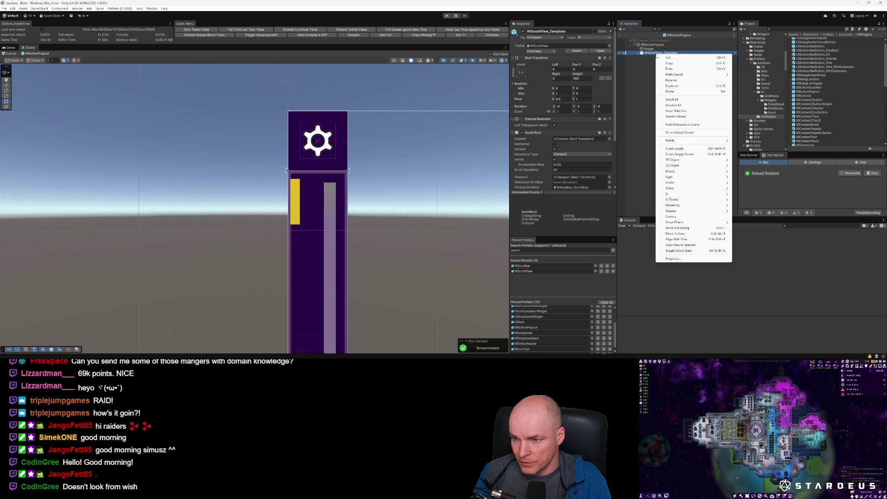
pyautogui.moveTo(676, 140)
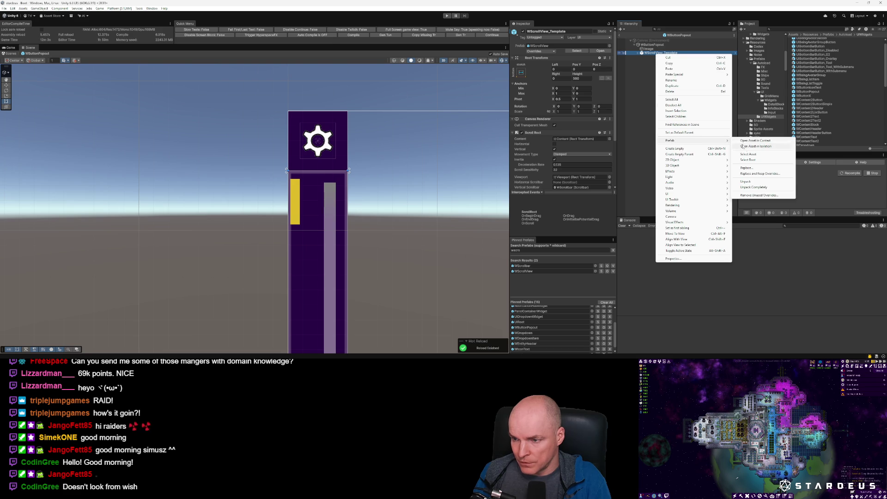
pyautogui.click(770, 182)
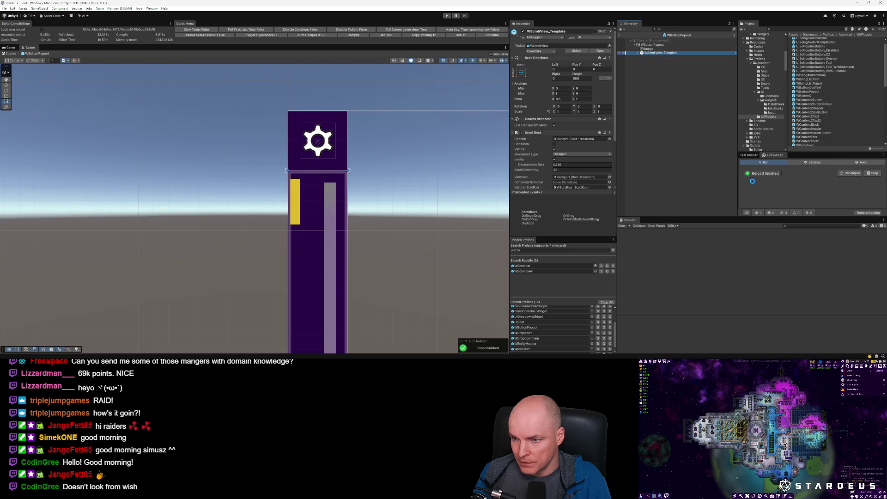
pyautogui.click(638, 54)
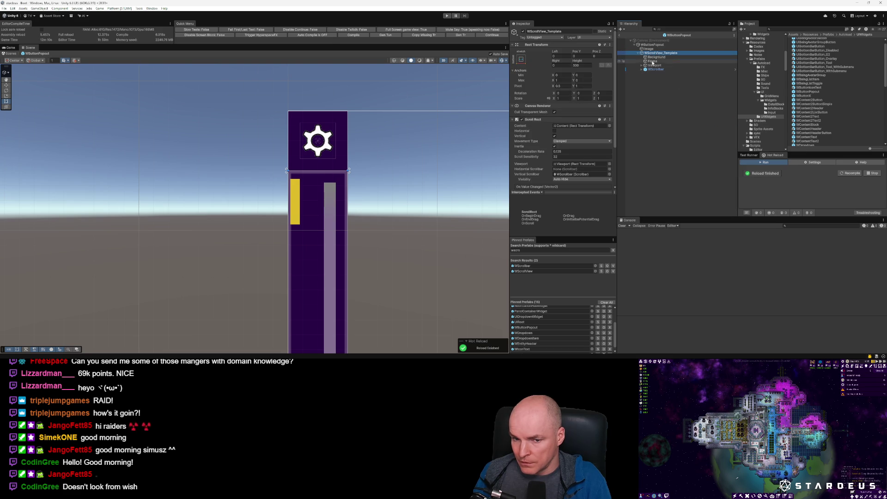
pyautogui.click(654, 70)
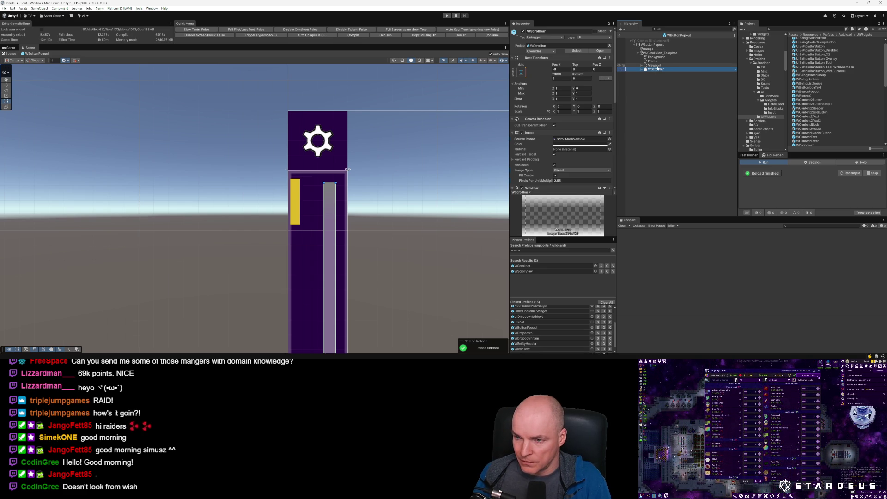
# Step: Change the WScrollbar's anchor preset
pyautogui.scroll(-5, 416, 161)
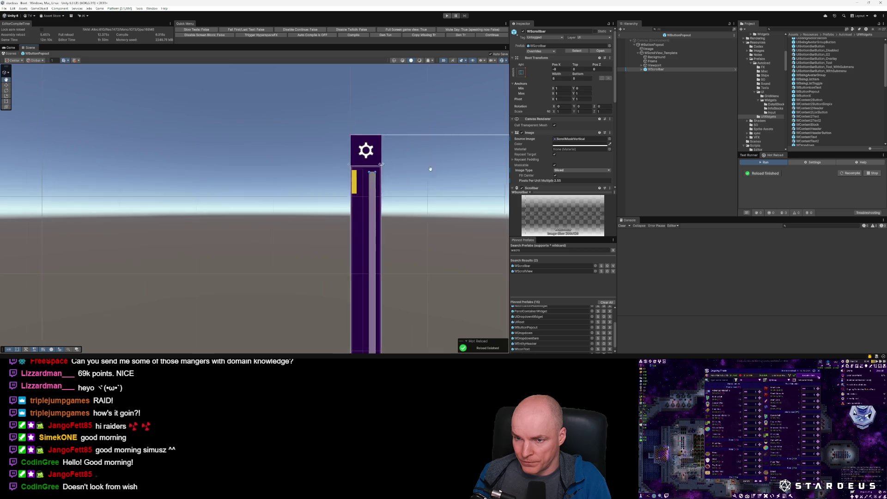
pyautogui.click(521, 72)
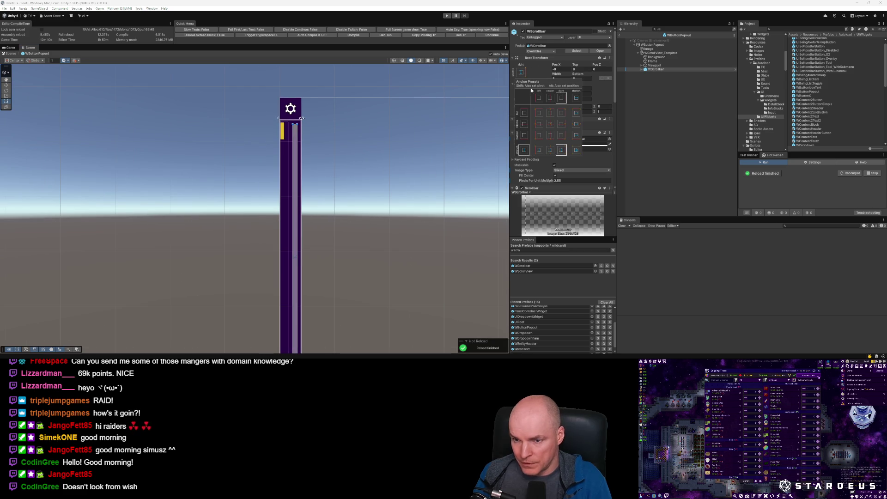
pyautogui.click(539, 113)
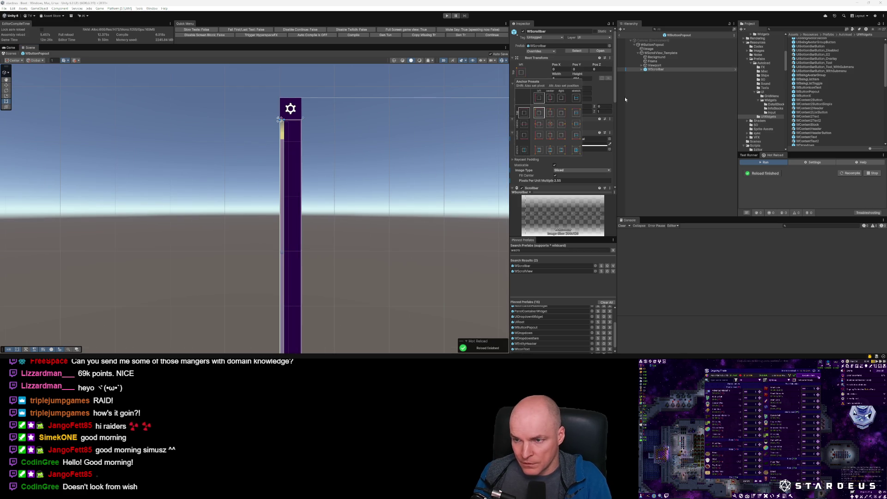
# Step: Anchor WScrollView_Template to bottom-left and set its Width to 300
pyautogui.click(660, 73)
pyautogui.click(661, 52)
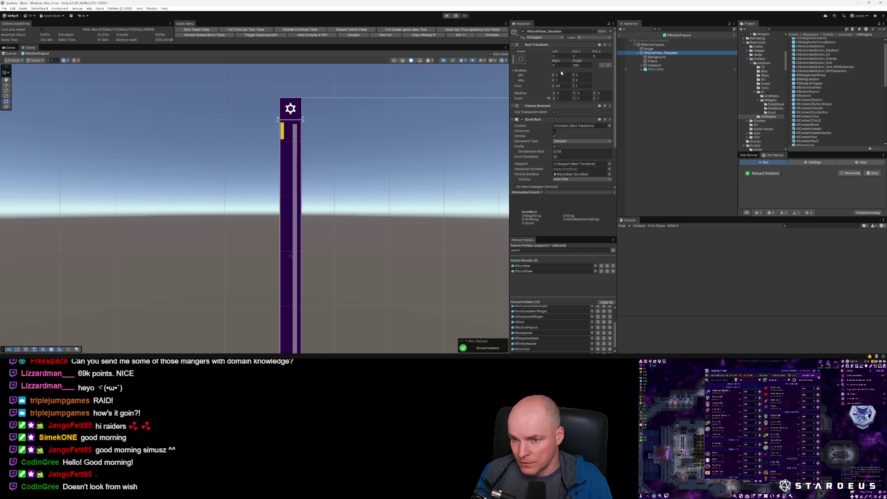
pyautogui.click(521, 59)
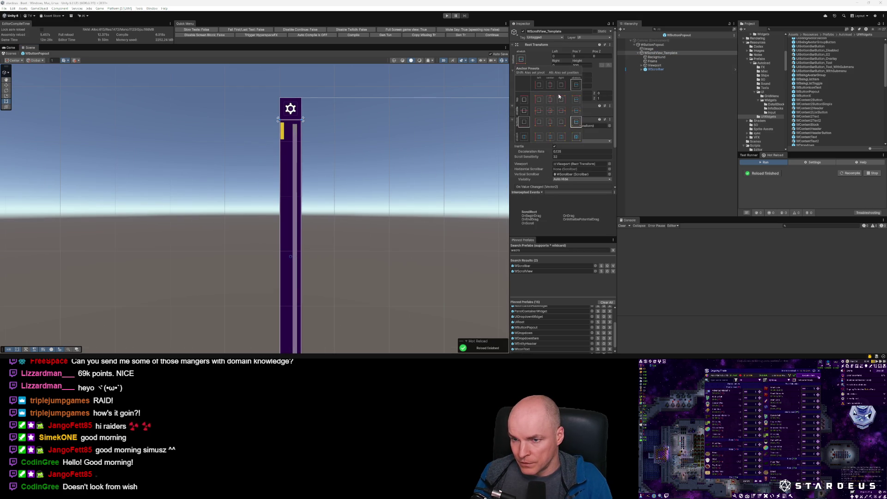
pyautogui.click(570, 65)
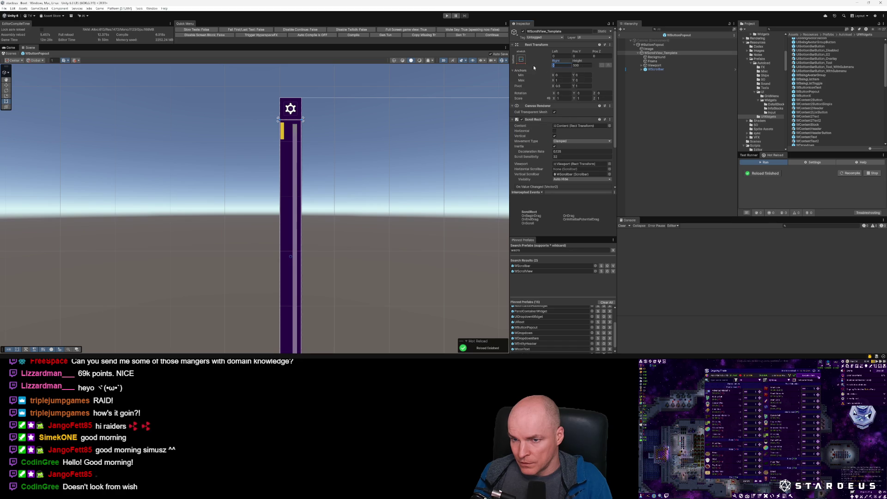
pyautogui.click(521, 59)
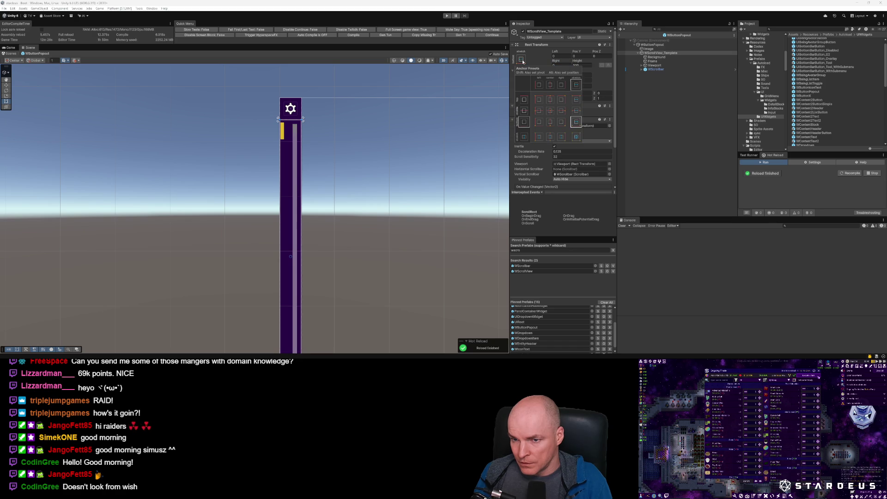
pyautogui.click(539, 123)
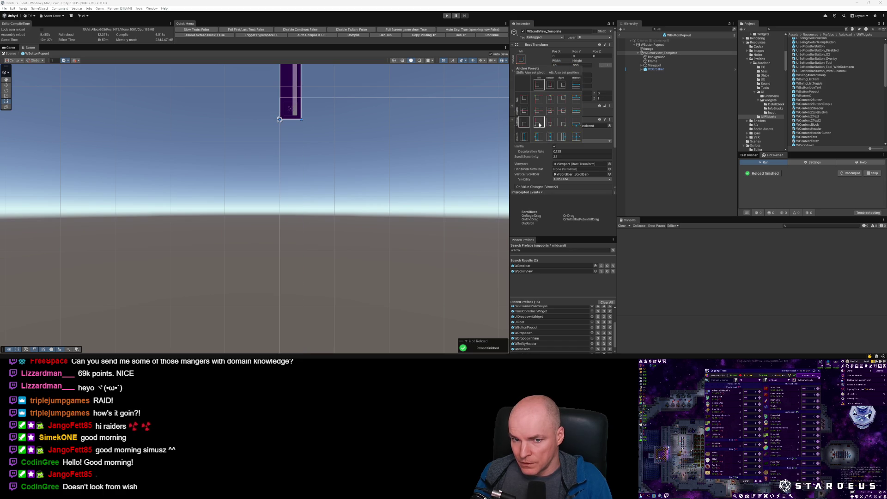
pyautogui.hotkey('ctrl', 'z')
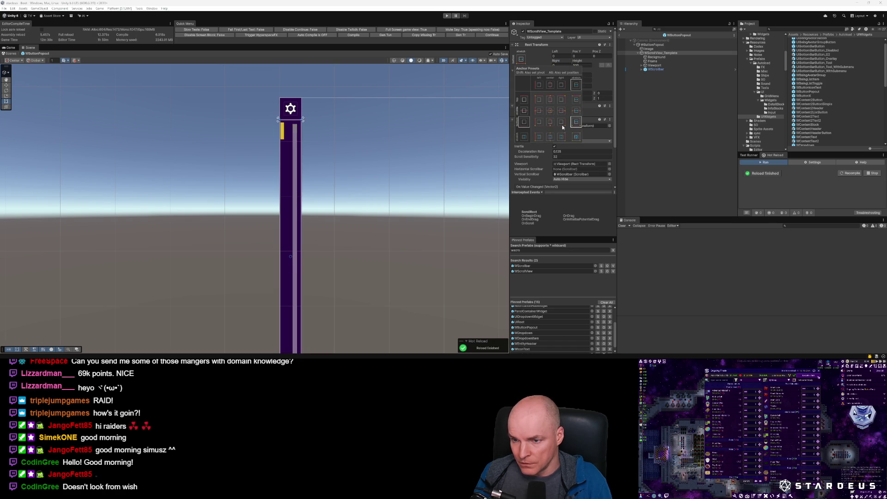
pyautogui.click(580, 66)
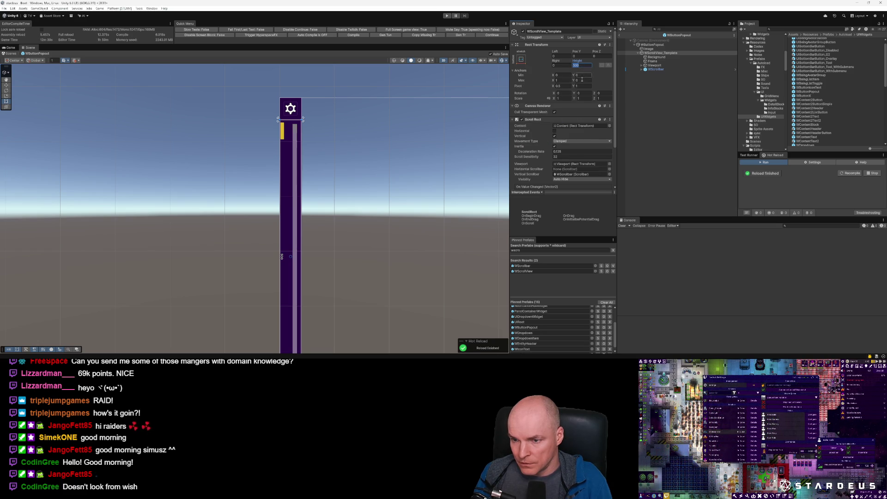
pyautogui.click(522, 60)
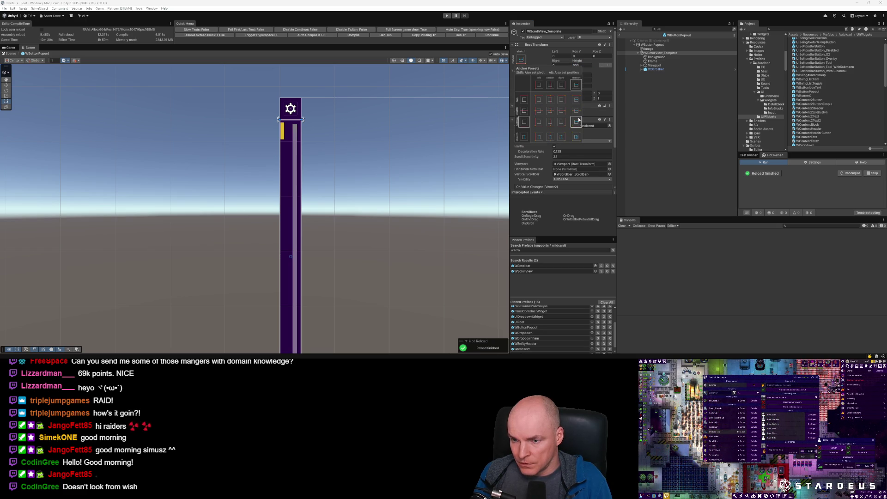
pyautogui.click(538, 123)
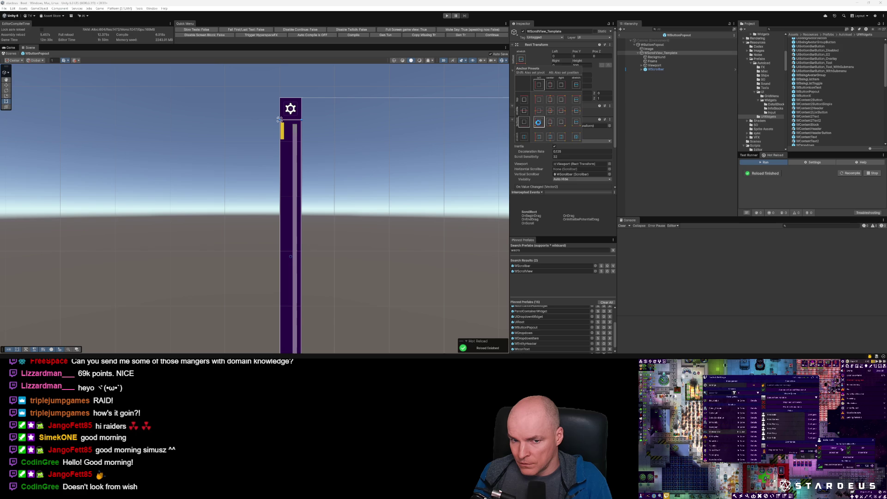
pyautogui.click(585, 65)
pyautogui.click(562, 65)
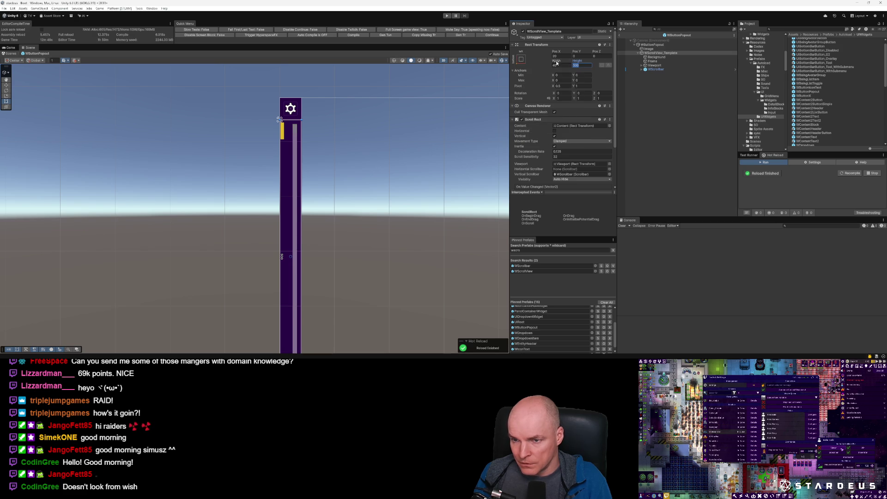
pyautogui.write('300')
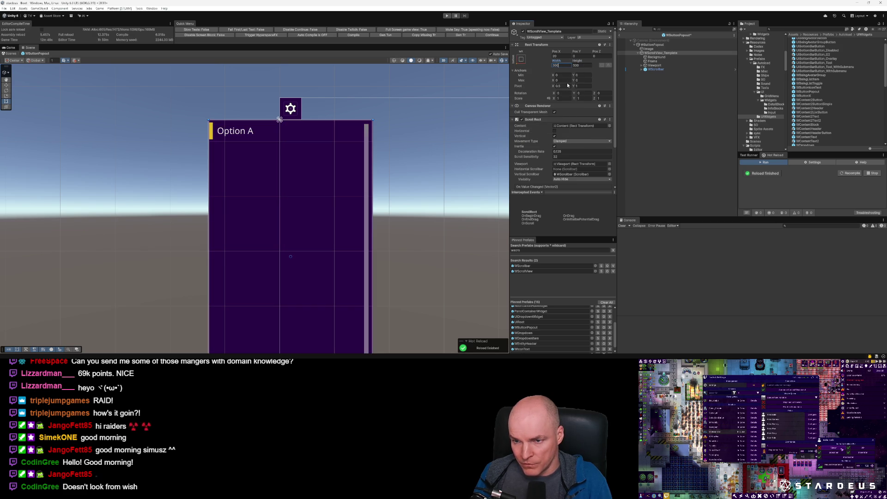
# Step: Resize the scroll view to Width 150, Height 100 and set its Pivot X to 0
pyautogui.click(583, 65)
pyautogui.write('400')
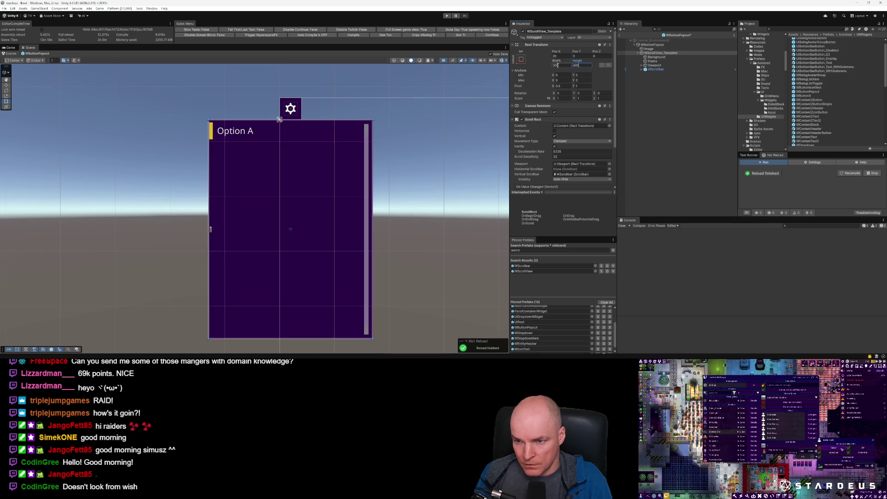
pyautogui.doubleClick(571, 65)
pyautogui.write('200')
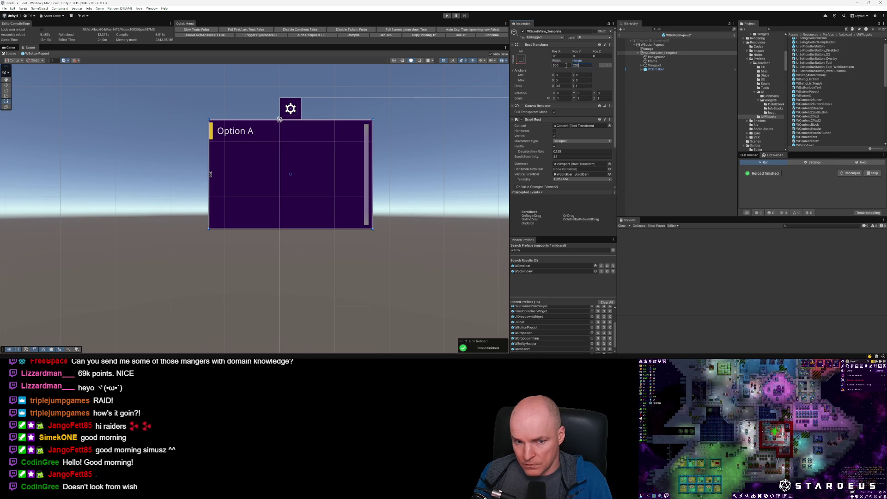
pyautogui.click(567, 65)
pyautogui.write('150')
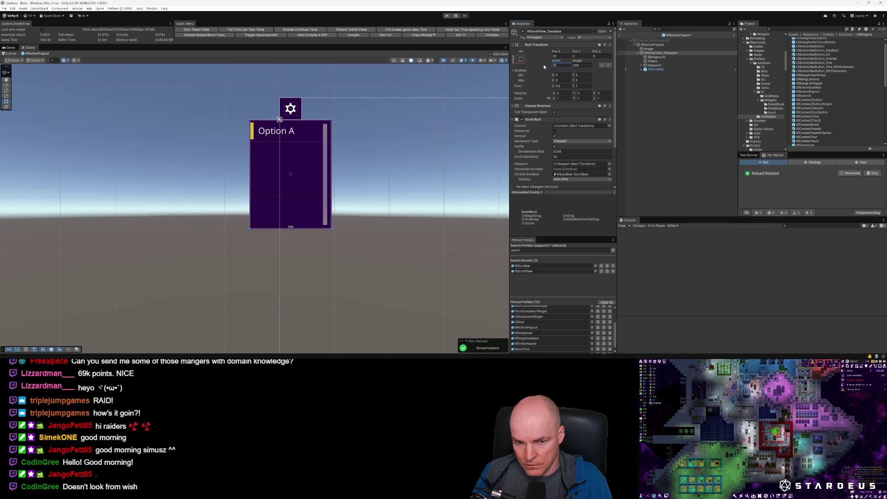
pyautogui.press('Tab')
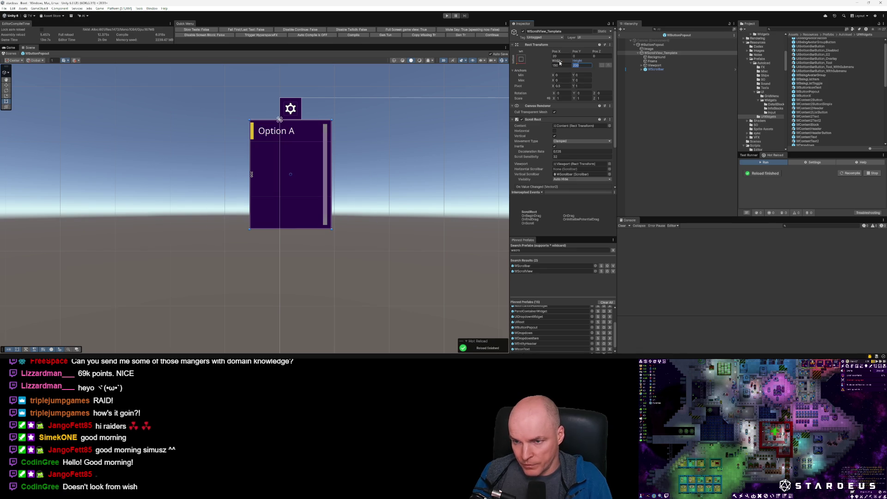
pyautogui.write('100')
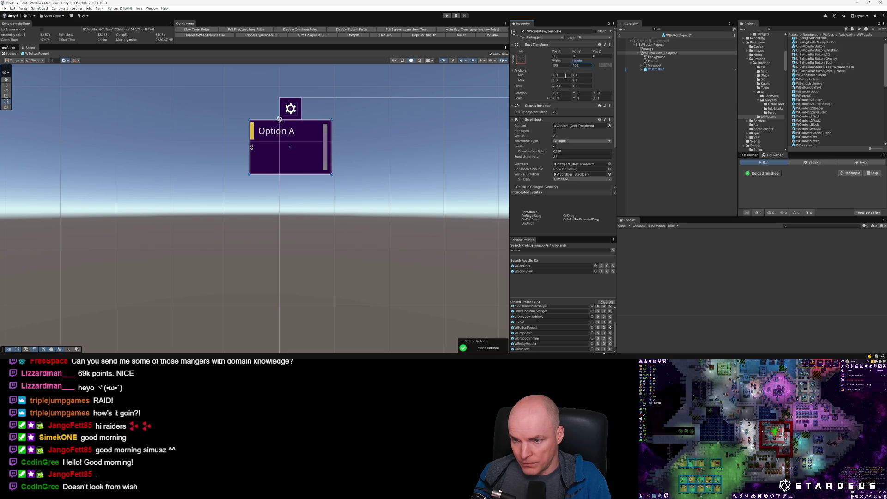
pyautogui.write('0')
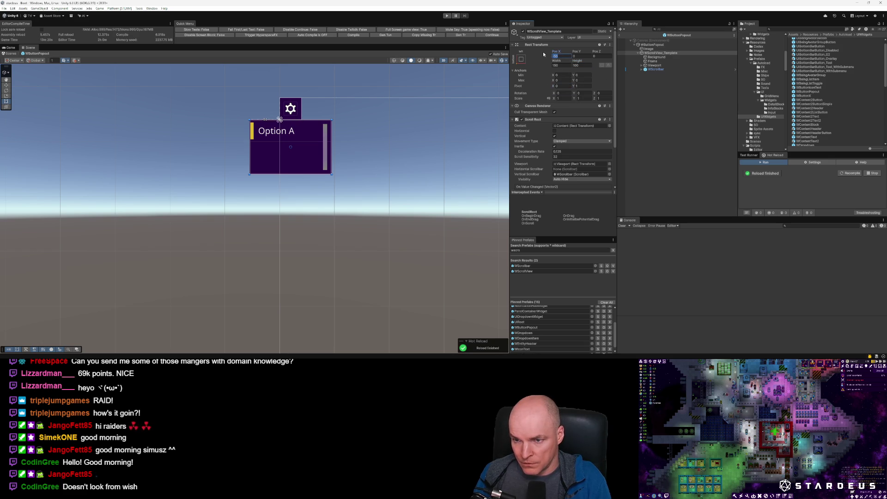
pyautogui.write('0')
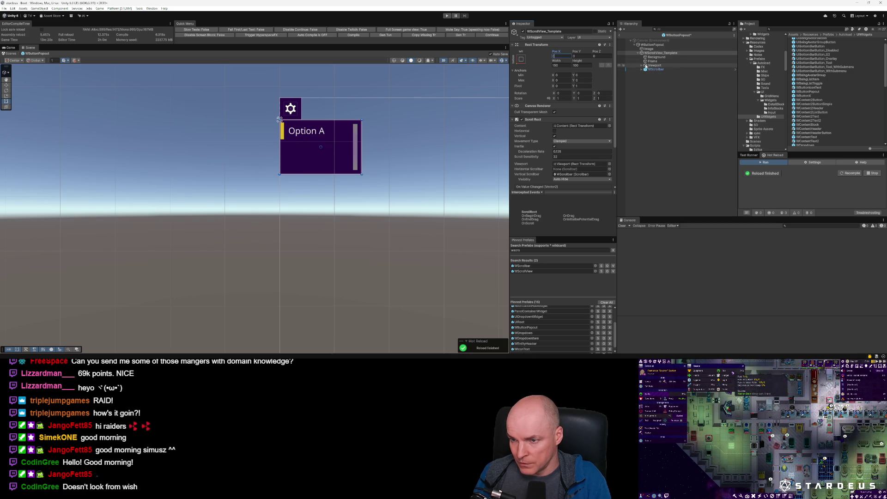
pyautogui.click(642, 70)
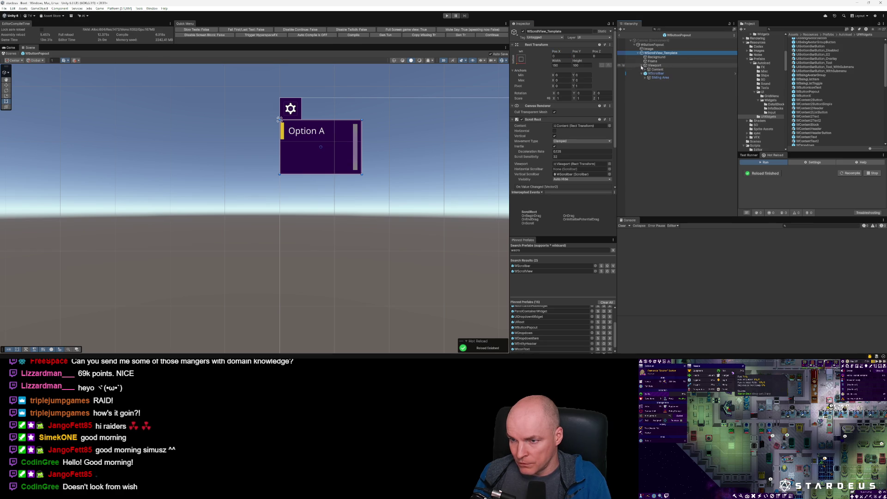
# Step: Rename WScrollView_Template to WPopupContainer with F2
pyautogui.press('F2')
pyautogui.write('Pa')
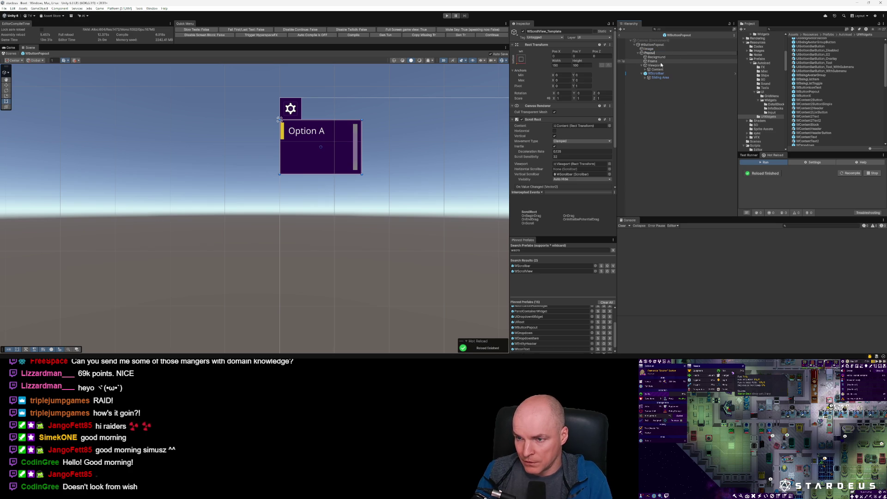
pyautogui.press('Home')
pyautogui.write('W')
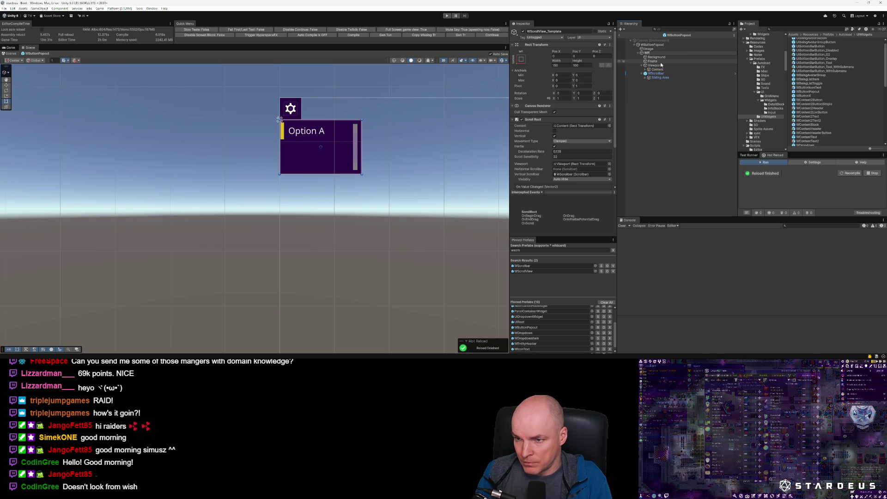
pyautogui.press('End')
pyautogui.press('BackSpace')
pyautogui.write('opupContainer')
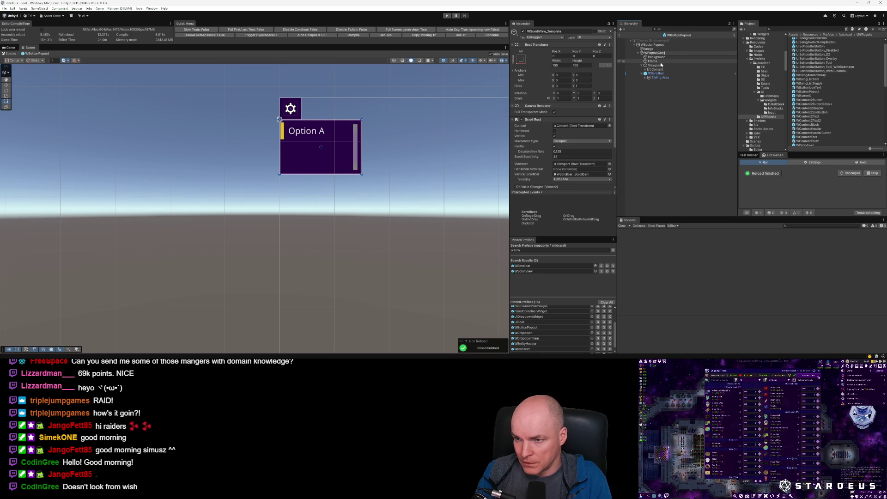
pyautogui.press('Return')
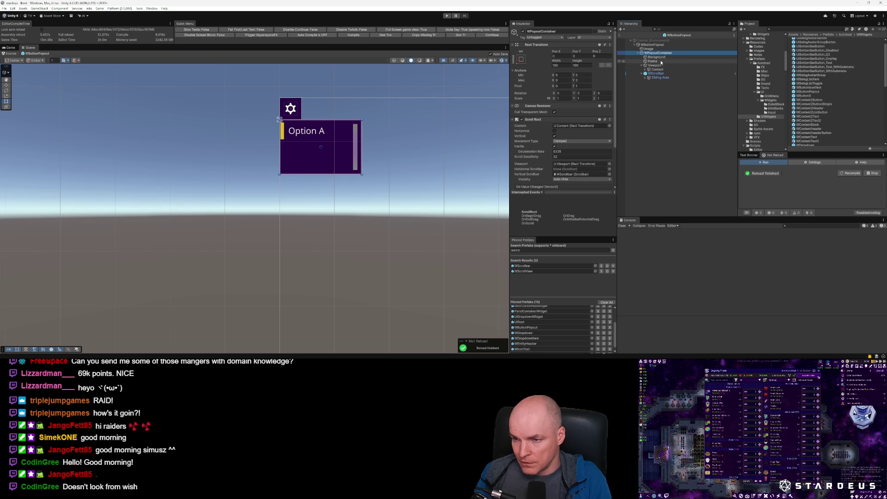
pyautogui.press('Down')
pyautogui.press('Down')
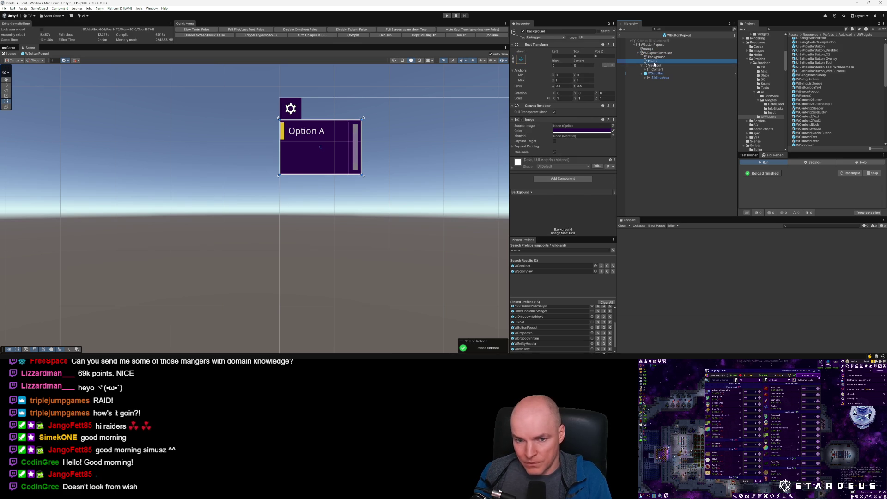
# Step: Review the Viewport mask, WPopupContainer scroll settings and WScrollbar settings
pyautogui.press('Down')
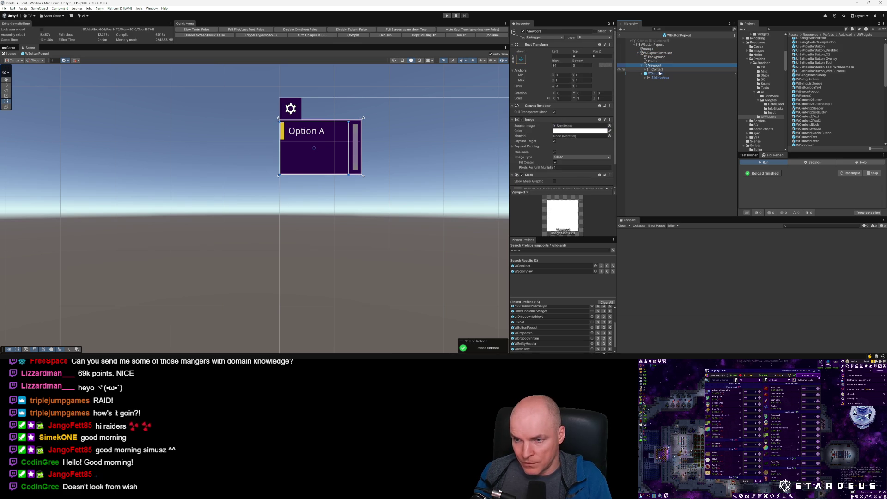
pyautogui.click(658, 53)
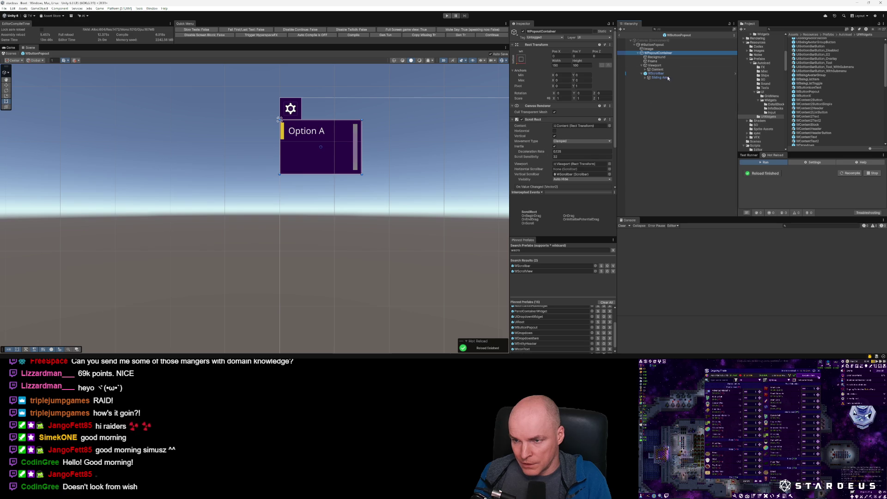
pyautogui.click(656, 73)
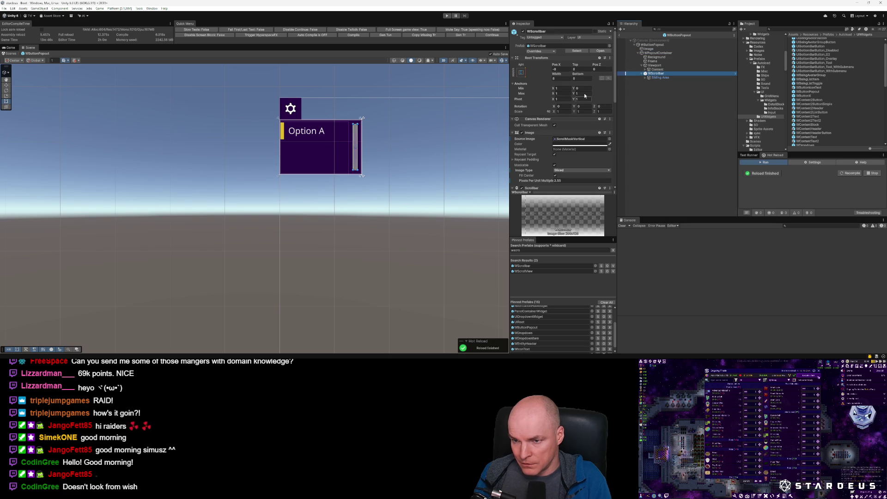
pyautogui.scroll(3, 336, 133)
pyautogui.scroll(2, 336, 134)
pyautogui.click(665, 78)
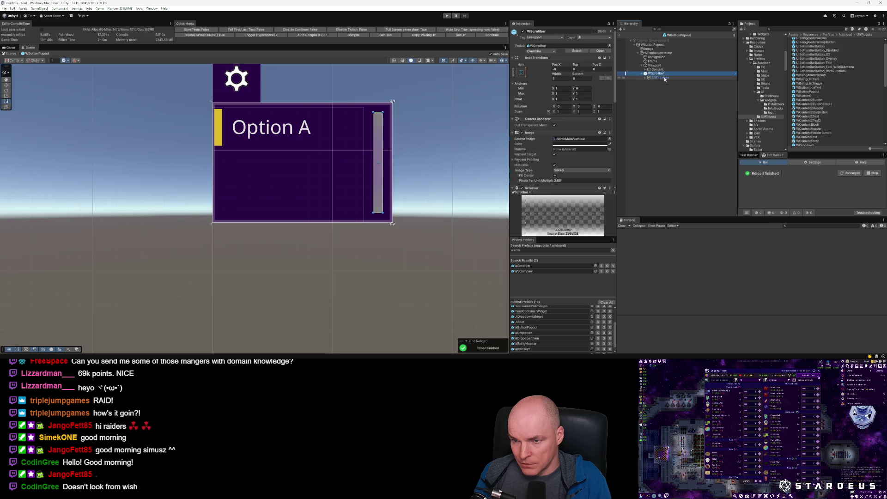
pyautogui.click(657, 74)
pyautogui.click(660, 53)
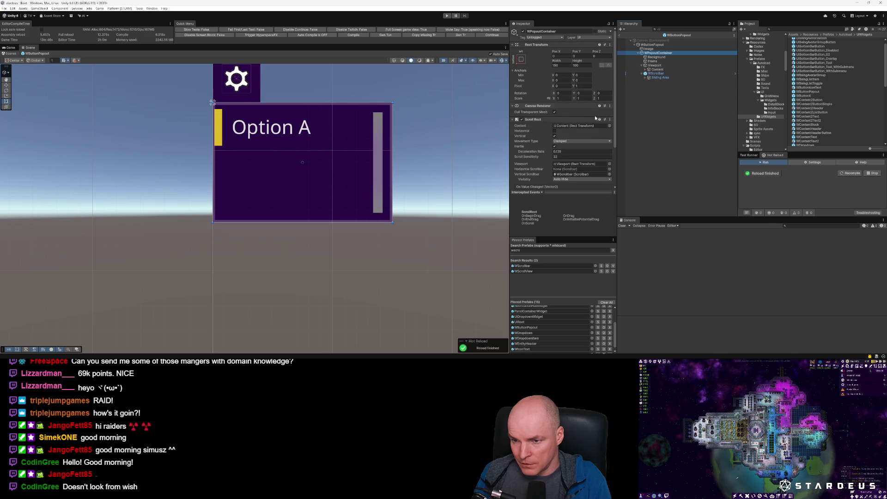
# Step: Set Vertical Scrollbar Visibility to Auto Hide And Expand Viewport, then select the Option A item
pyautogui.click(564, 180)
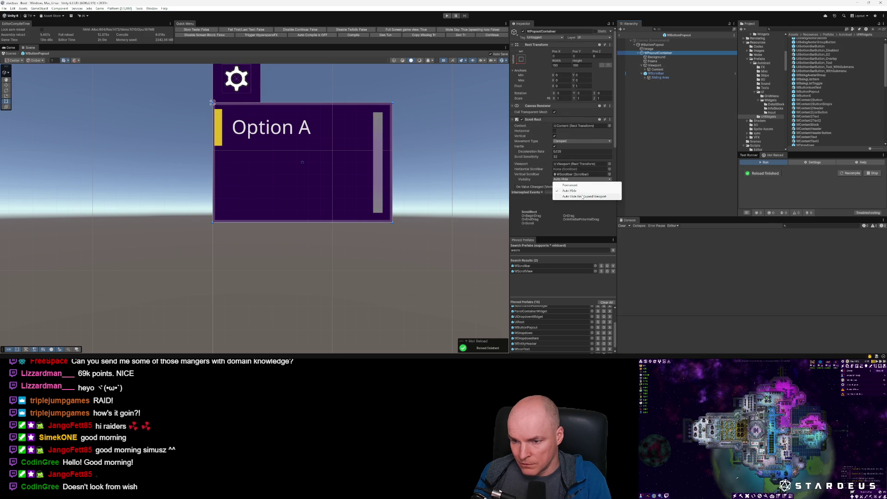
pyautogui.click(583, 196)
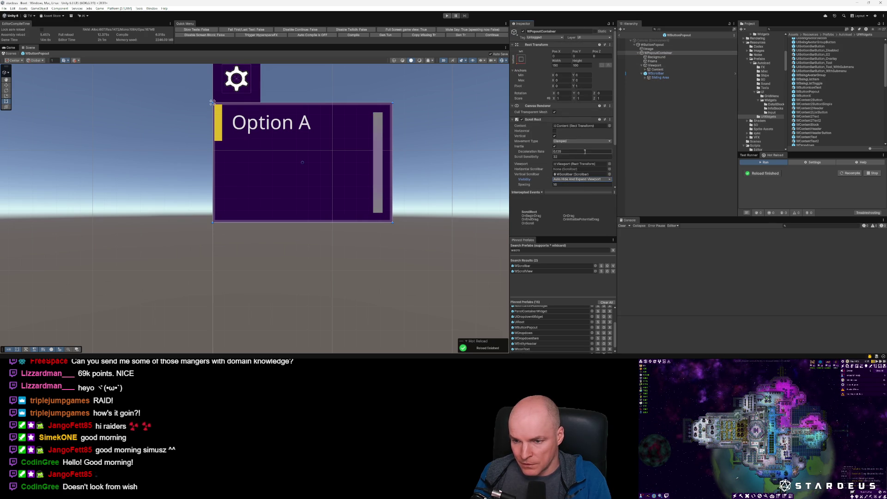
pyautogui.scroll(-3, 555, 138)
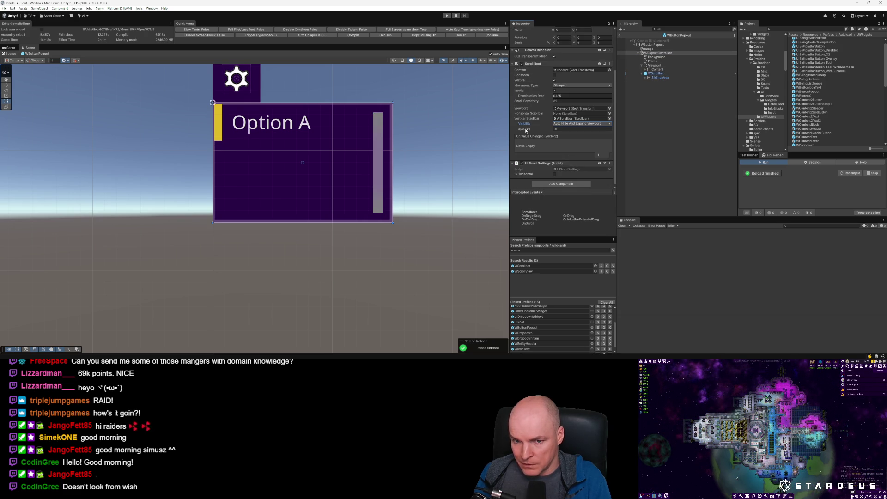
pyautogui.click(557, 129)
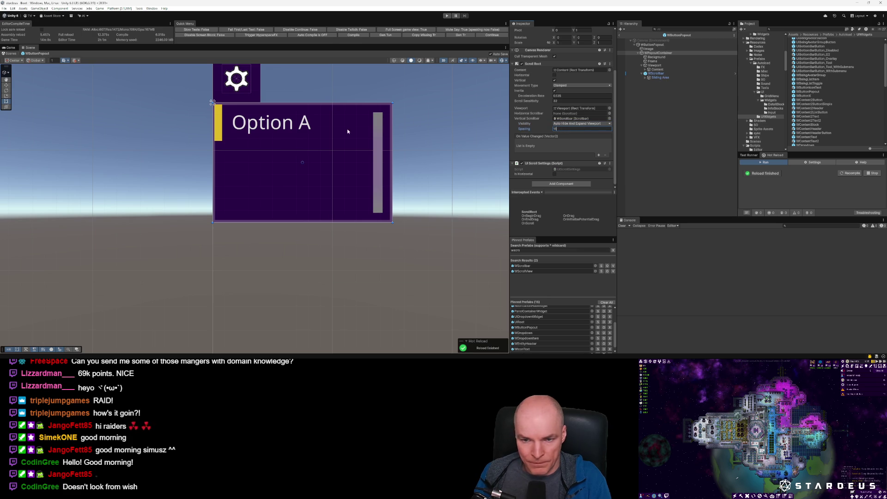
pyautogui.click(649, 69)
pyautogui.click(662, 74)
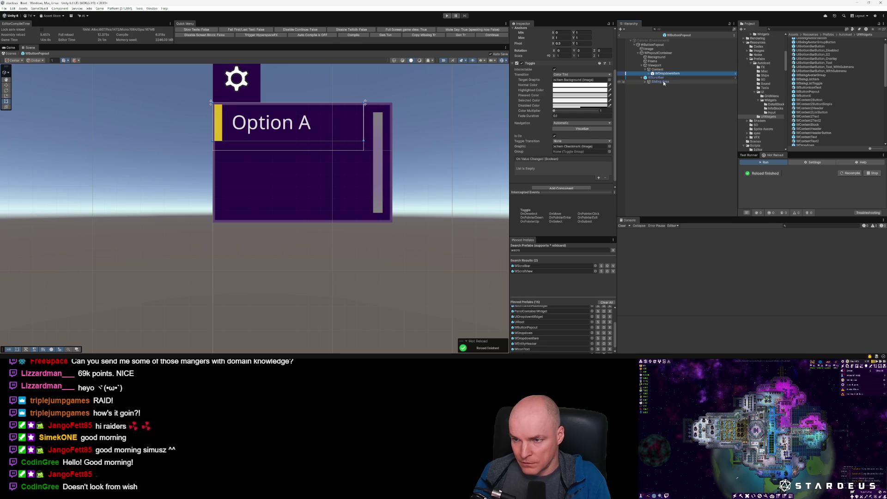
# Step: Delete the Option A WDropdownItem from Content, undoing once to inspect before deleting again
pyautogui.press('Delete')
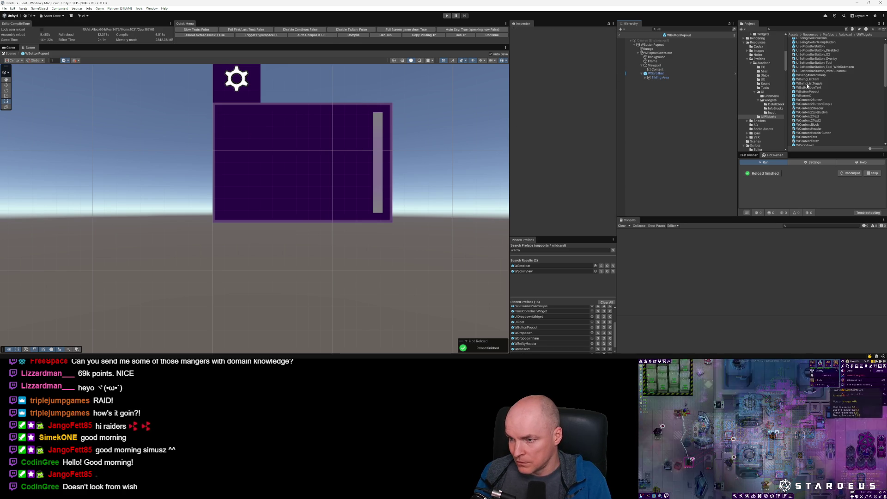
pyautogui.hotkey('ctrl', 'z')
pyautogui.scroll(-3, 581, 164)
pyautogui.scroll(3, 596, 112)
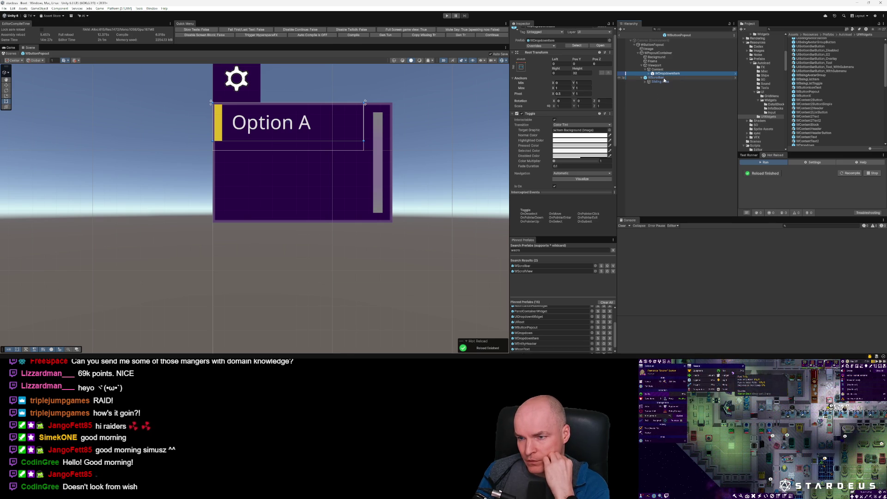
pyautogui.scroll(-2, 590, 145)
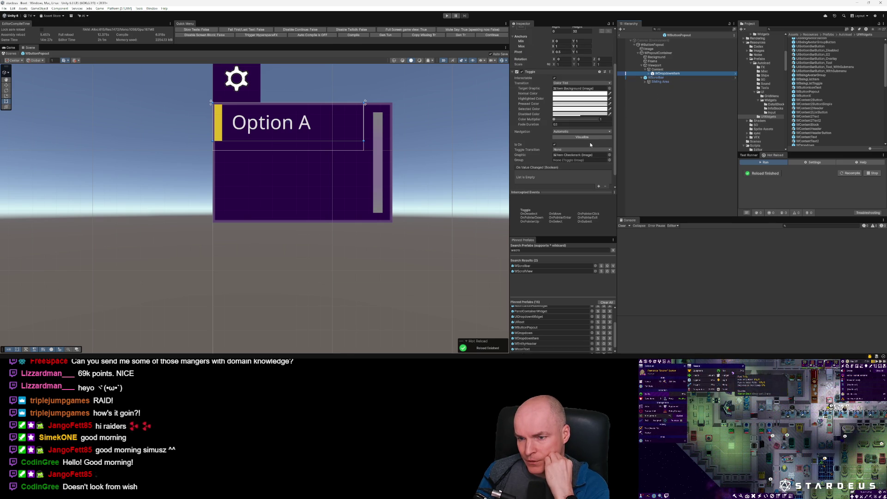
pyautogui.scroll(-1, 591, 145)
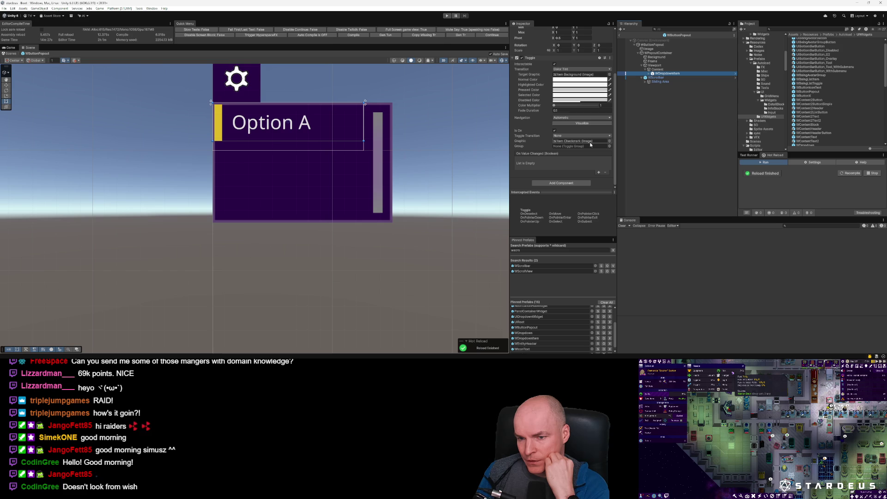
pyautogui.scroll(4, 590, 145)
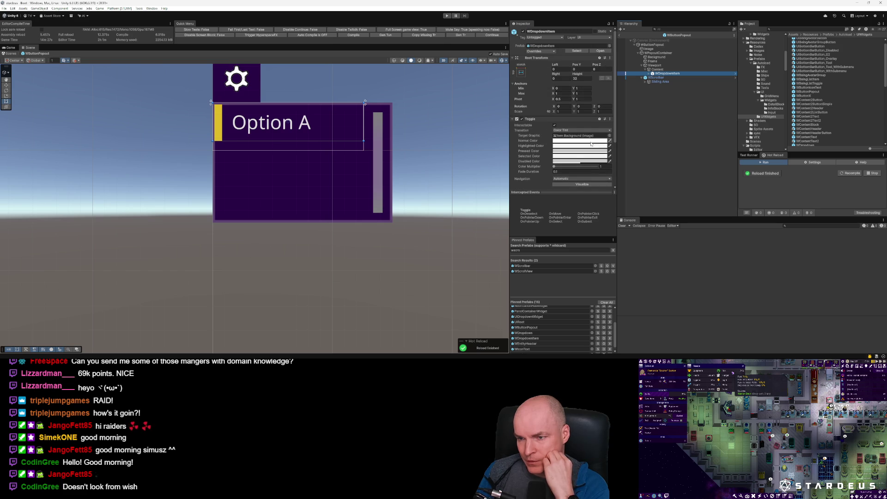
pyautogui.press('Up')
pyautogui.press('Down')
pyautogui.press('Delete')
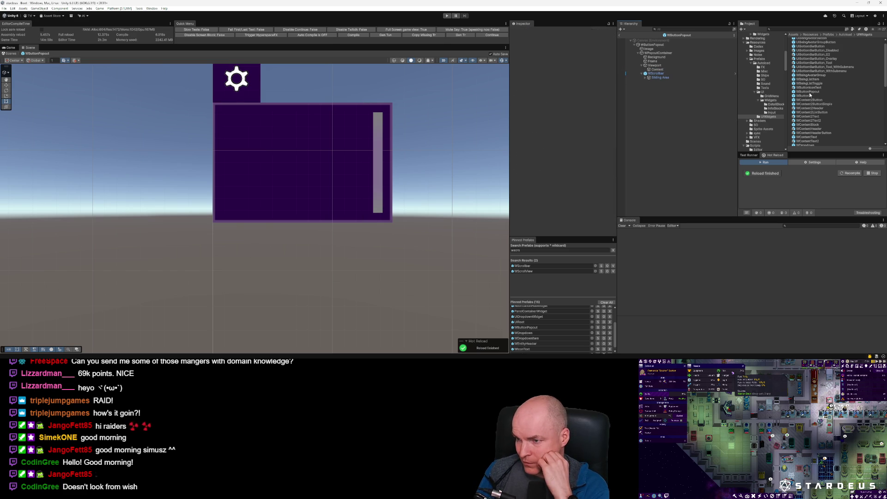
pyautogui.scroll(-3, 823, 99)
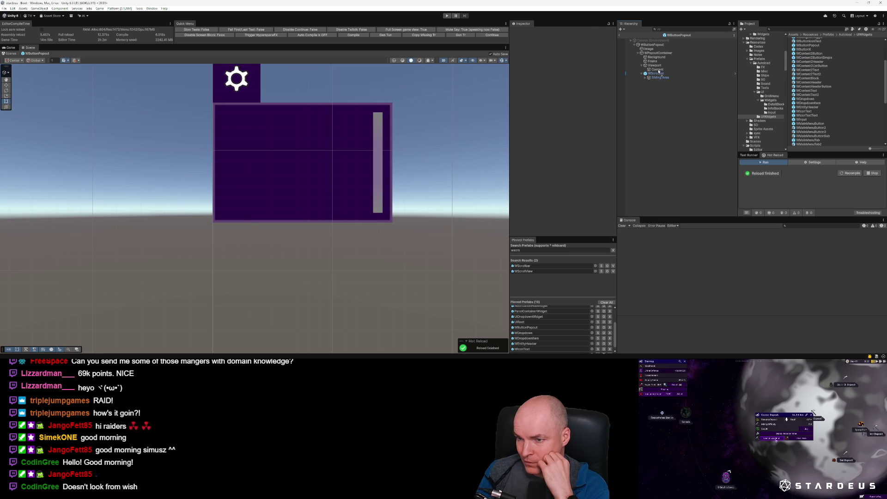
# Step: Put WContent2ButtonSimple in Content and add a Vertical Layout Group controlling child width
pyautogui.moveTo(659, 72); pyautogui.dragTo(659, 71)
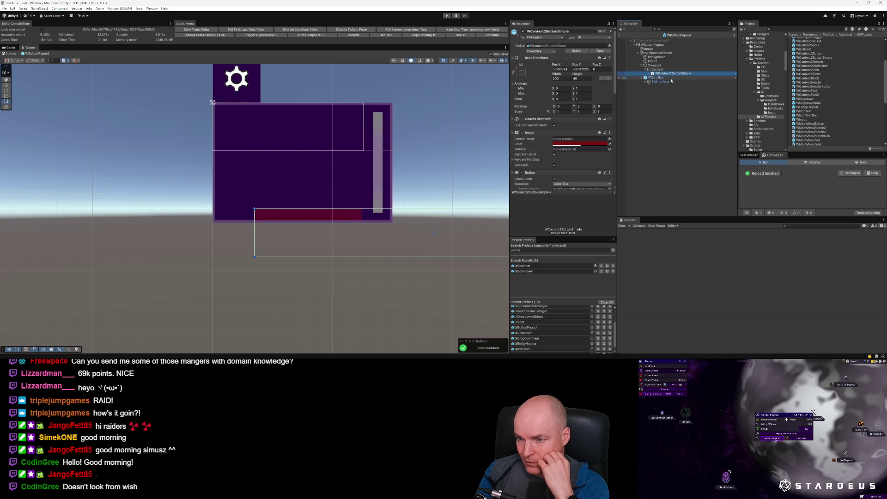
pyautogui.click(658, 69)
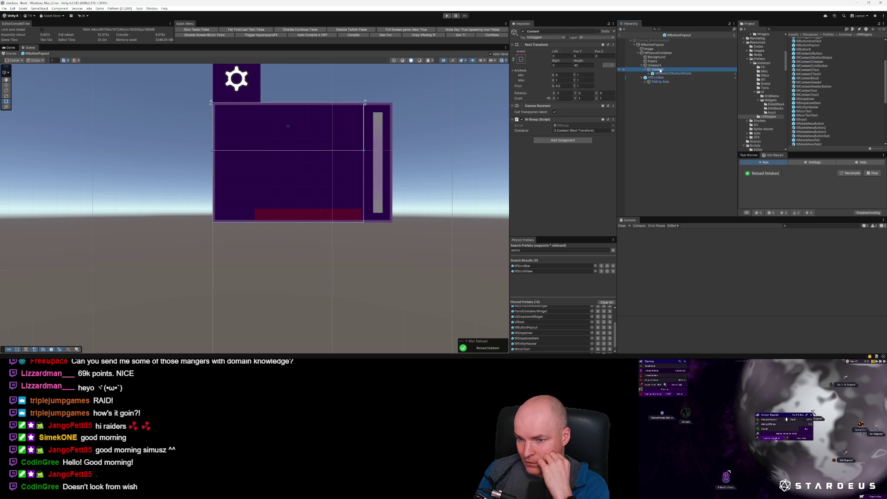
pyautogui.click(564, 141)
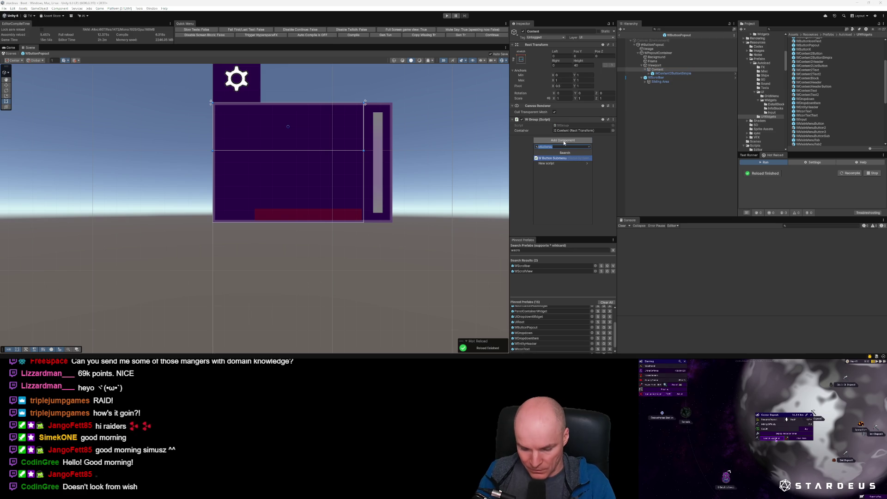
pyautogui.write('vertical')
pyautogui.press('Return')
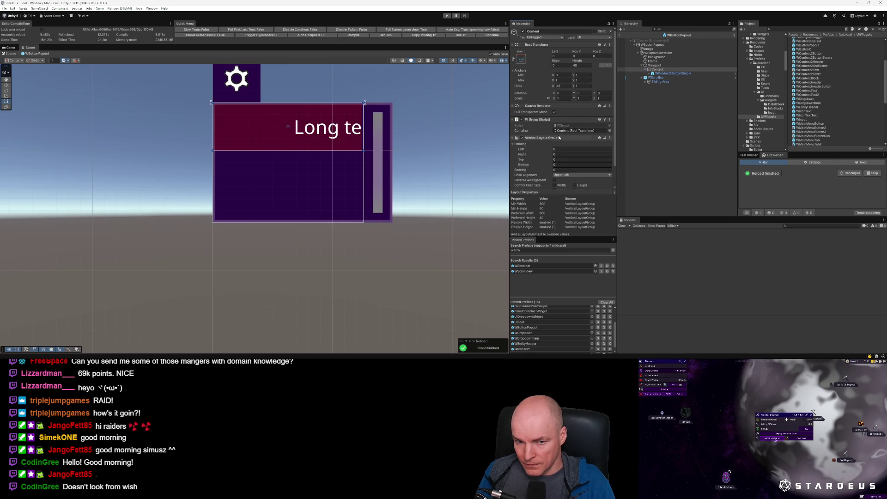
pyautogui.scroll(-2, 555, 153)
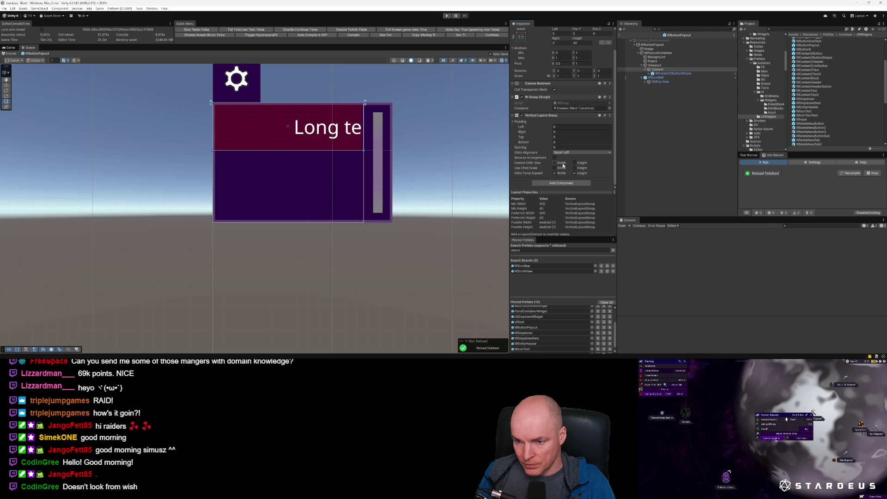
pyautogui.click(554, 162)
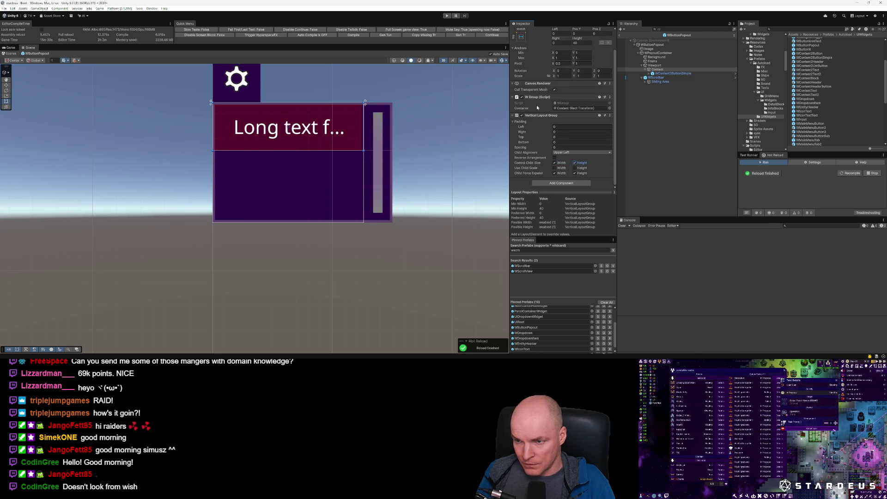
# Step: Add a Content Size Fitter to Content after checking the long-text button
pyautogui.click(665, 74)
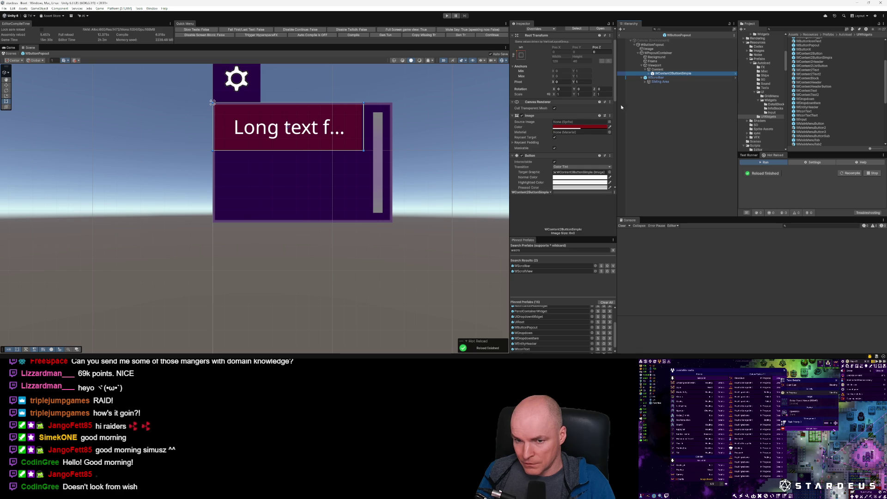
pyautogui.scroll(-5, 584, 144)
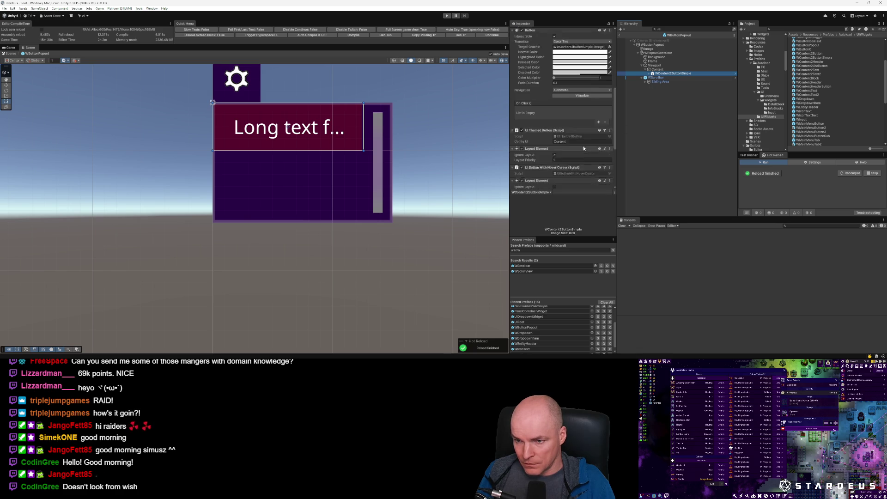
pyautogui.click(657, 70)
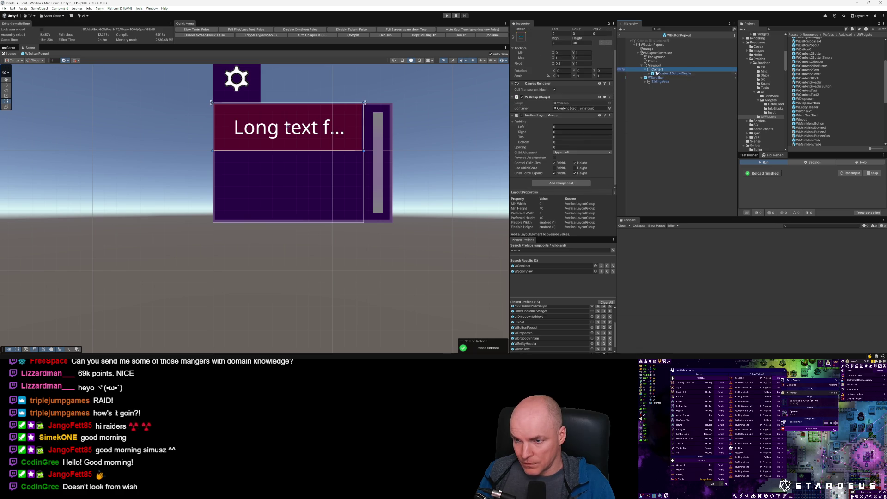
pyautogui.click(560, 183)
pyautogui.write('content')
pyautogui.press('Return')
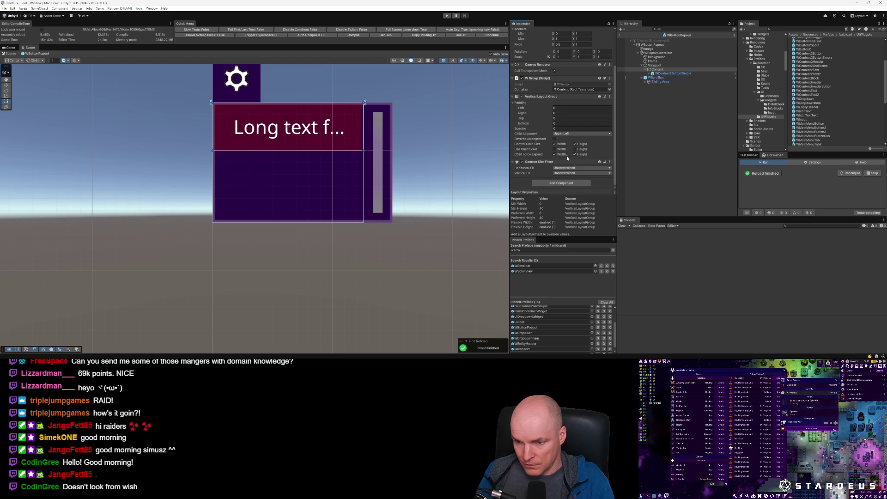
# Step: Set the fitter's horizontal and vertical fit to Preferred Size, then remove the component
pyautogui.click(565, 169)
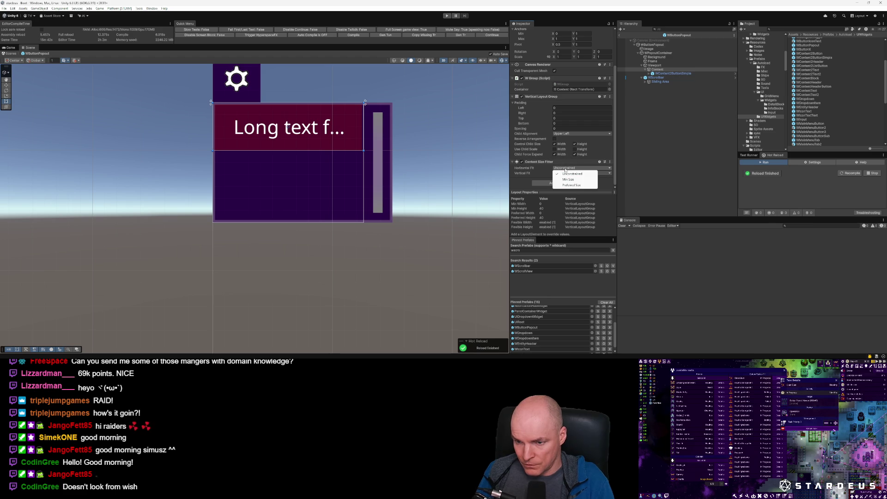
pyautogui.click(569, 178)
pyautogui.click(568, 168)
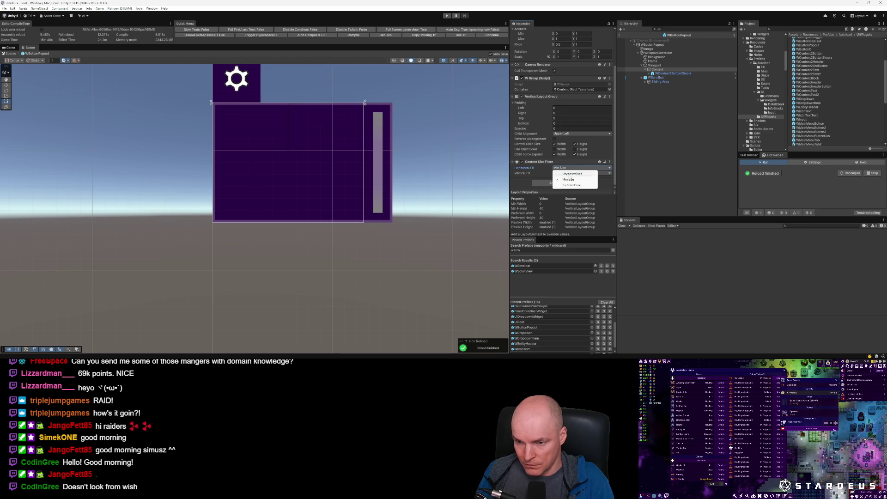
pyautogui.click(568, 184)
pyautogui.click(571, 174)
pyautogui.click(574, 190)
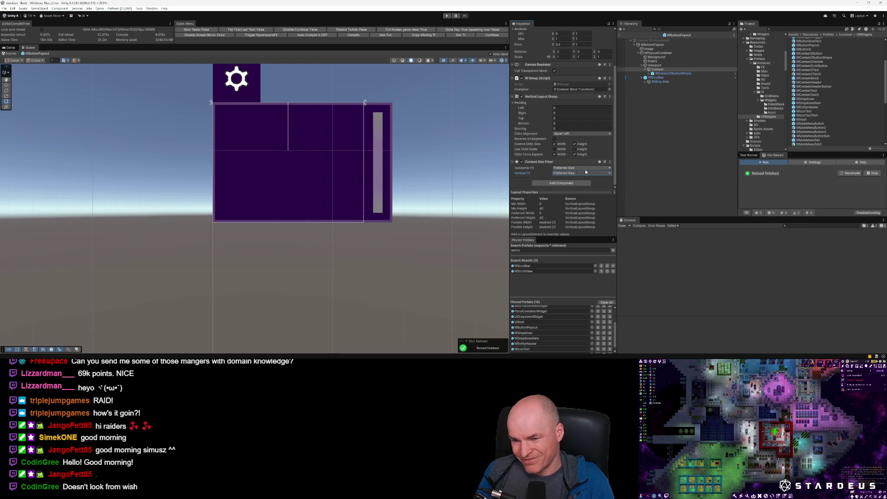
pyautogui.click(611, 161)
pyautogui.click(631, 176)
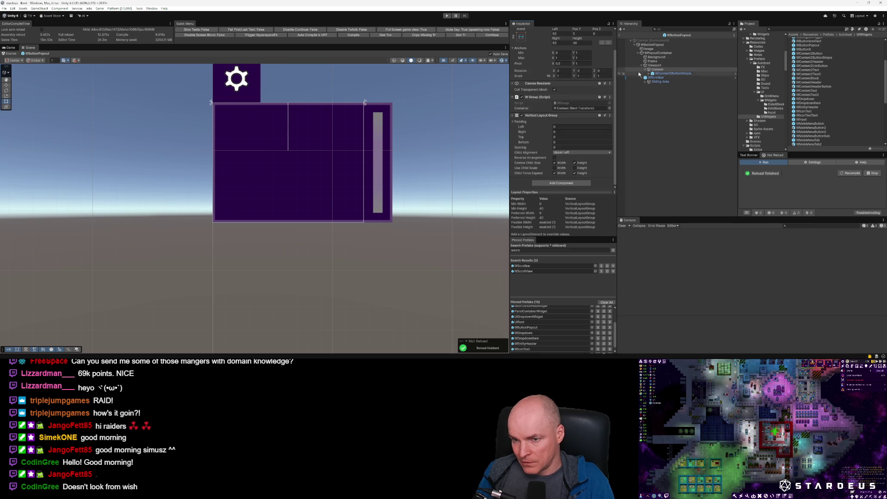
# Step: Set the Content's Left and Right offsets to 0
pyautogui.scroll(2, 572, 66)
pyautogui.click(657, 66)
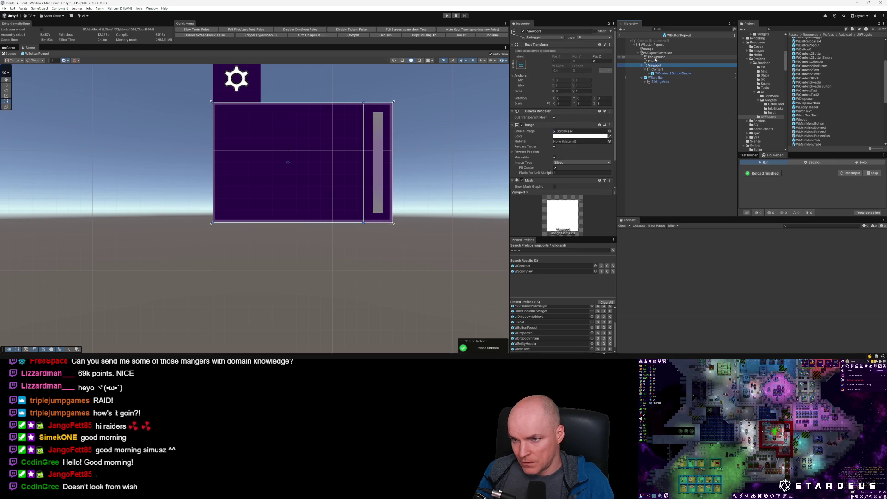
pyautogui.click(659, 52)
pyautogui.click(658, 69)
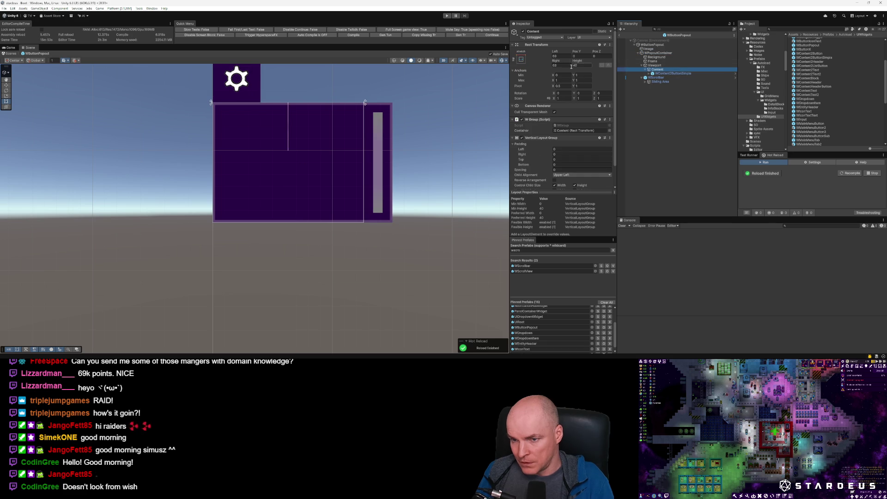
pyautogui.click(562, 65)
pyautogui.write('0')
pyautogui.click(560, 55)
pyautogui.write('0')
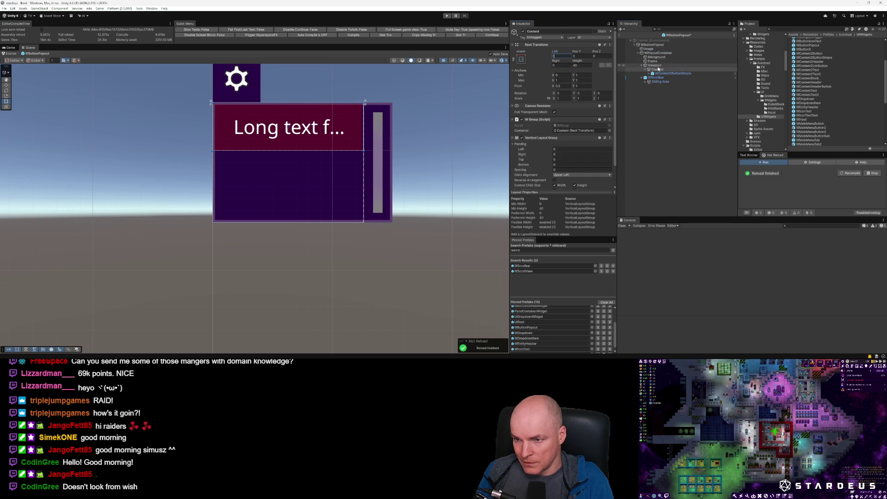
pyautogui.click(655, 65)
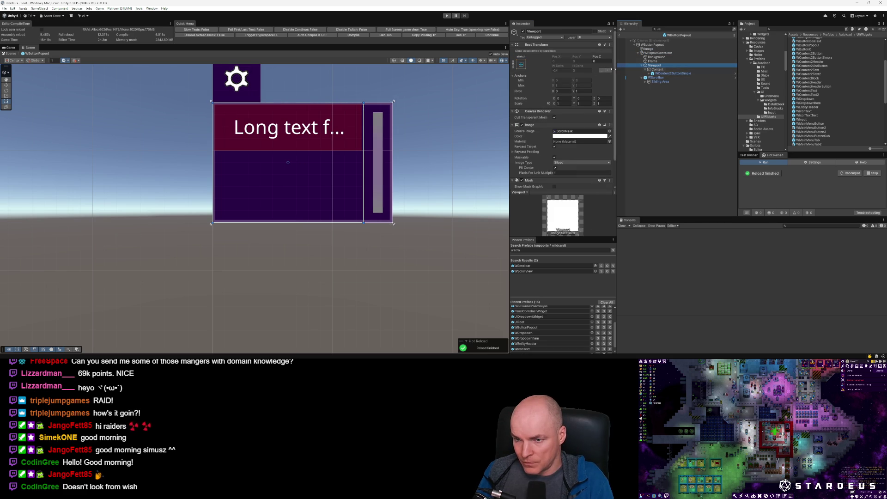
# Step: Resize WPopupContainer to Width 250 and Height 300
pyautogui.click(658, 53)
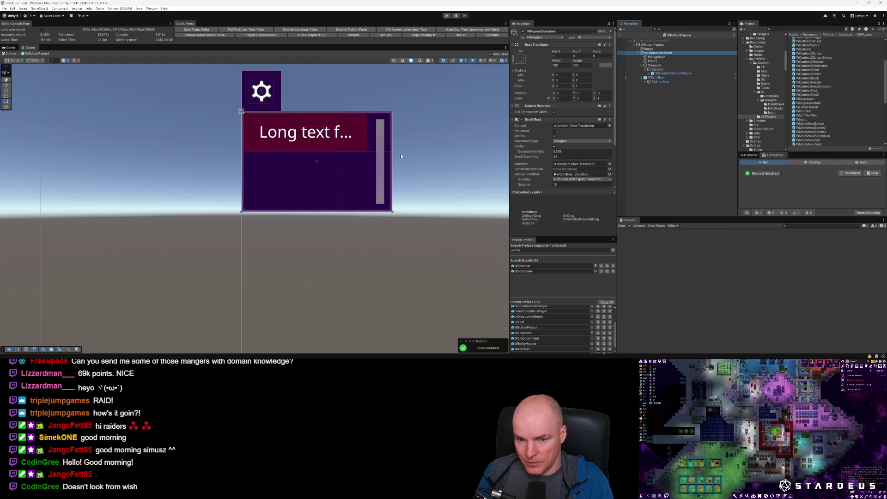
pyautogui.moveTo(393, 146)
pyautogui.mouseDown()
pyautogui.moveTo(491, 145)
pyautogui.moveTo(436, 144)
pyautogui.moveTo(454, 145)
pyautogui.mouseUp()
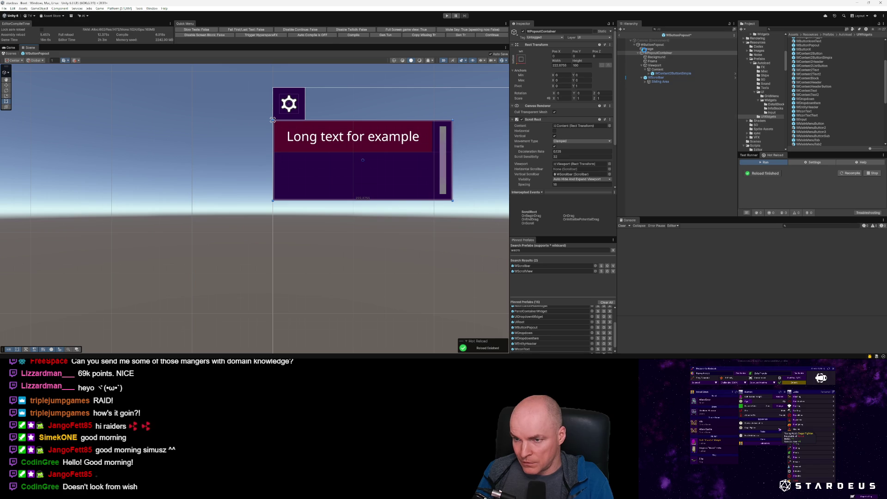
pyautogui.click(571, 65)
pyautogui.write('250')
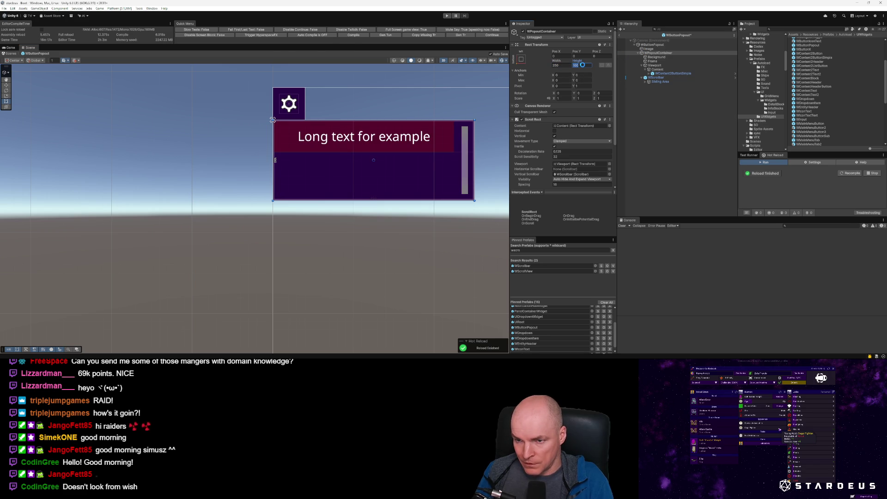
pyautogui.write('400')
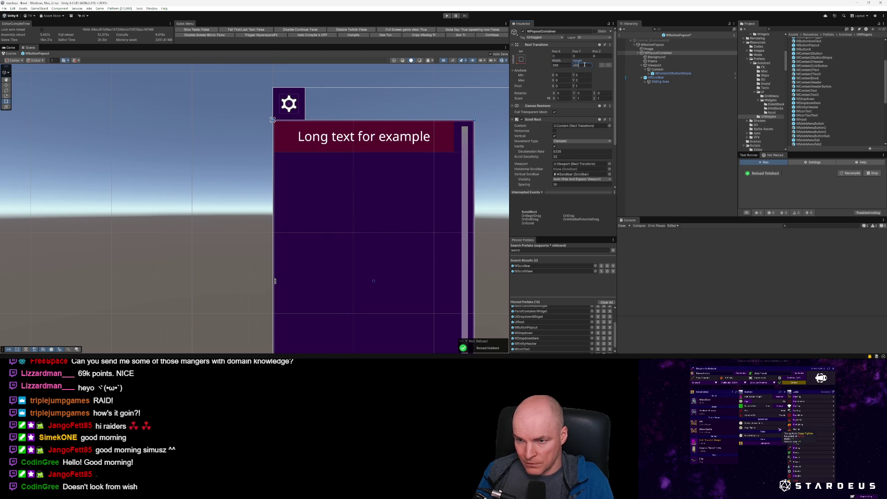
pyautogui.write('320')
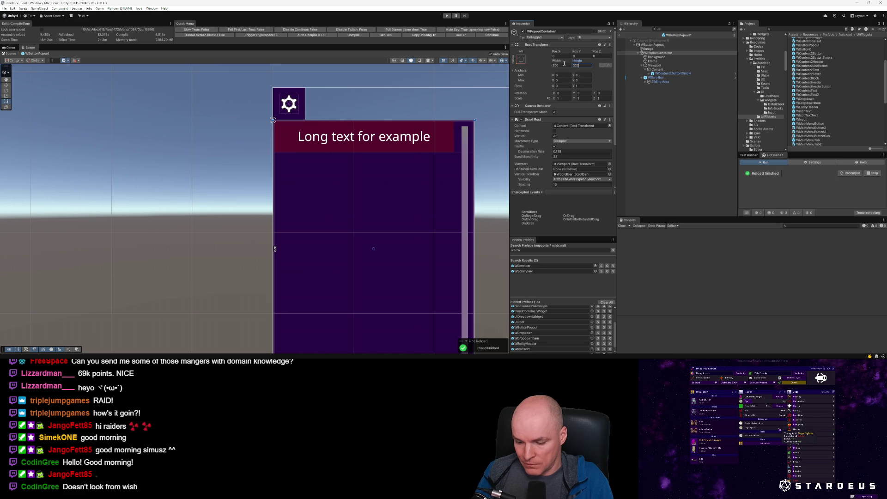
pyautogui.write('300')
# Step: Delete the WScrollbar object from the popup
pyautogui.scroll(-1, 458, 182)
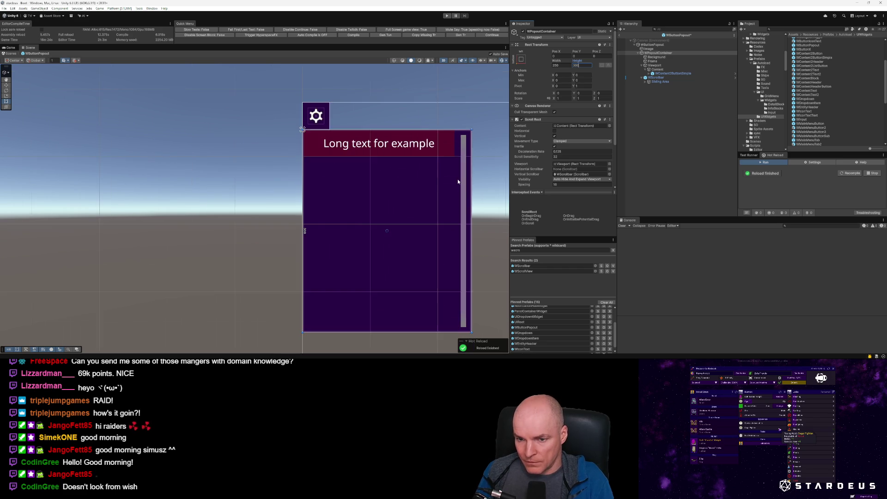
pyautogui.scroll(-1, 458, 181)
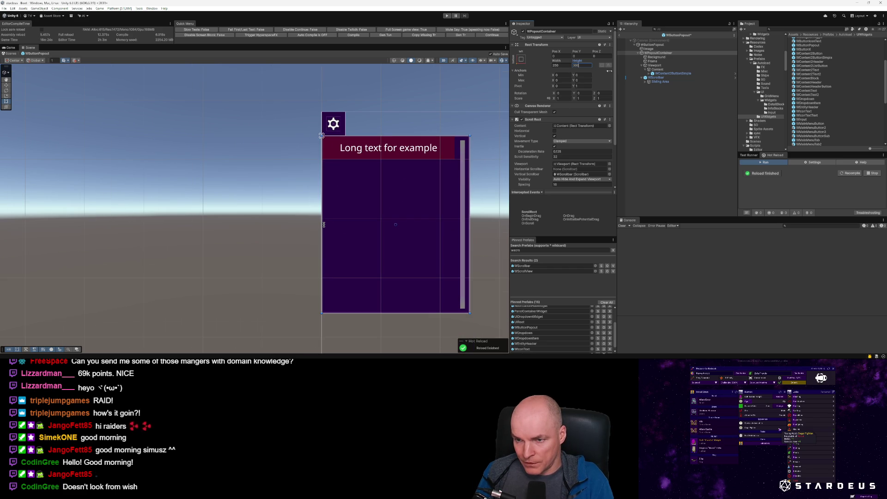
pyautogui.click(658, 78)
pyautogui.press('Delete')
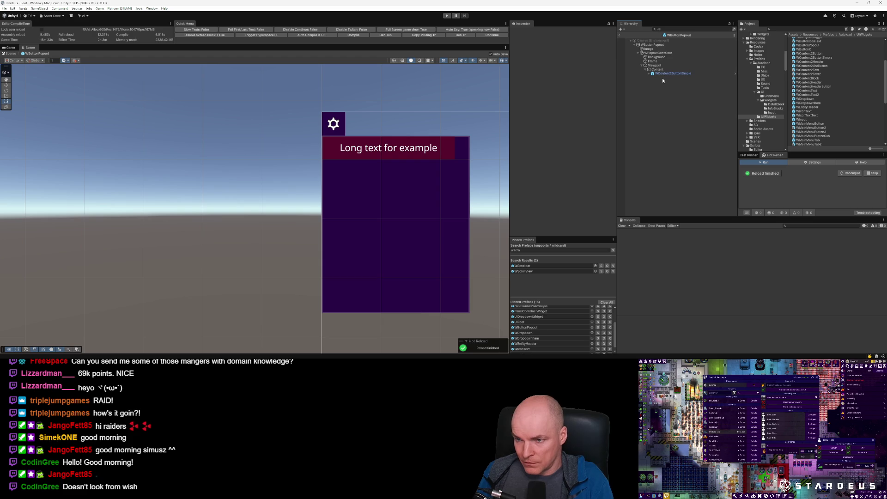
# Step: Remove the Scroll Rect and UI Scroll Settings components from WPopupContainer
pyautogui.click(659, 53)
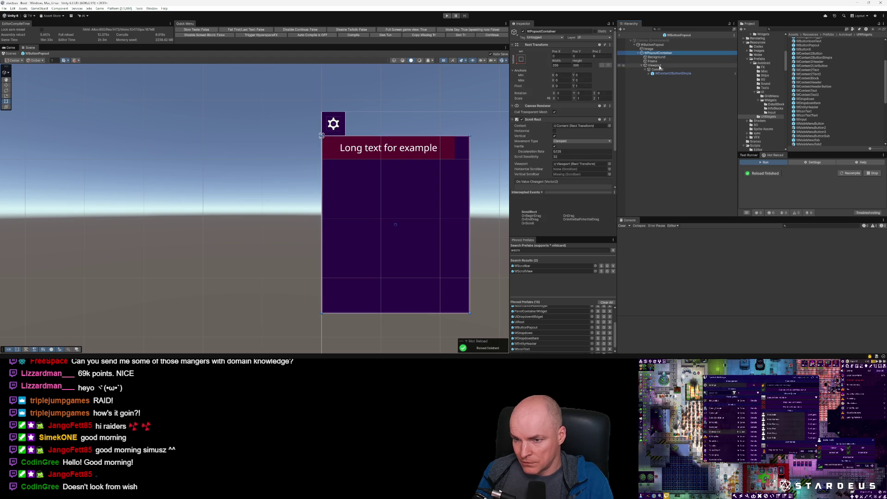
pyautogui.click(610, 120)
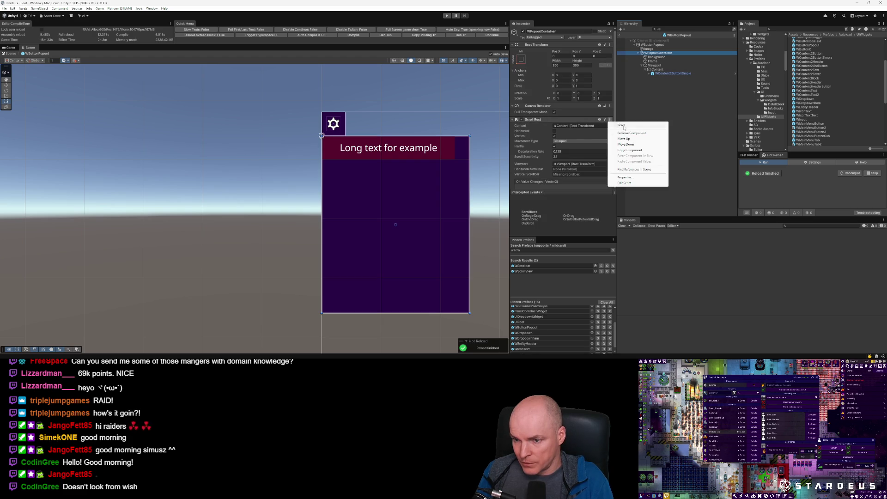
pyautogui.click(629, 133)
pyautogui.click(614, 120)
pyautogui.click(629, 134)
pyautogui.click(610, 106)
pyautogui.click(629, 120)
# Step: Add a UI Themed Image to Background with Config Id PanelFooter
pyautogui.click(656, 58)
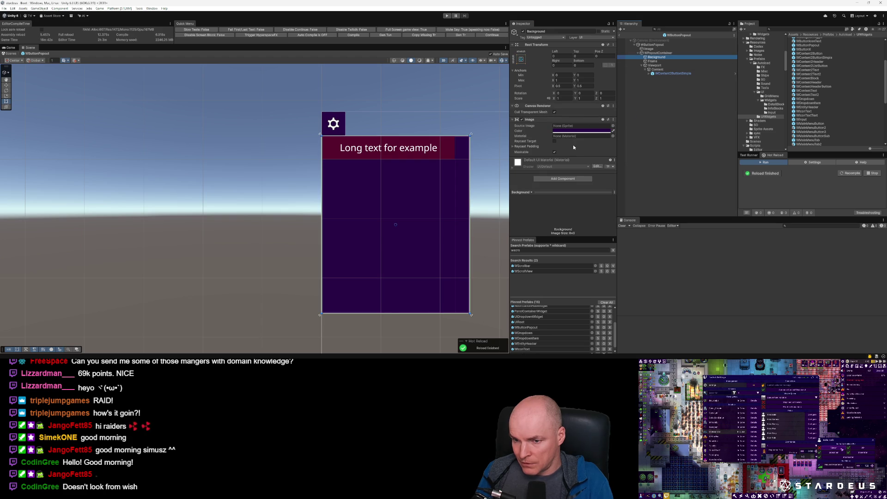
pyautogui.click(563, 179)
pyautogui.write('uithme')
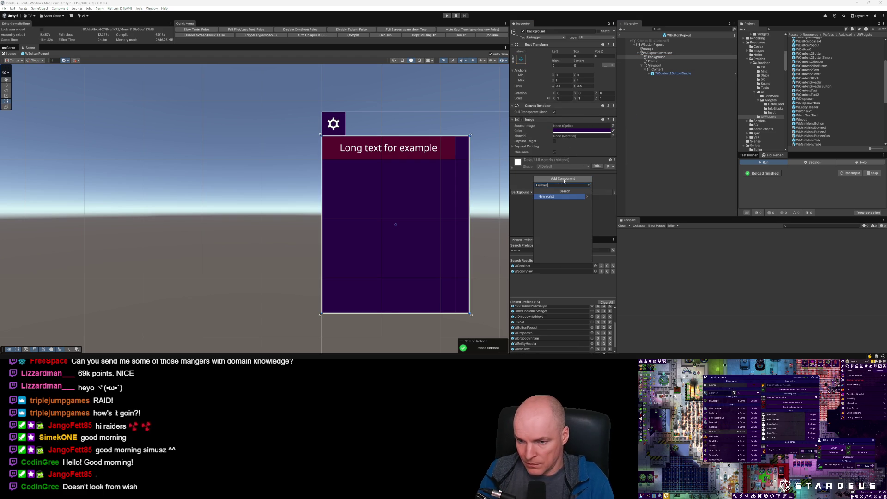
pyautogui.write('t')
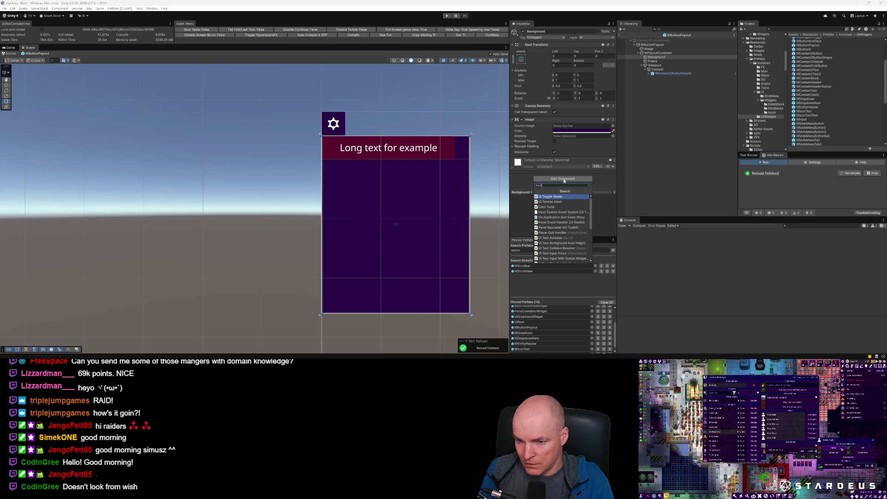
pyautogui.write('heme')
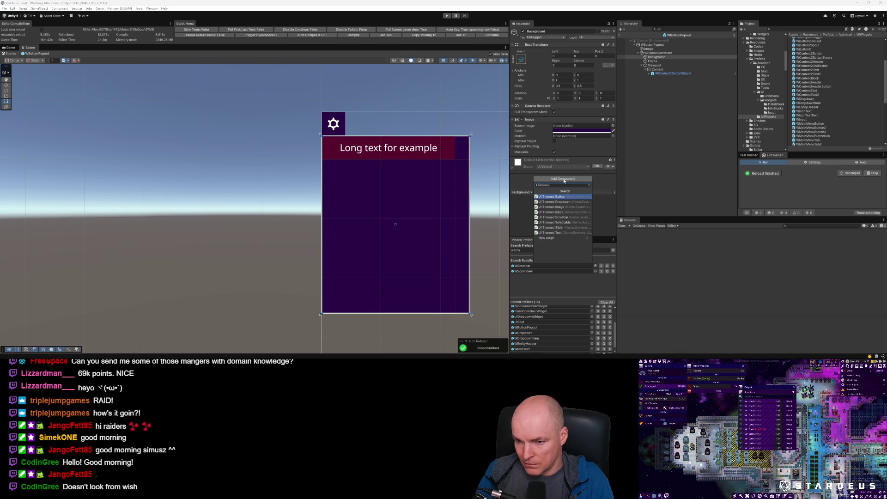
pyautogui.press('Down')
pyautogui.press('Down')
pyautogui.press('Return')
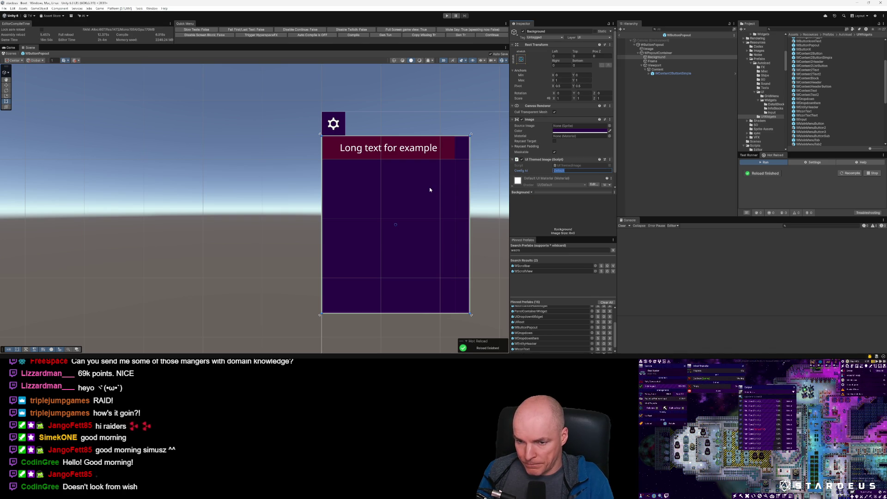
pyautogui.hotkey('alt', 'Tab')
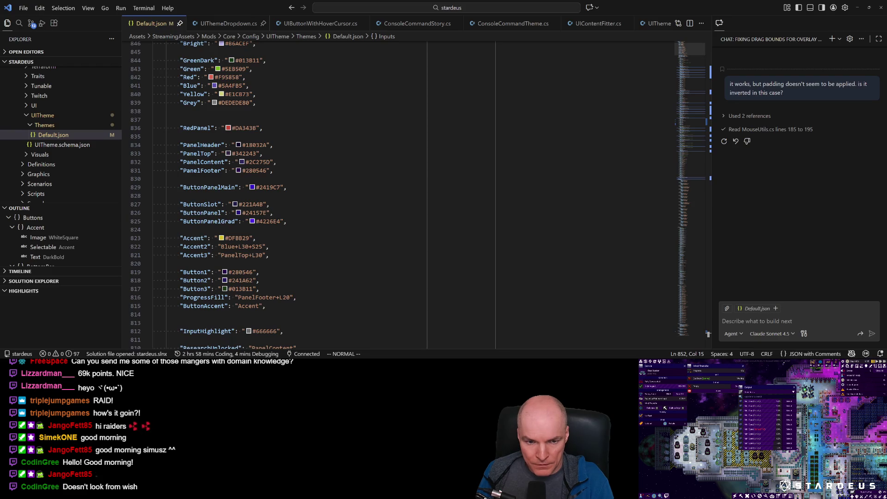
pyautogui.click(202, 170)
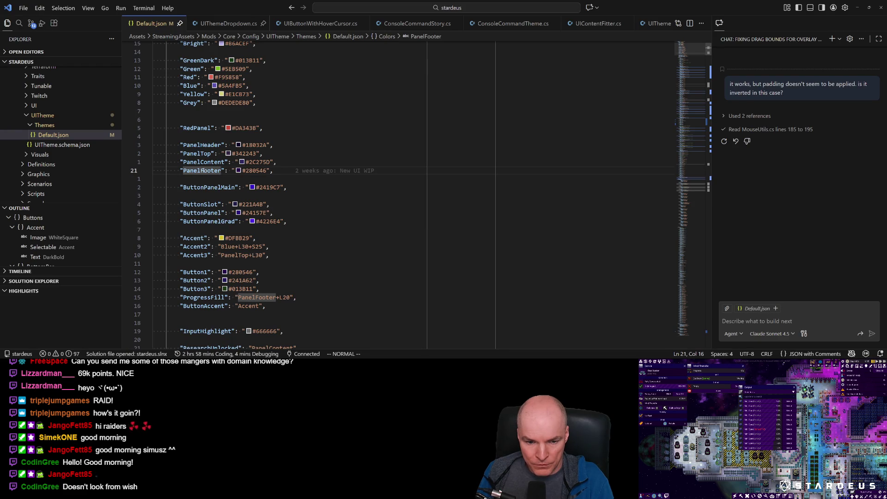
pyautogui.hotkey('alt', 'Tab')
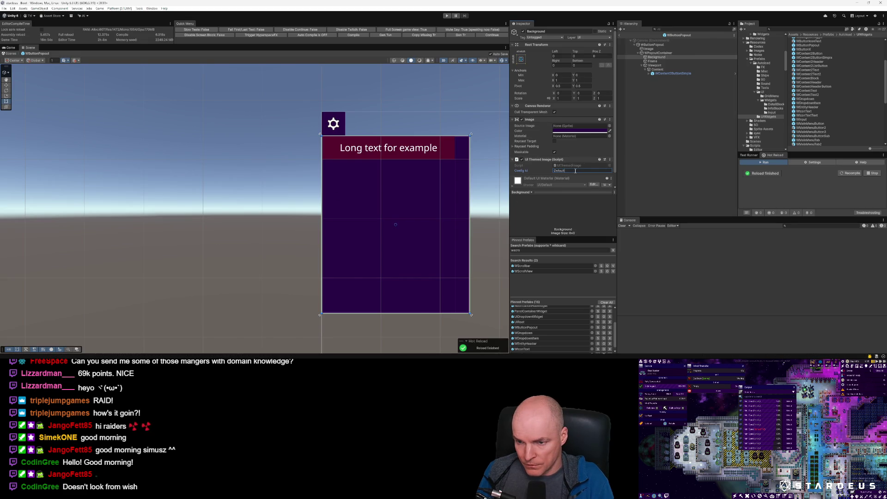
pyautogui.write('PanelFooter')
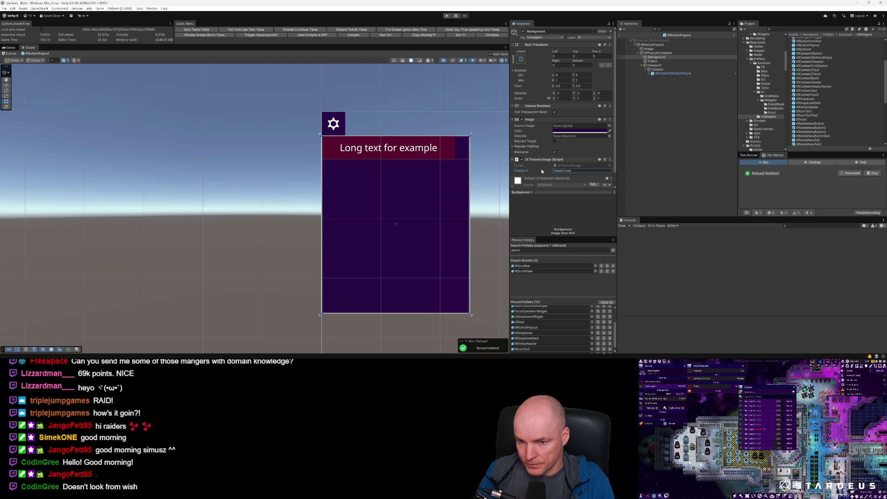
pyautogui.click(643, 61)
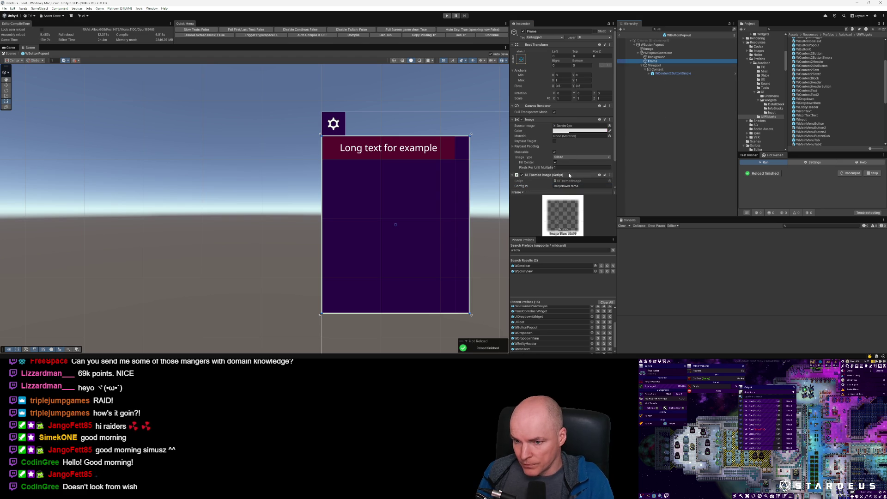
pyautogui.click(659, 66)
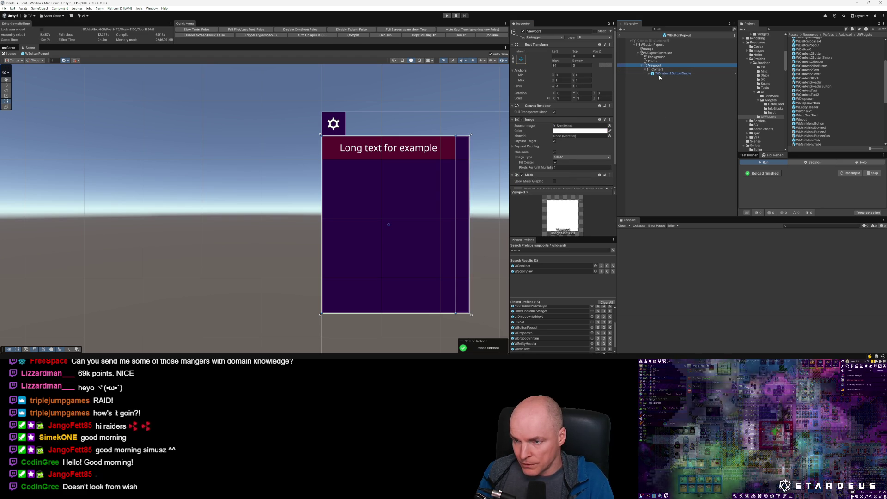
# Step: Move Content out of the Viewport into the popup container and delete the empty Viewport
pyautogui.click(658, 70)
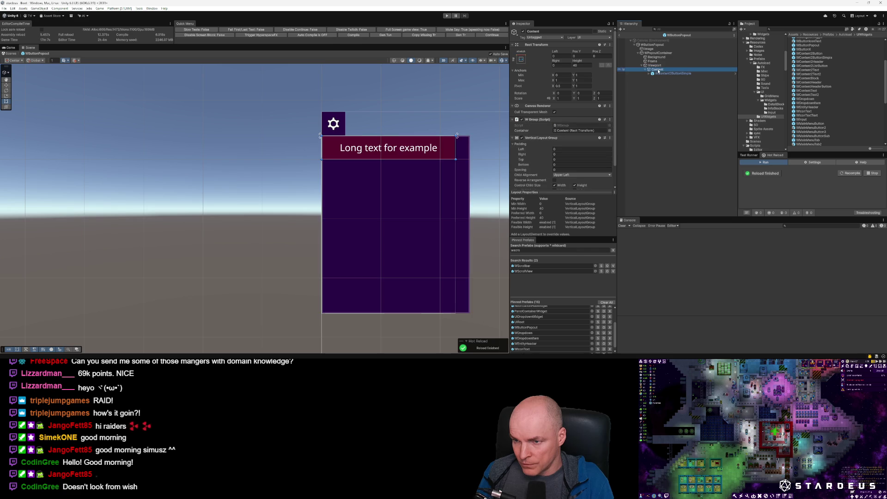
pyautogui.moveTo(661, 66); pyautogui.dragTo(661, 64)
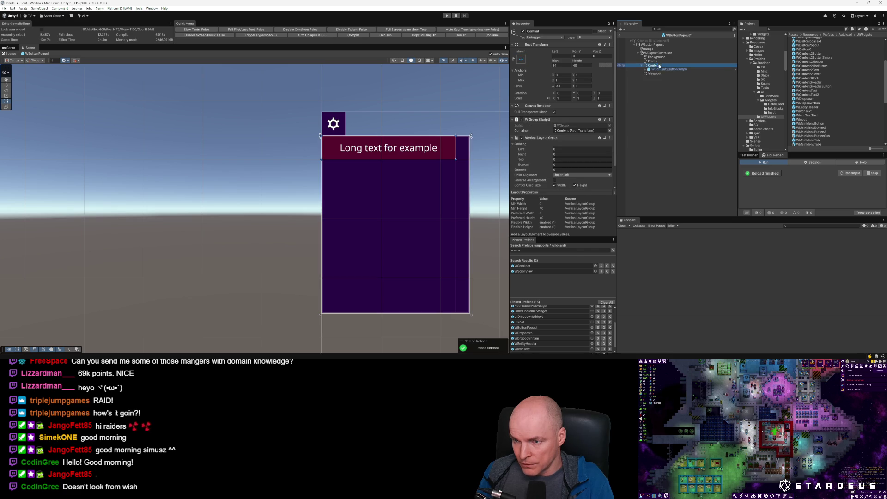
pyautogui.click(654, 73)
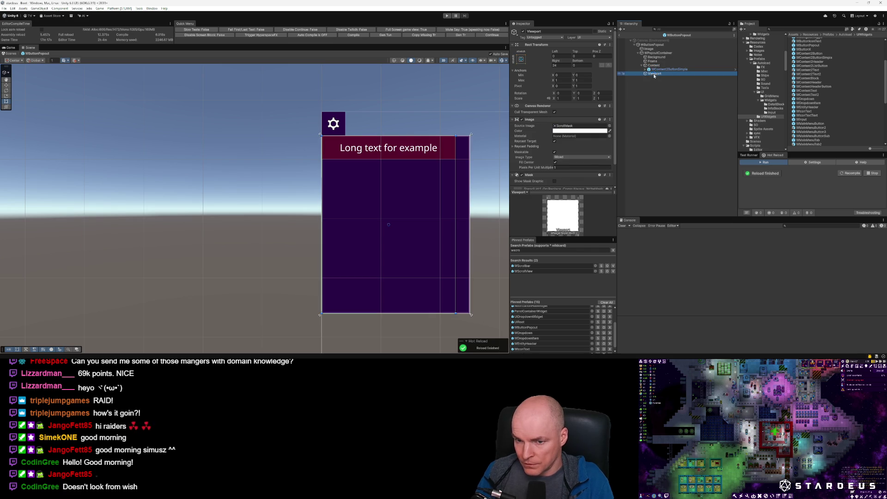
pyautogui.press('Delete')
# Step: Set the Content object's right offset to 0
pyautogui.click(664, 70)
pyautogui.click(619, 66)
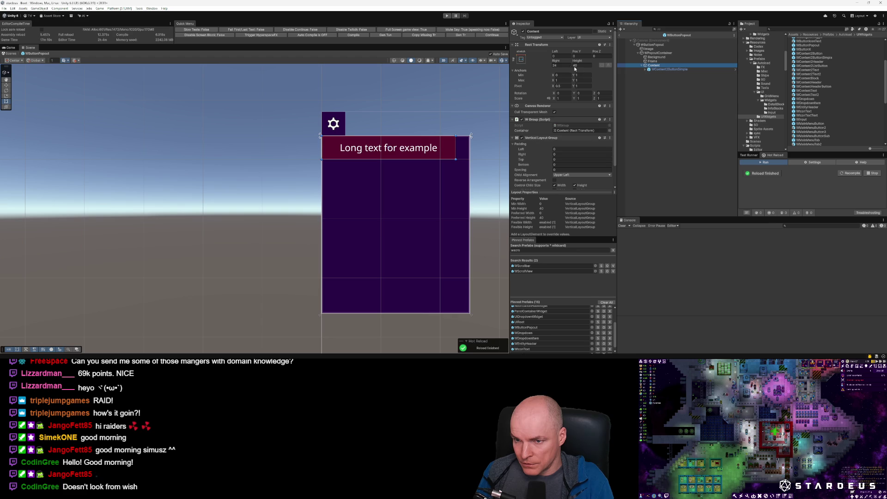
pyautogui.click(564, 66)
pyautogui.write('0')
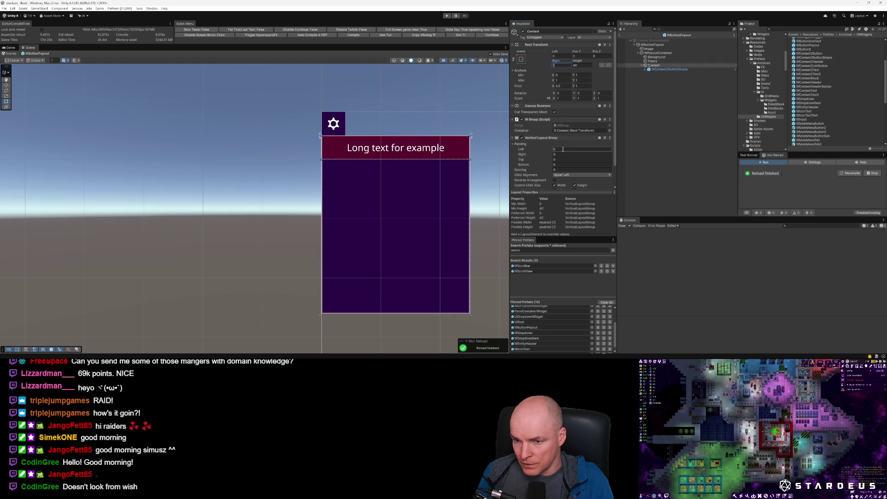
# Step: Duplicate the long-text button twice so Content holds three copies
pyautogui.click(666, 69)
pyautogui.hotkey('ctrl', 'd')
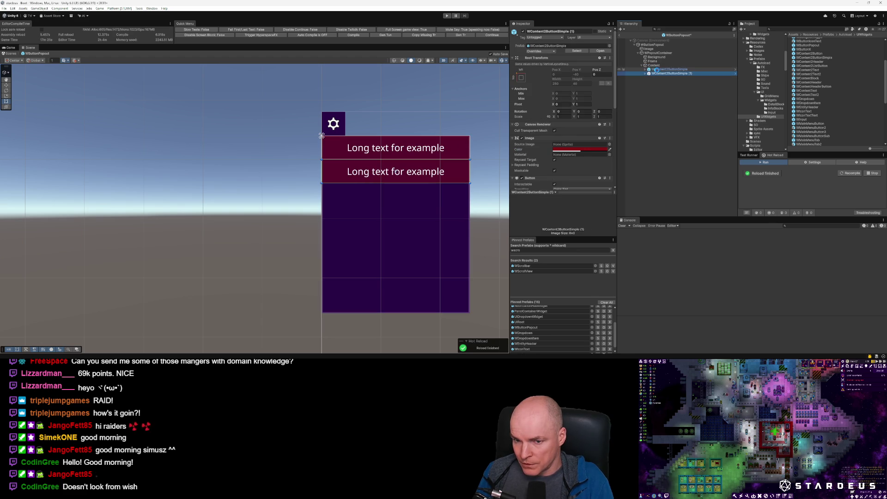
pyautogui.hotkey('ctrl', 'd')
# Step: Set Content's Vertical Layout Group padding to 4 and spacing to 2
pyautogui.click(654, 65)
pyautogui.click(565, 149)
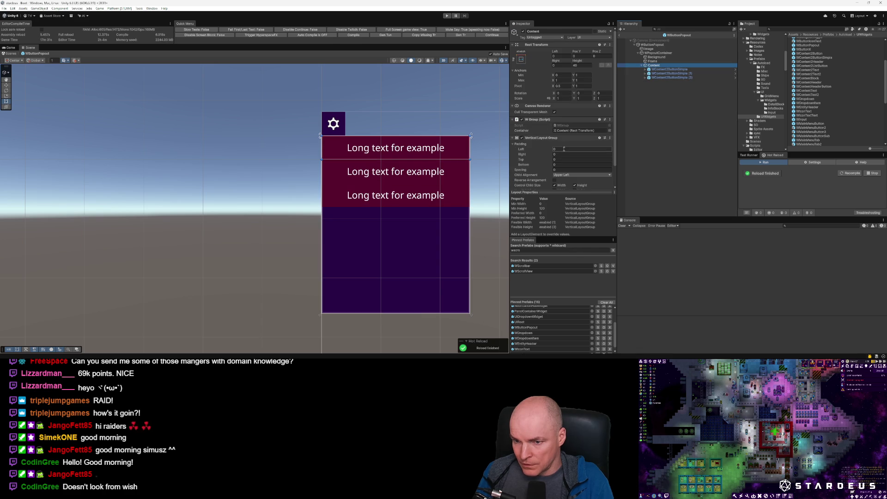
pyautogui.write('4')
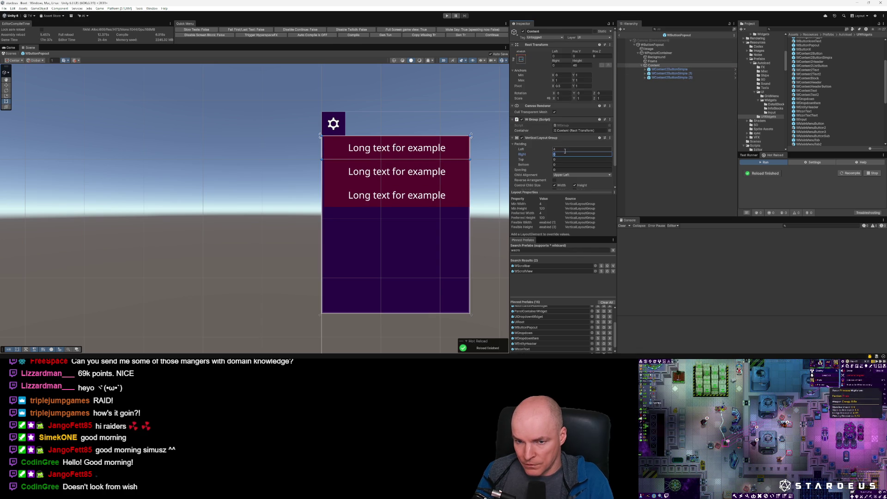
pyautogui.write('84')
pyautogui.press('Tab')
pyautogui.write('4')
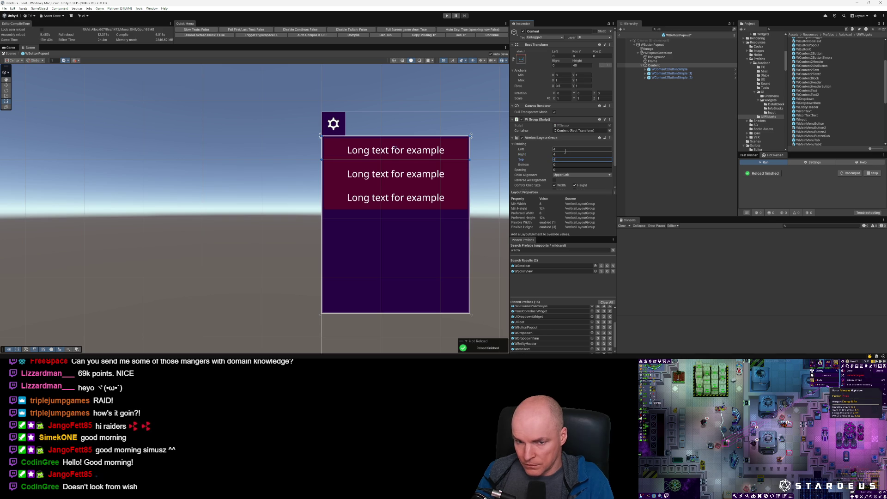
pyautogui.press('Tab')
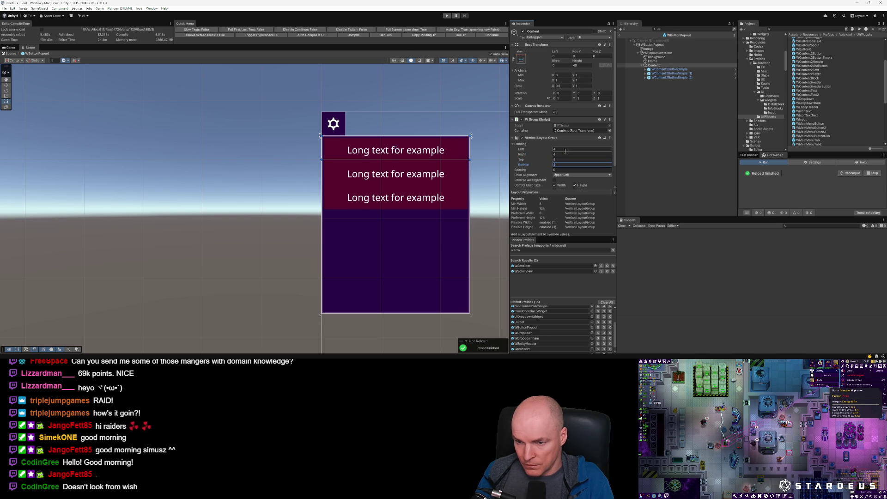
pyautogui.press('Tab')
pyautogui.write('2')
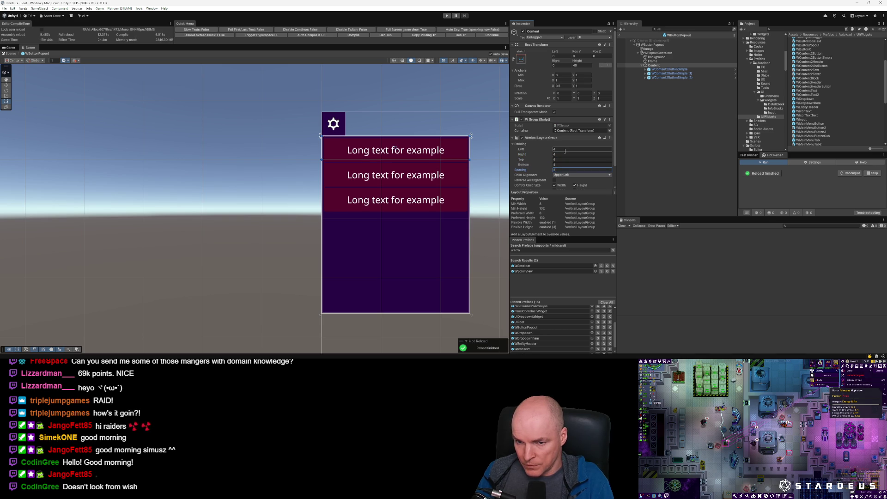
pyautogui.scroll(-1, 446, 174)
pyautogui.scroll(2, 451, 164)
pyautogui.scroll(1, 450, 164)
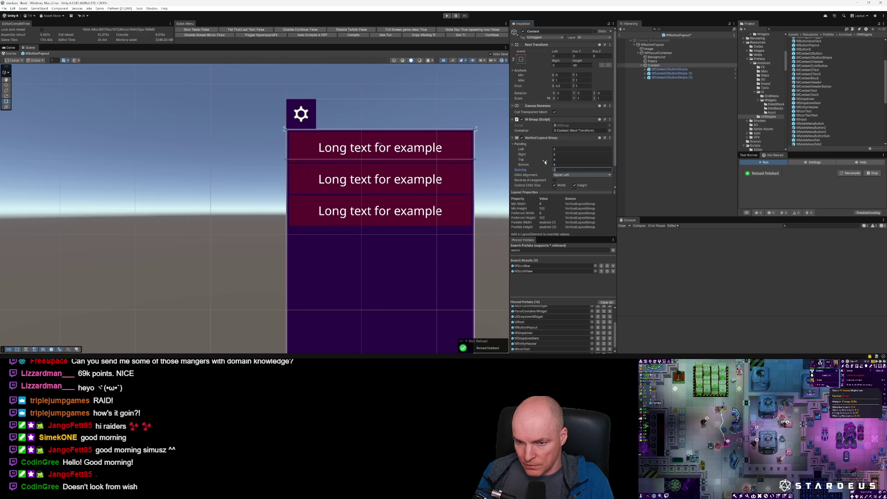
pyautogui.scroll(-2, 455, 161)
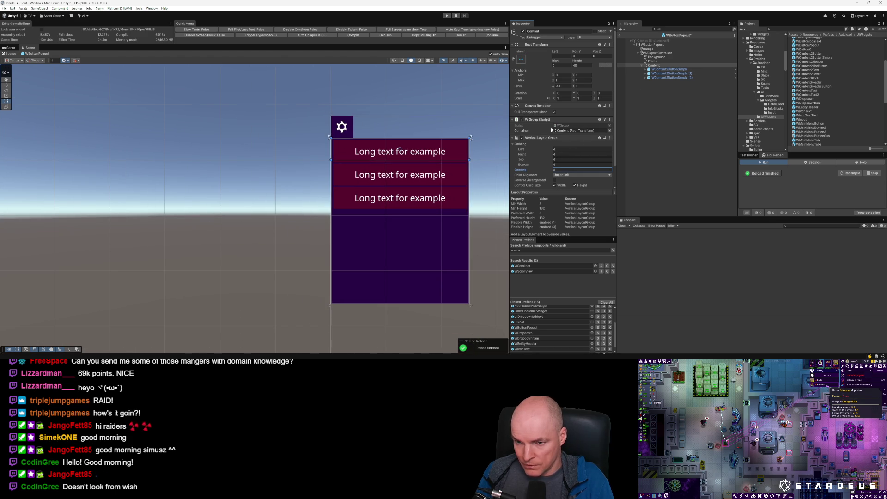
pyautogui.scroll(-1, 555, 139)
# Step: Add a Content Size Fitter to Content with Vertical Fit set to Min Size
pyautogui.click(559, 183)
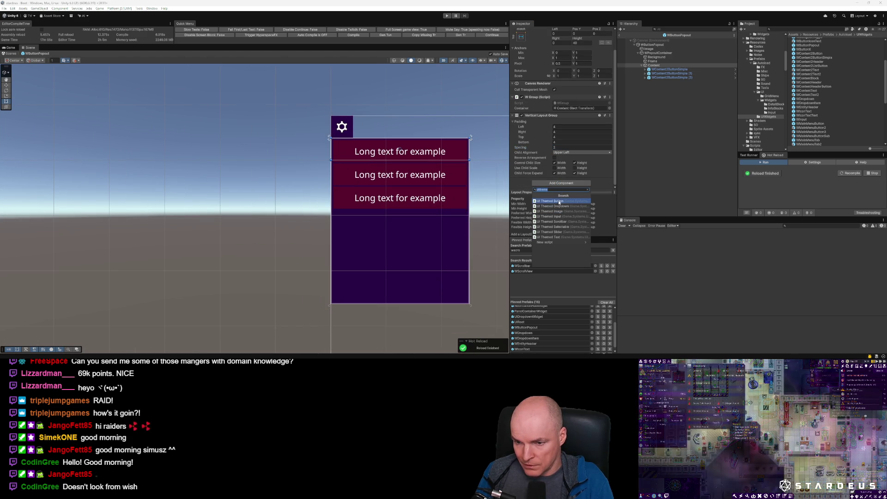
pyautogui.write('contentsize')
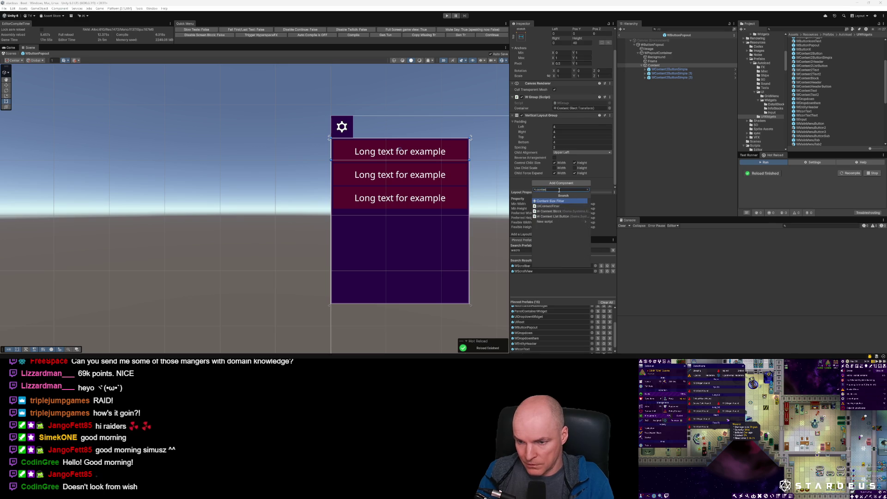
pyautogui.press('Return')
pyautogui.scroll(-1, 554, 166)
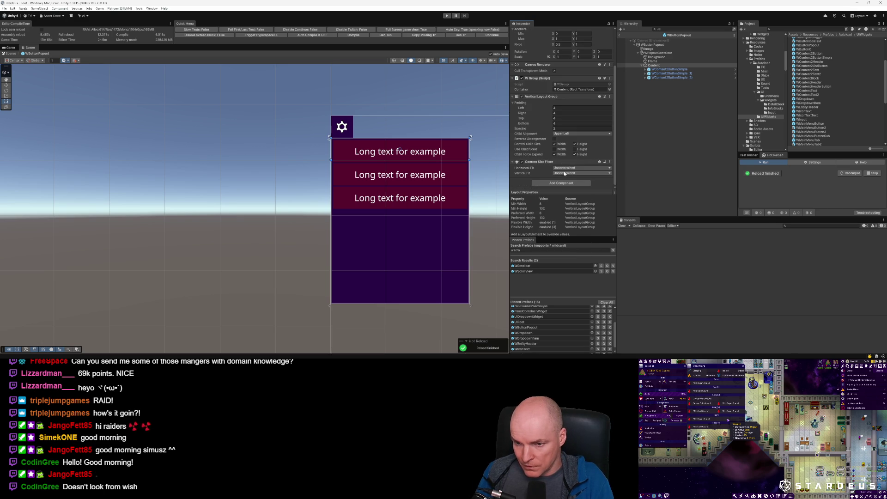
pyautogui.click(568, 173)
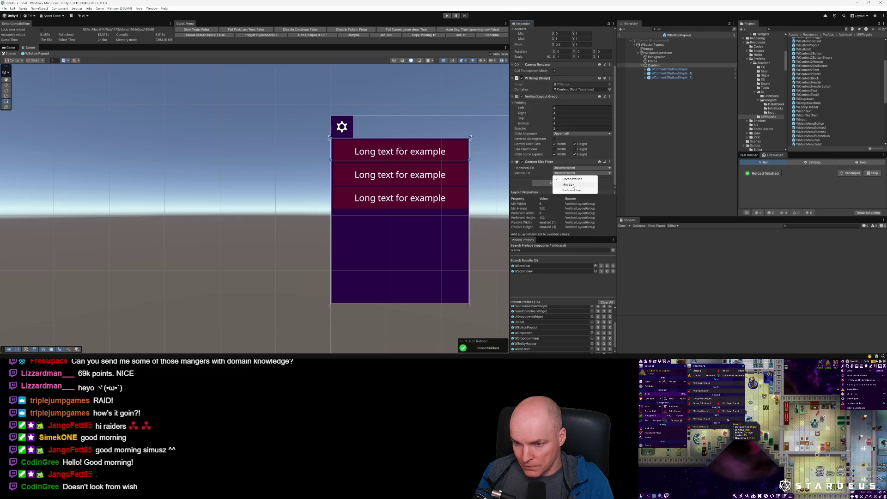
pyautogui.click(573, 185)
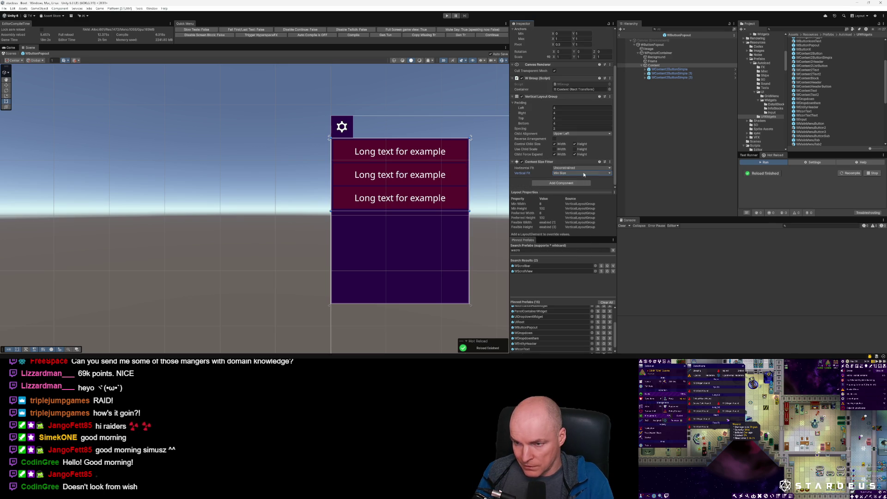
# Step: Copy the Background object's Image component
pyautogui.click(657, 53)
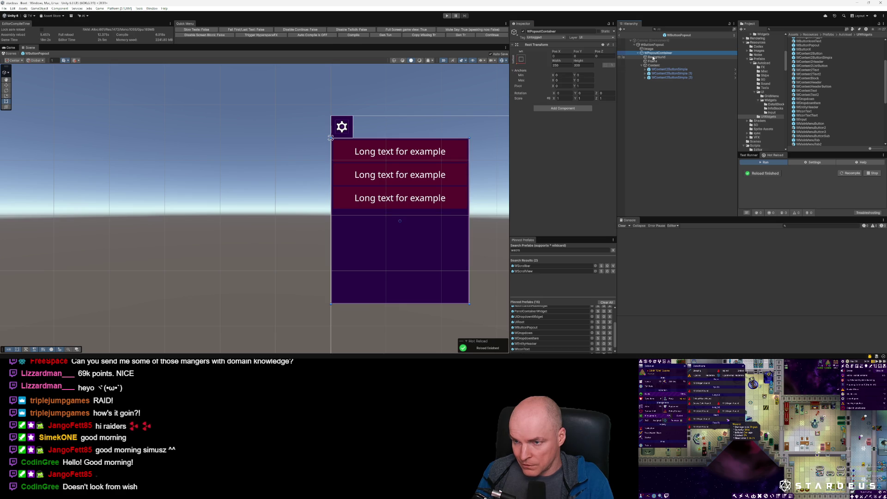
pyautogui.click(655, 57)
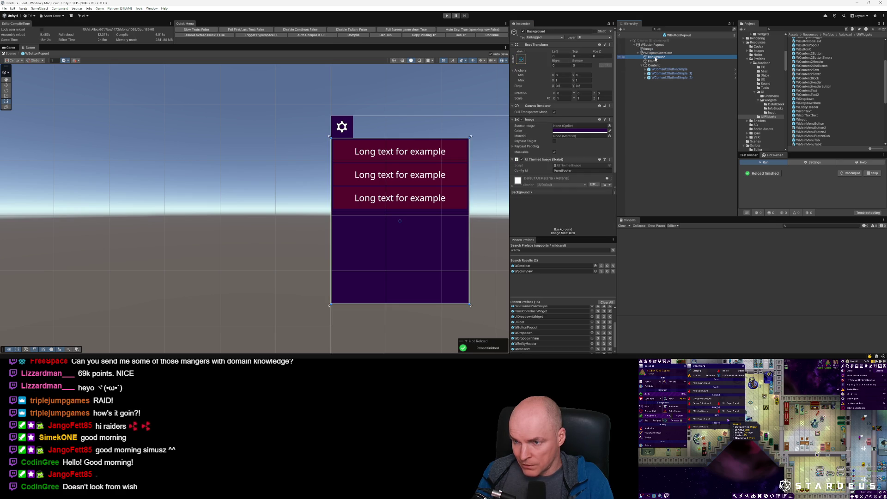
pyautogui.click(610, 120)
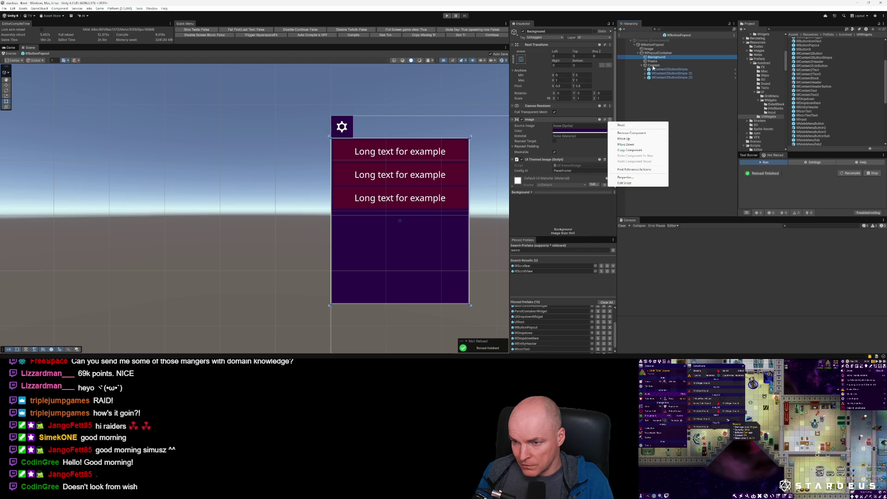
pyautogui.click(633, 150)
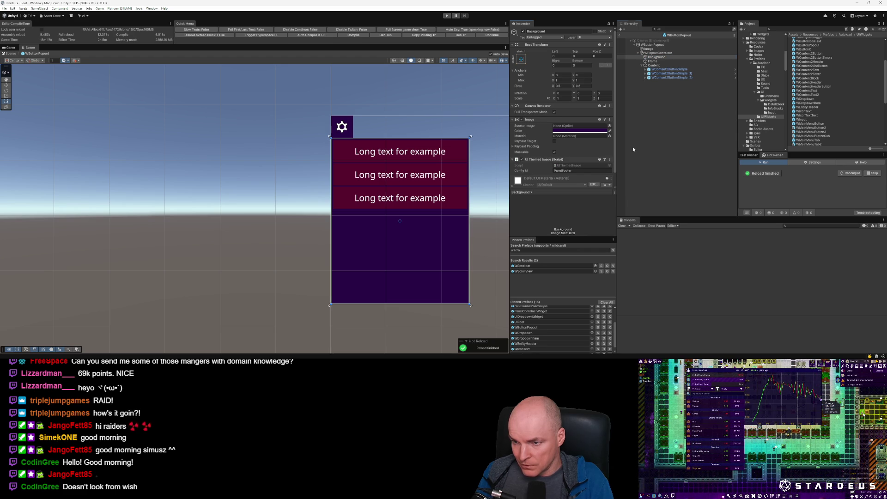
# Step: Paste the copied Image component onto Content as a new component
pyautogui.click(654, 65)
pyautogui.rightClick(653, 65)
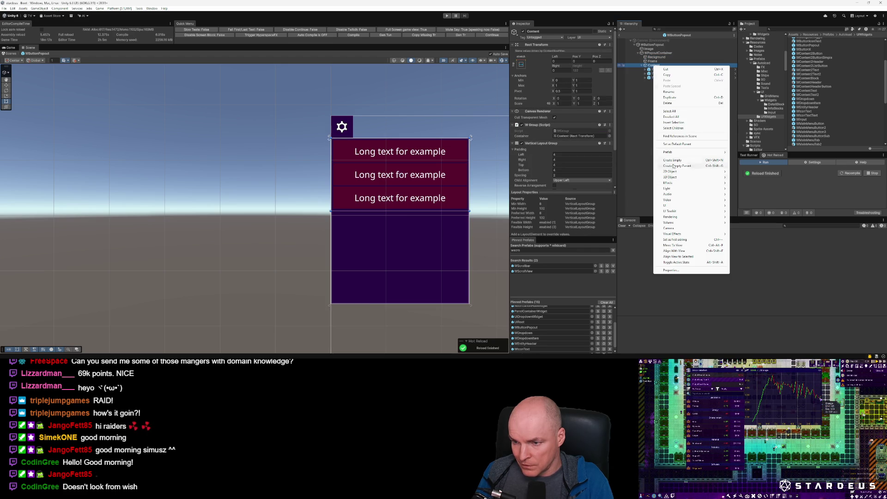
pyautogui.click(610, 144)
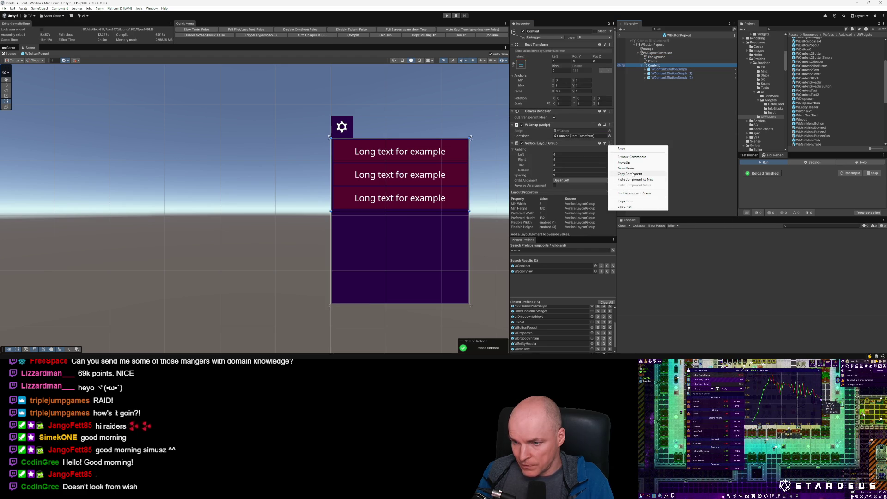
pyautogui.click(636, 180)
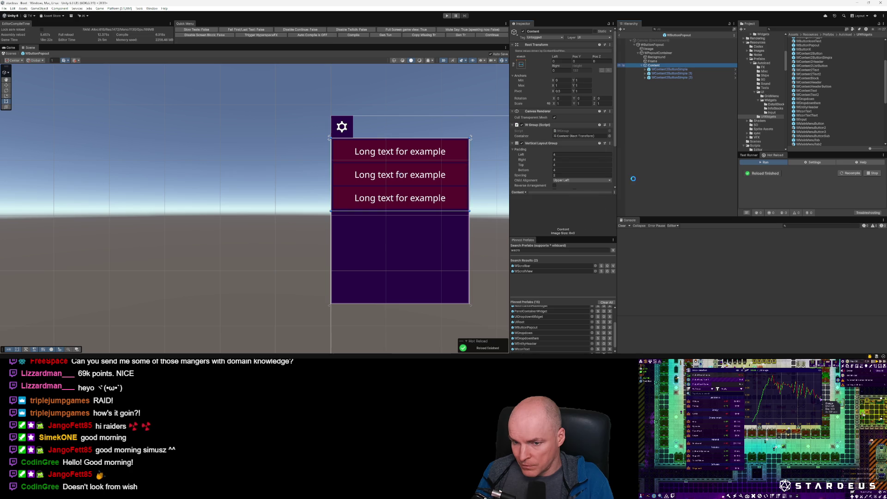
# Step: Copy Background's UI Themed Image component and paste it onto Content as new
pyautogui.click(656, 57)
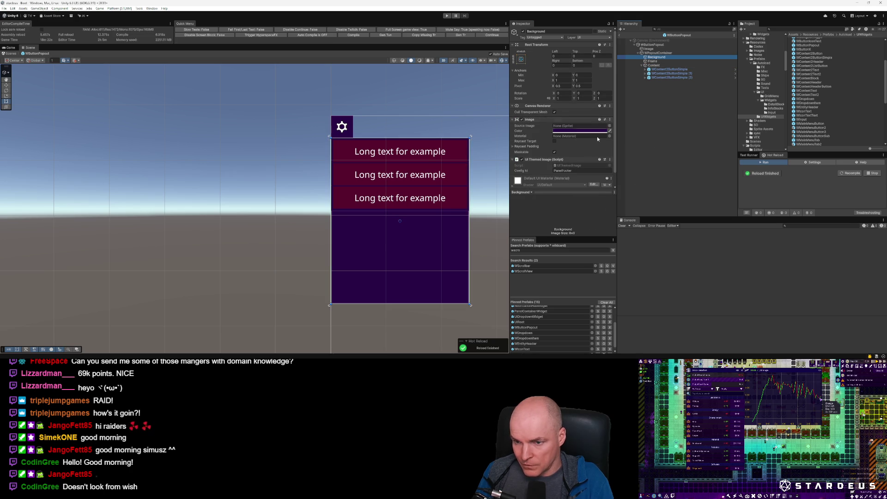
pyautogui.scroll(-1, 601, 146)
pyautogui.click(610, 146)
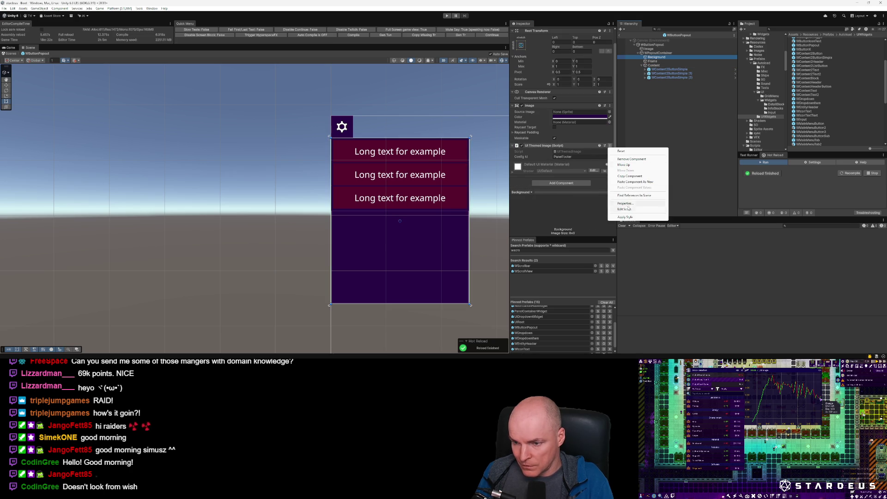
pyautogui.click(629, 176)
pyautogui.click(654, 65)
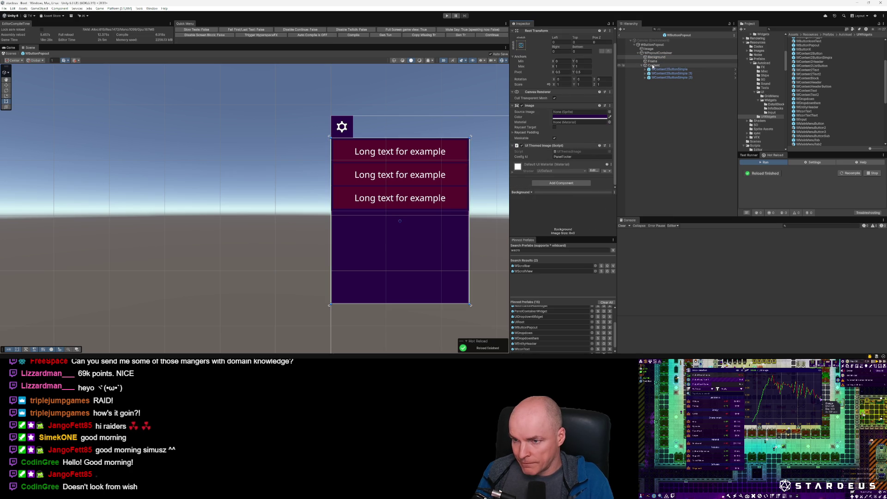
pyautogui.click(610, 111)
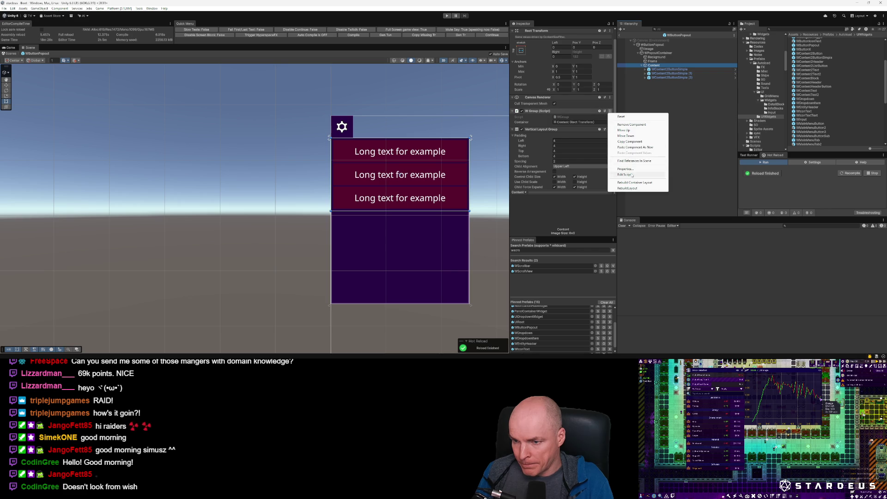
pyautogui.click(637, 147)
# Step: Delete the Background object and move Frame inside Content as its child
pyautogui.click(656, 57)
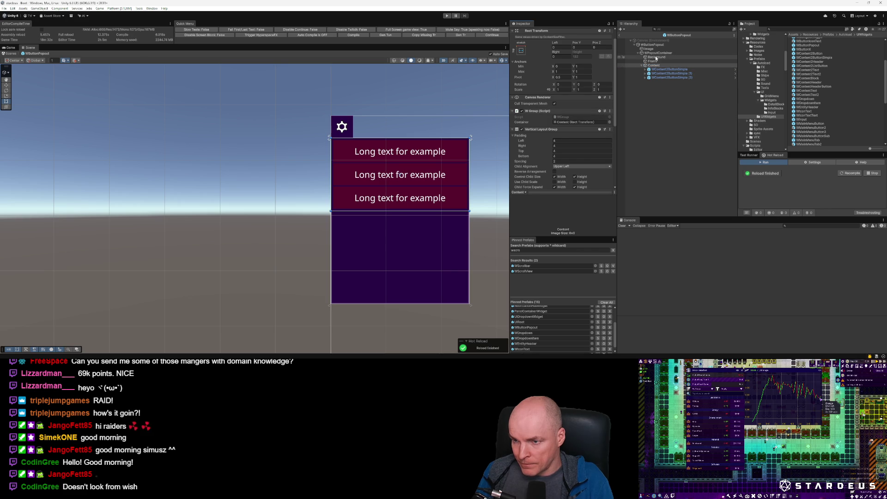
pyautogui.press('Delete')
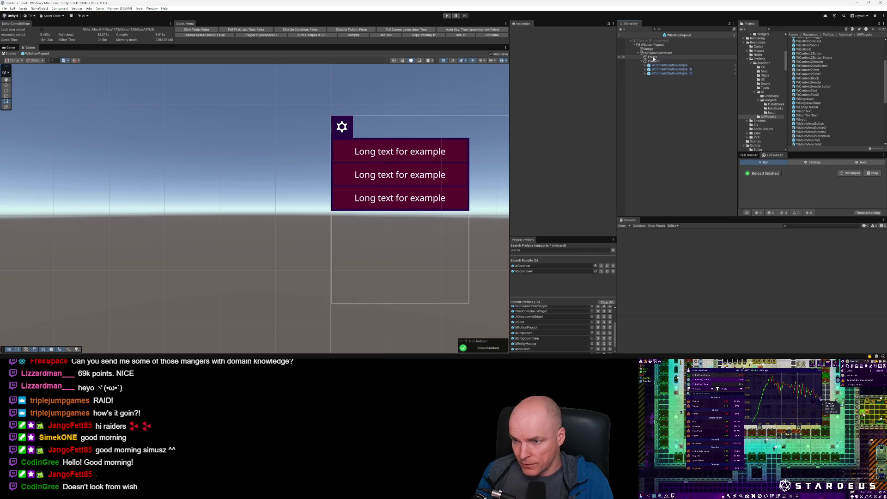
pyautogui.click(653, 58)
pyautogui.moveTo(653, 58); pyautogui.dragTo(654, 63)
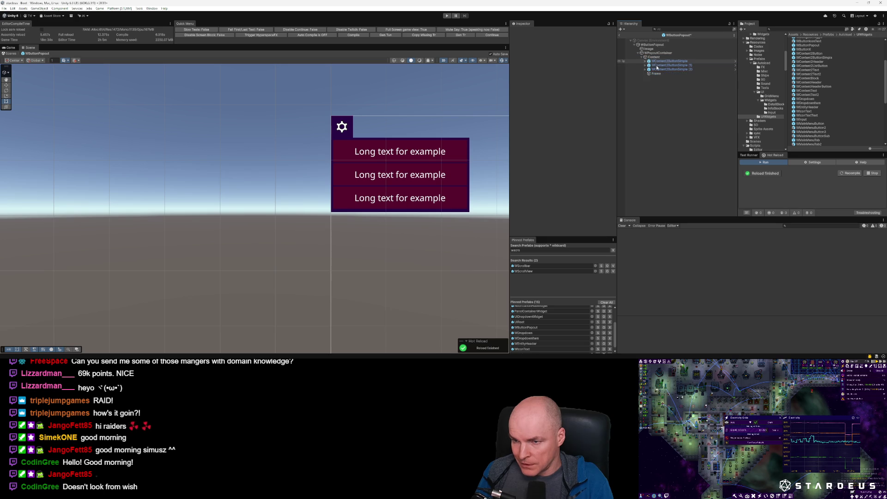
pyautogui.click(656, 76)
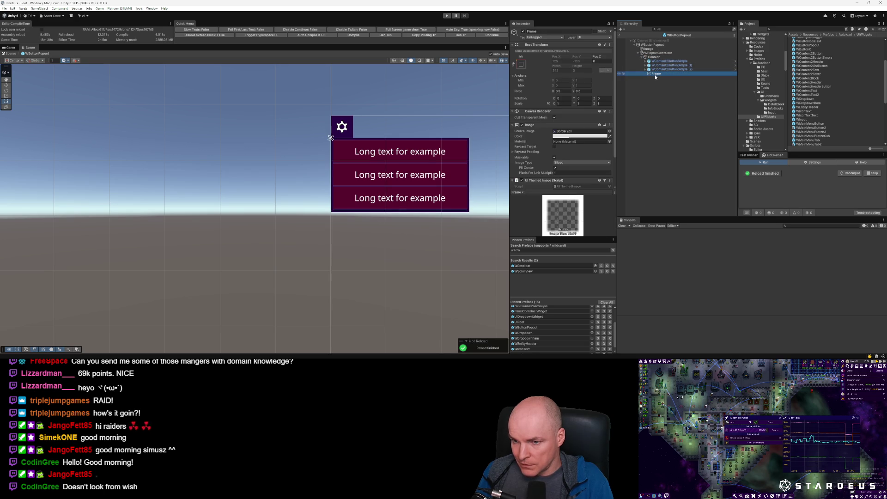
pyautogui.scroll(-2, 576, 155)
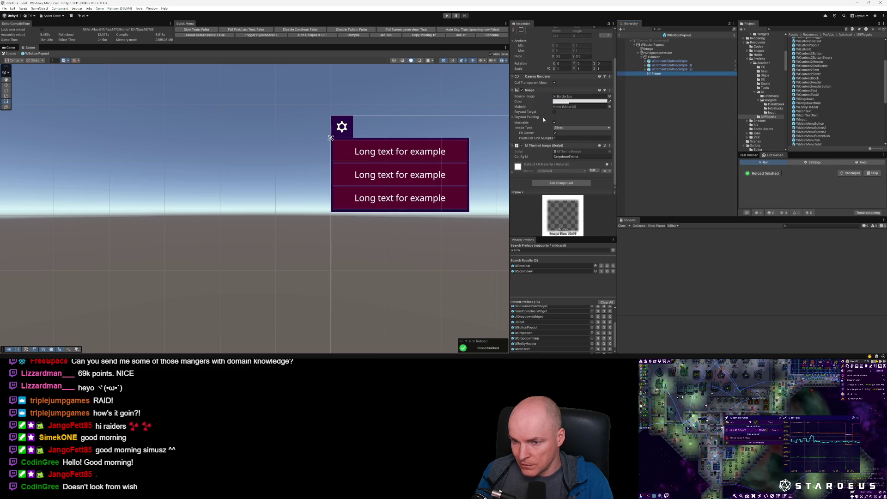
pyautogui.hotkey('ctrl', 'z')
pyautogui.moveTo(658, 76); pyautogui.dragTo(659, 61)
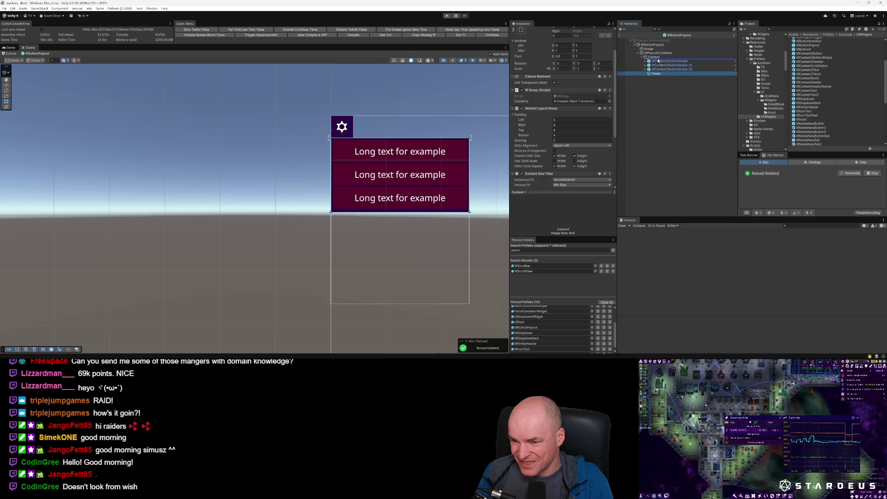
pyautogui.click(653, 58)
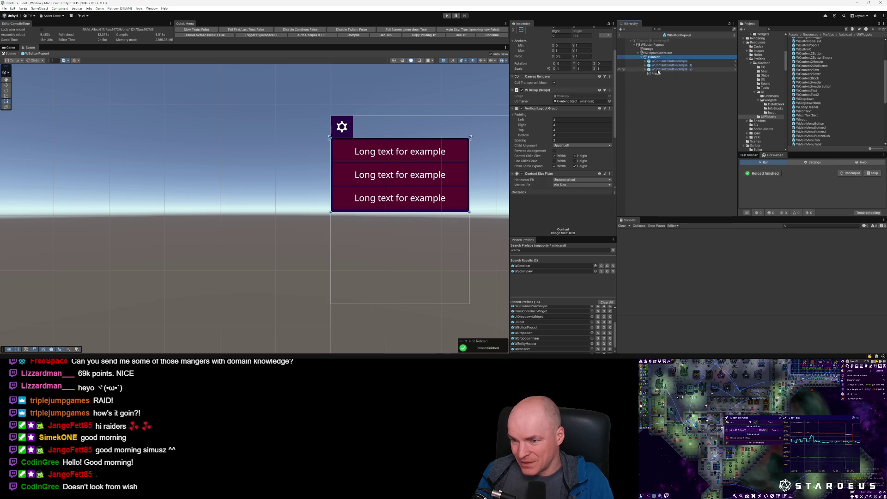
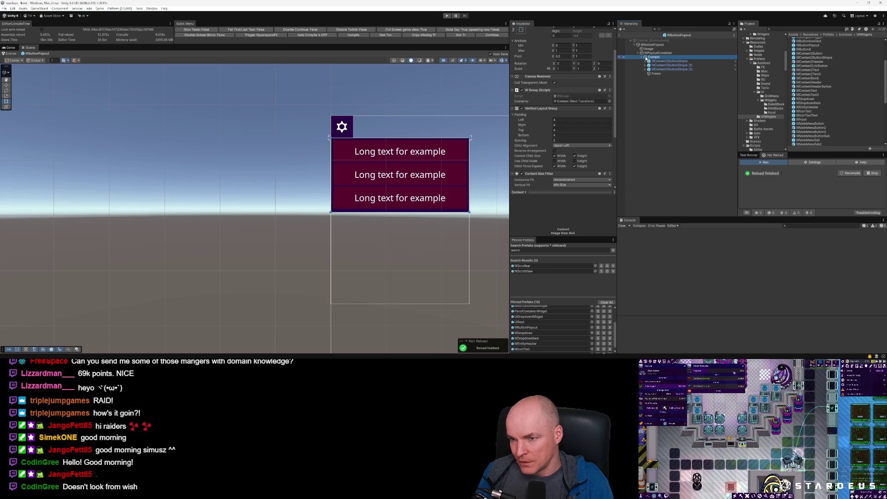
# Step: Add an empty child object named Container under Content
pyautogui.rightClick(646, 59)
pyautogui.moveTo(684, 196)
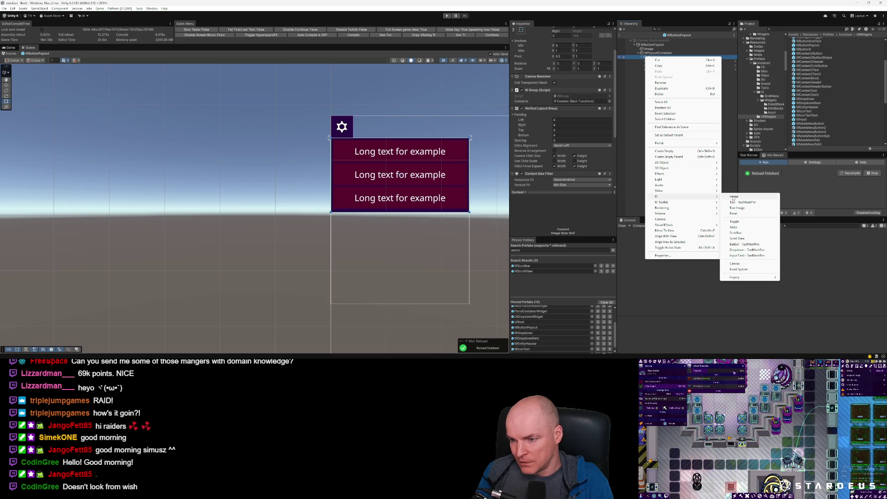
pyautogui.click(691, 151)
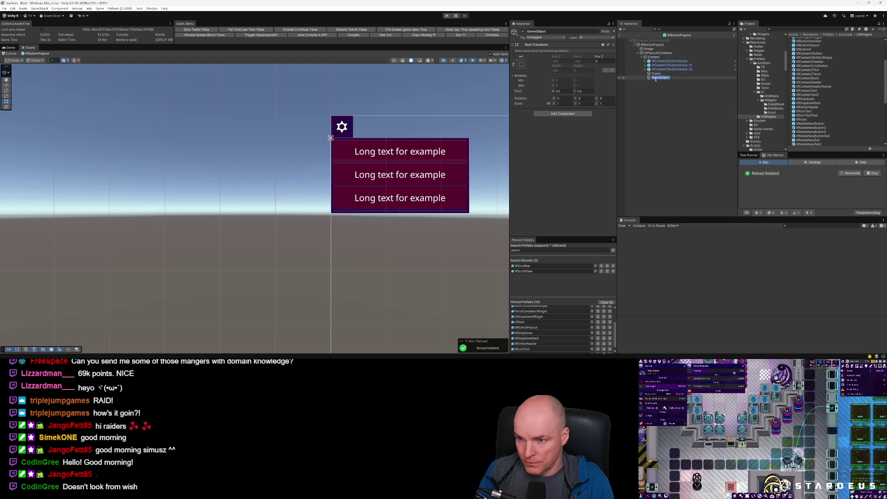
pyautogui.write('Container')
pyautogui.press('Return')
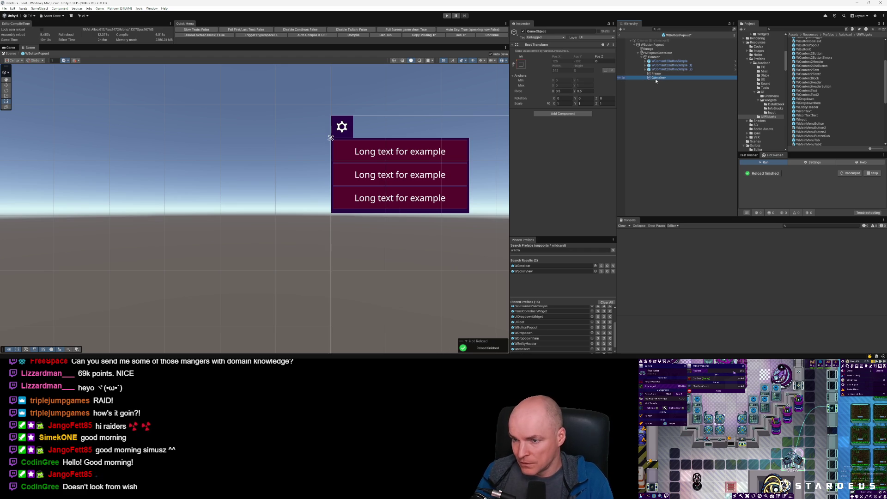
# Step: Copy Content's Vertical Layout Group component and select Container
pyautogui.click(670, 61)
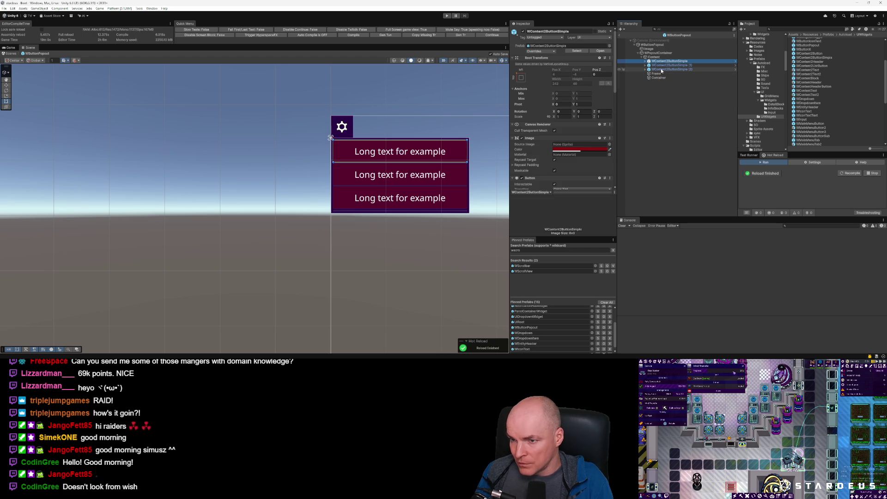
pyautogui.keyDown('shift'); pyautogui.click(662, 69); pyautogui.keyUp('shift')
pyautogui.click(659, 57)
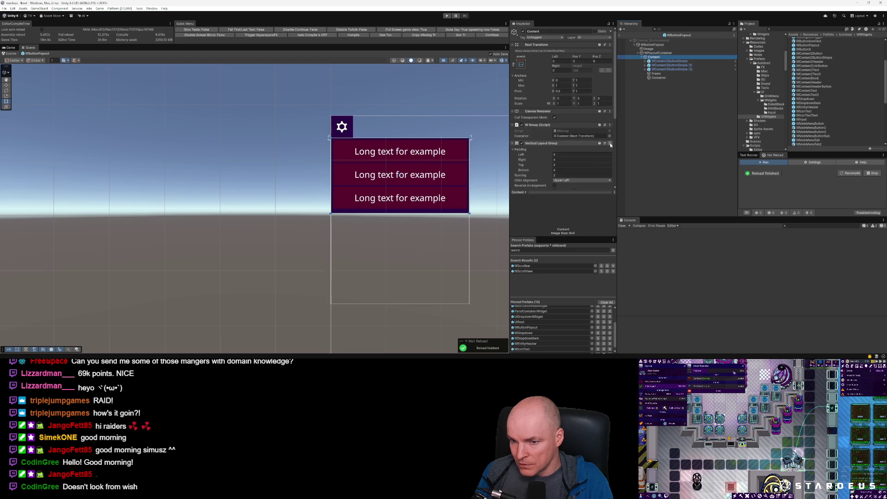
pyautogui.click(611, 144)
pyautogui.click(645, 169)
pyautogui.click(657, 78)
pyautogui.click(613, 44)
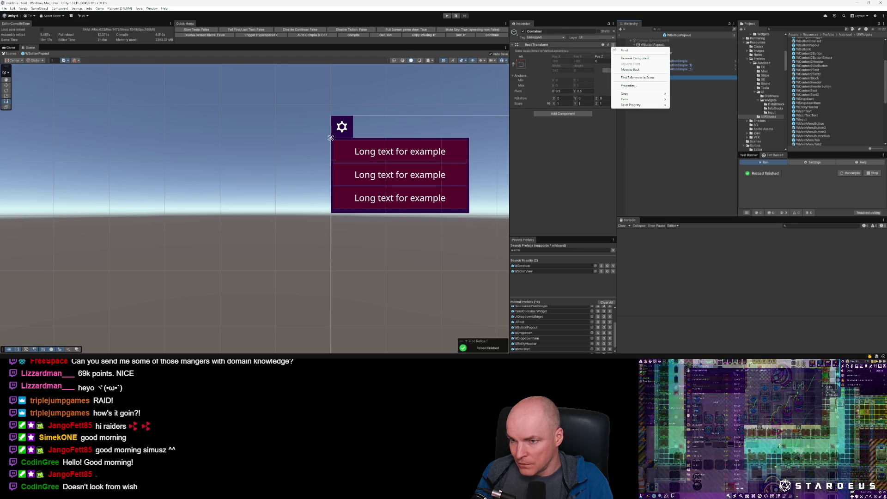
# Step: Paste the Vertical Layout Group onto Container as new and move the three buttons into it
pyautogui.moveTo(626, 100)
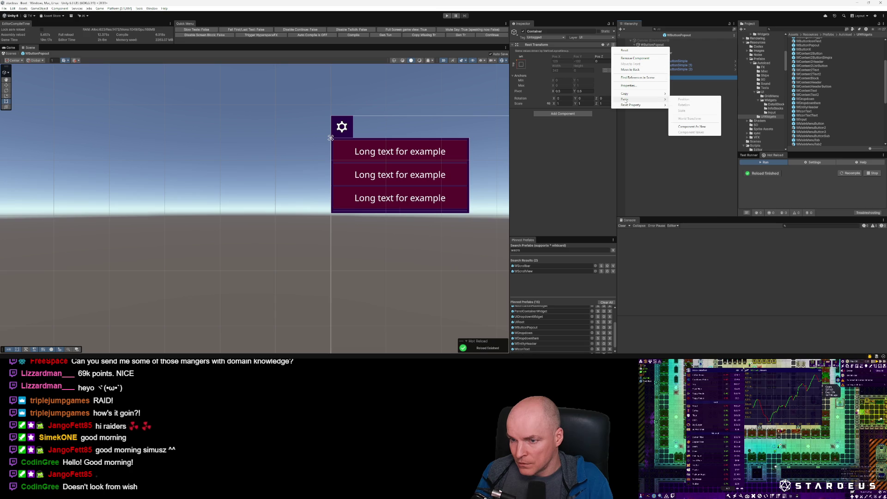
pyautogui.click(691, 127)
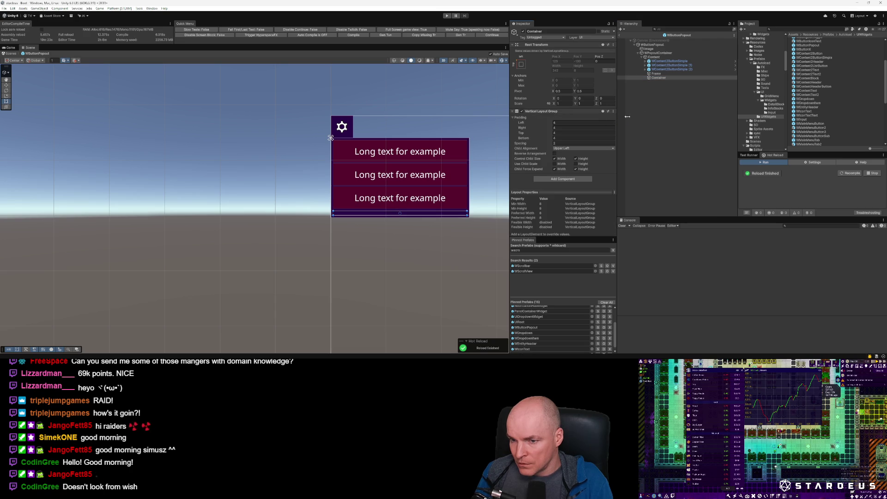
pyautogui.click(661, 61)
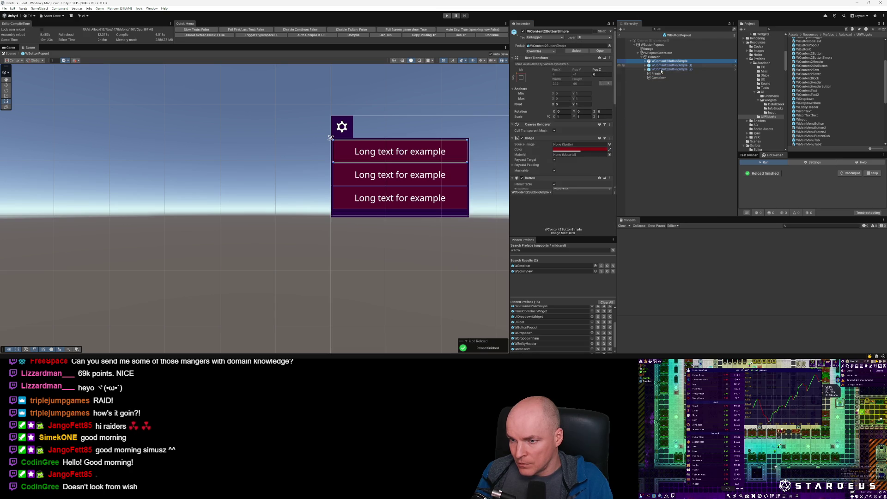
pyautogui.keyDown('shift'); pyautogui.click(666, 69); pyautogui.keyUp('shift')
pyautogui.moveTo(658, 78); pyautogui.dragTo(658, 78)
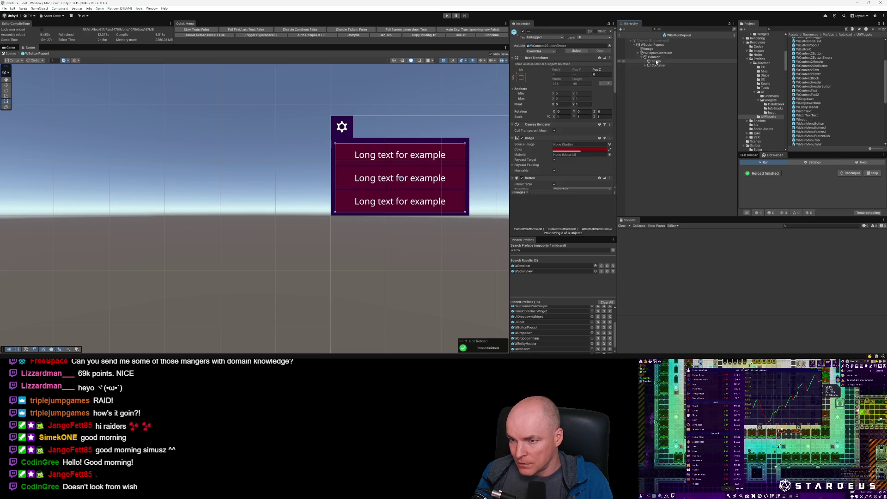
# Step: Remove the Vertical Layout Group component from Content
pyautogui.click(654, 56)
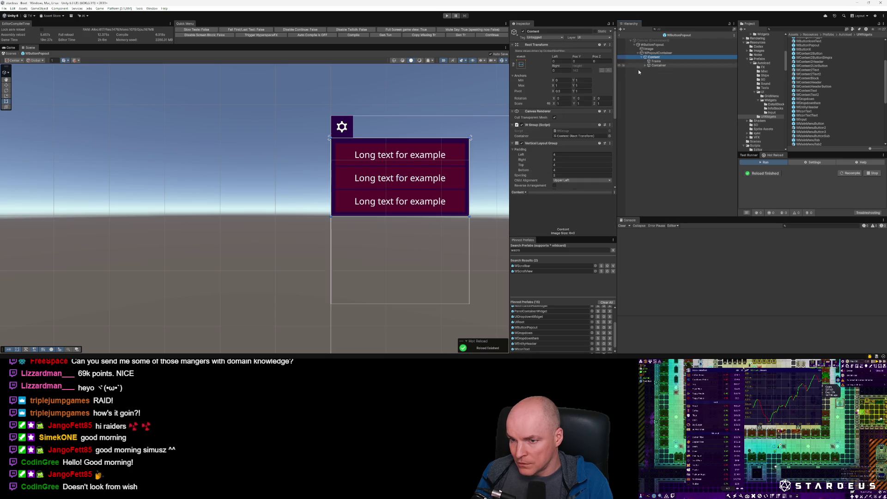
pyautogui.click(610, 144)
pyautogui.click(638, 157)
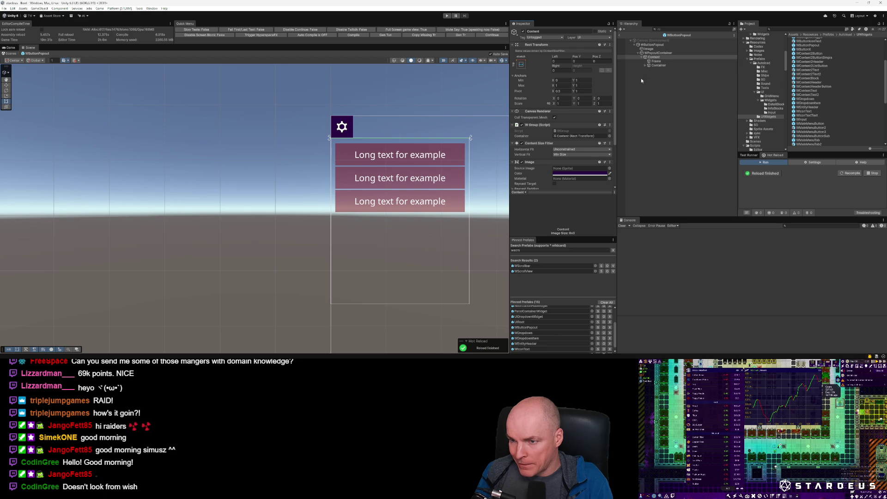
# Step: Check Container's layout and expand it to show its three child buttons
pyautogui.click(610, 143)
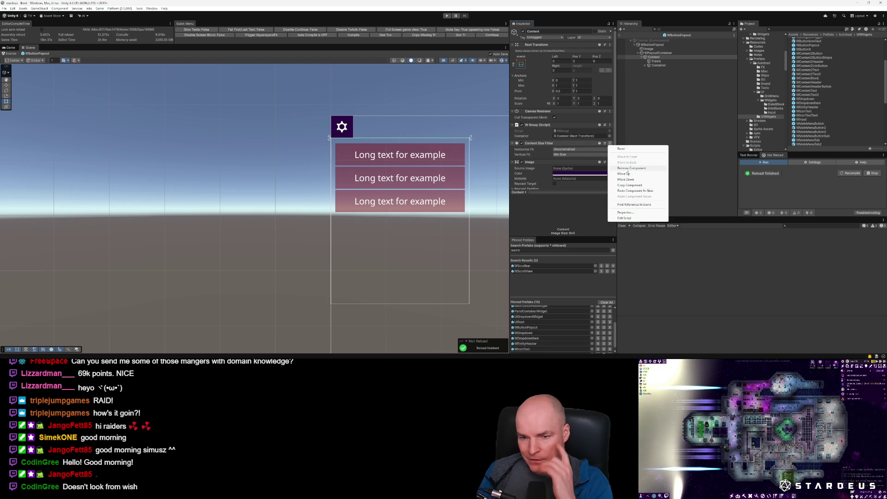
pyautogui.click(660, 66)
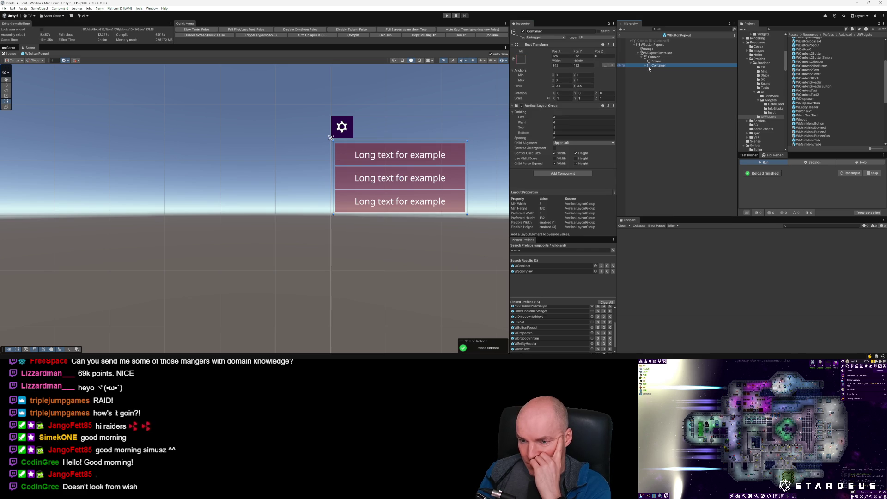
pyautogui.click(645, 65)
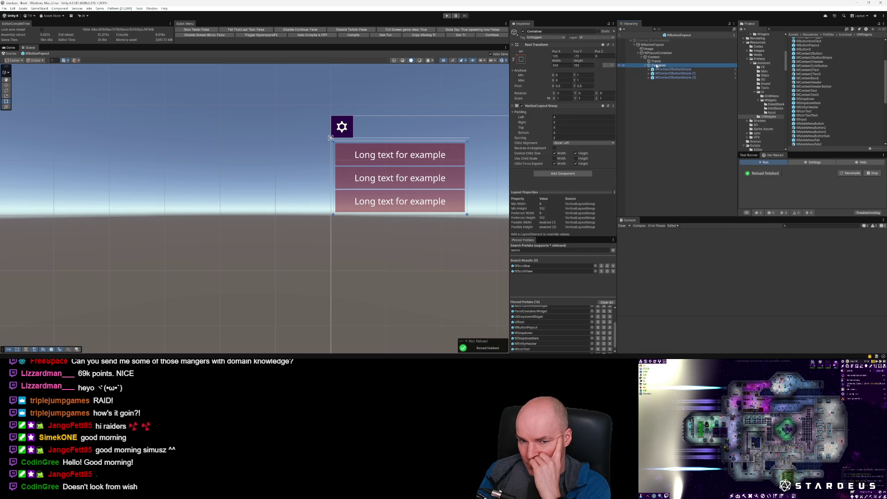
pyautogui.click(654, 57)
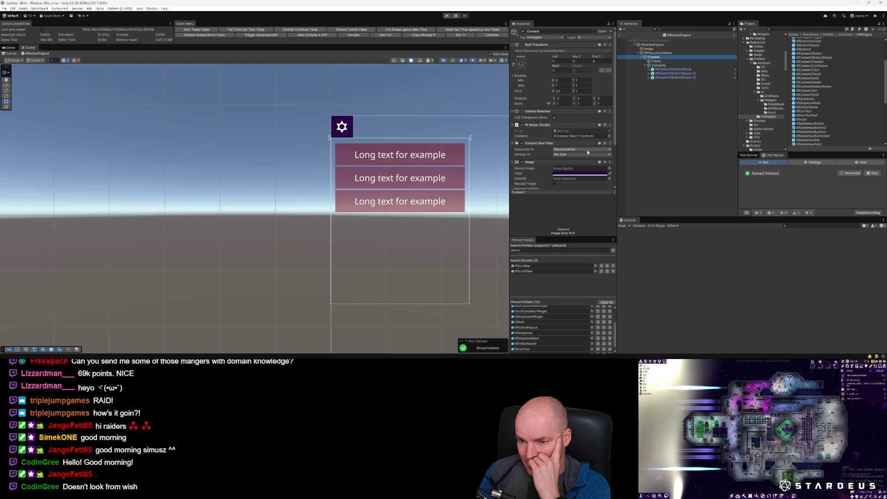
pyautogui.scroll(-3, 587, 149)
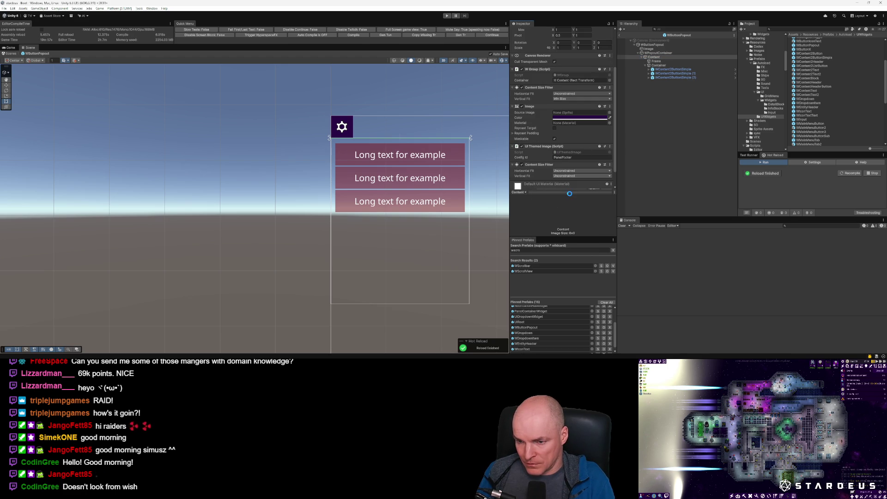
# Step: Set the size fitter's vertical fit to Preferred Size, undoing the horizontal fit change
pyautogui.click(570, 176)
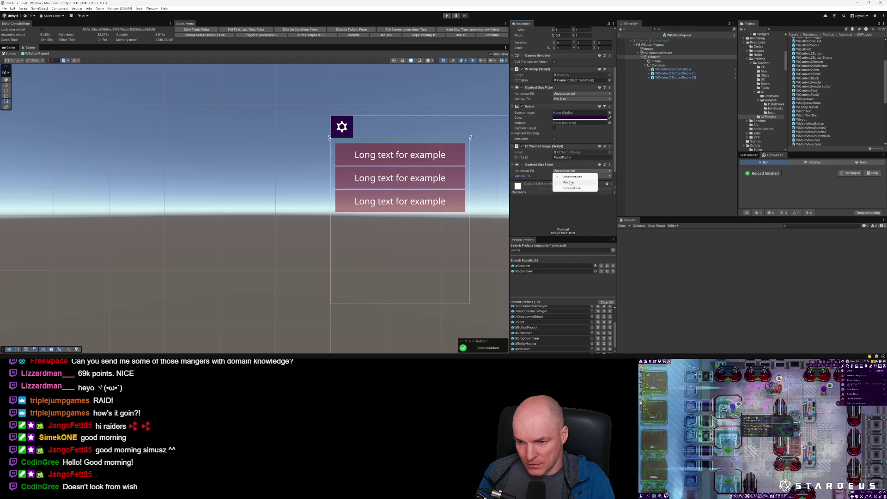
pyautogui.click(570, 188)
pyautogui.click(573, 171)
pyautogui.click(570, 186)
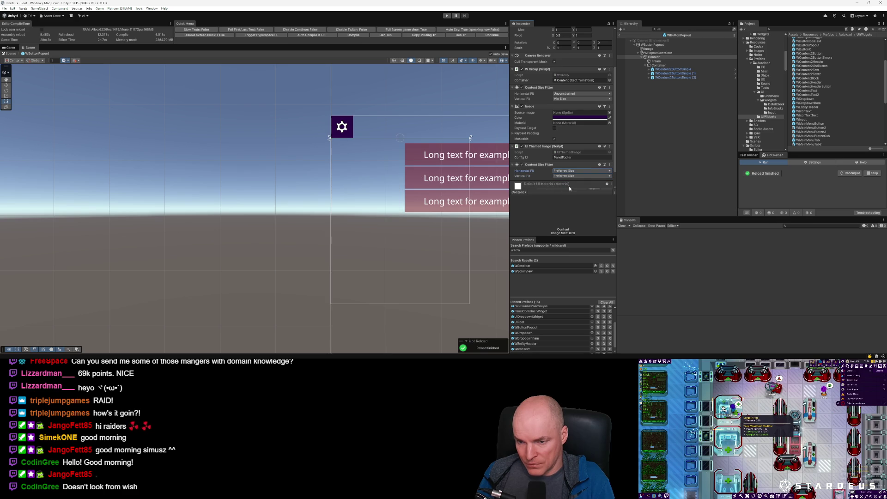
pyautogui.hotkey('ctrl', 'z')
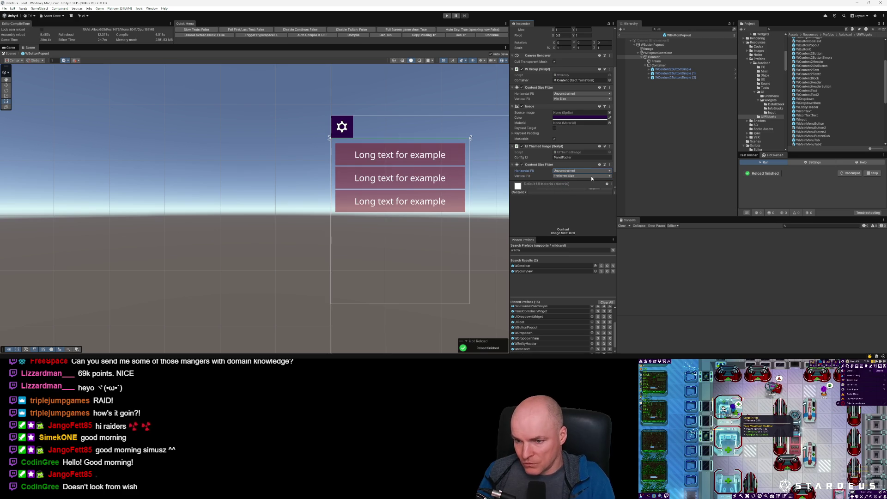
# Step: Remove the second, duplicate Content Size Fitter from Content
pyautogui.click(610, 166)
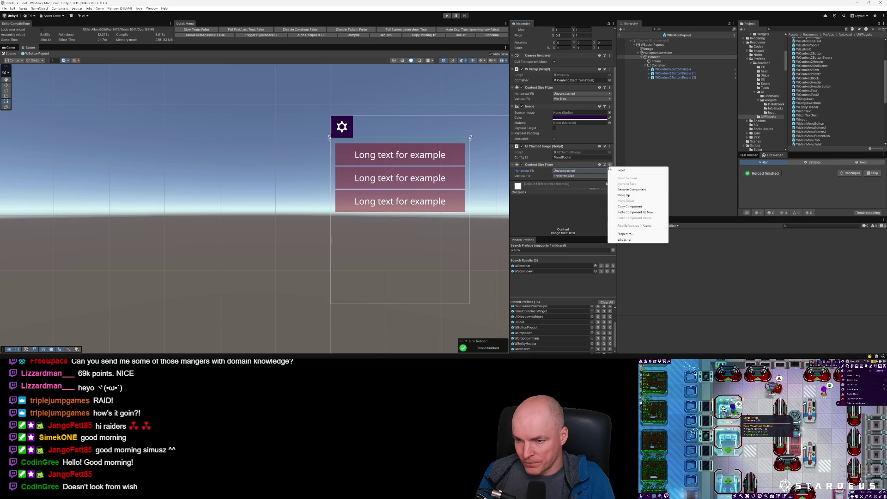
pyautogui.click(630, 190)
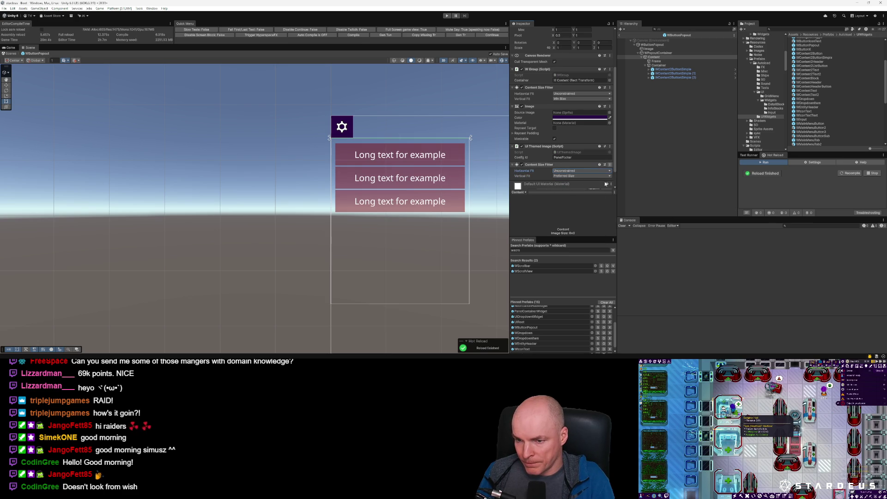
pyautogui.click(661, 65)
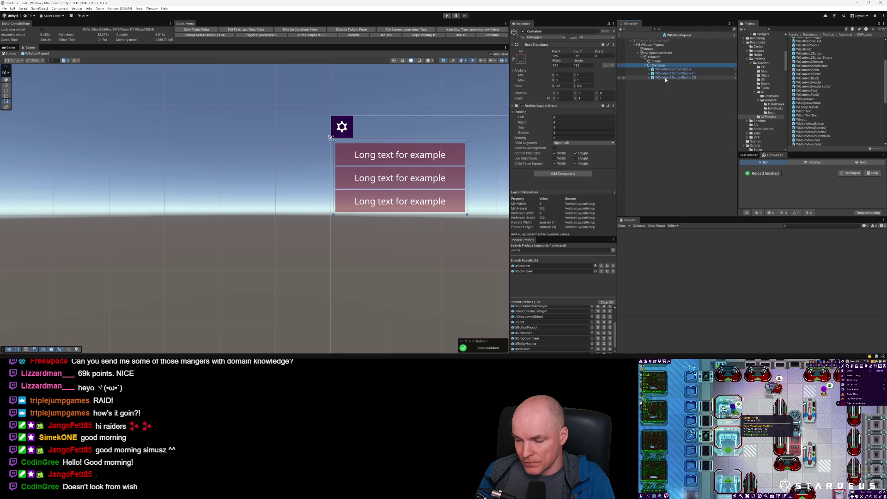
# Step: Undo the recent edits, reverting the Container object and the button move
pyautogui.hotkey('ctrl', 'z')
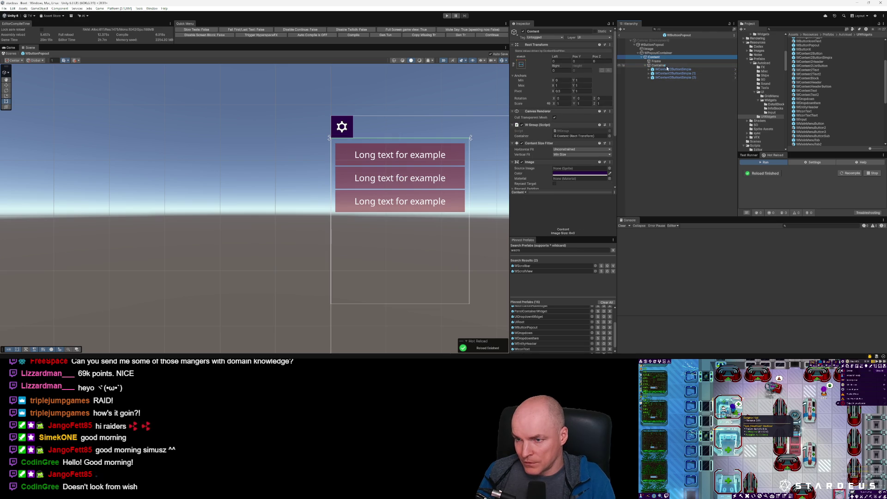
pyautogui.hotkey('ctrl', 'z')
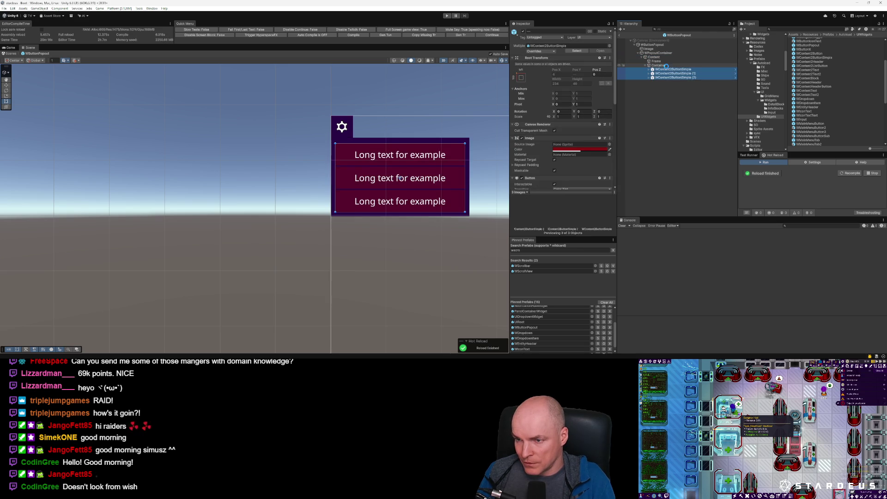
pyautogui.hotkey('ctrl', 'z')
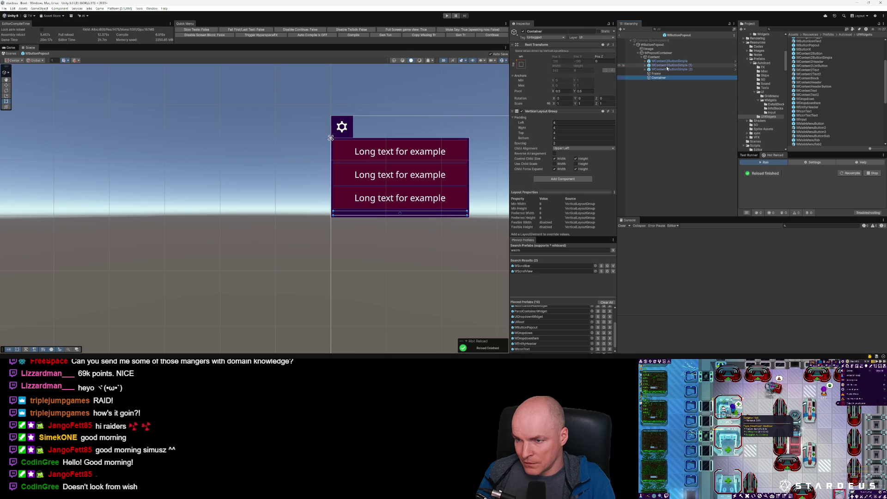
pyautogui.hotkey('ctrl', 'z')
pyautogui.hotkey('ctrl', 'z')
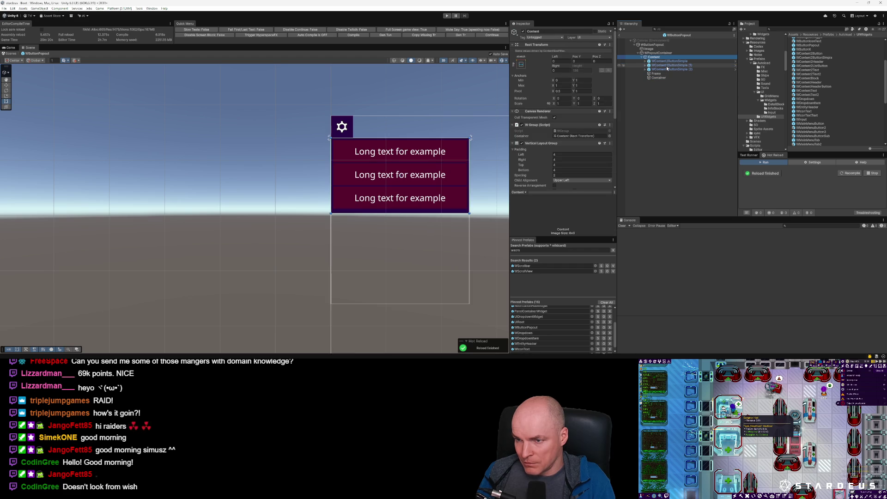
pyautogui.hotkey('ctrl', 'z')
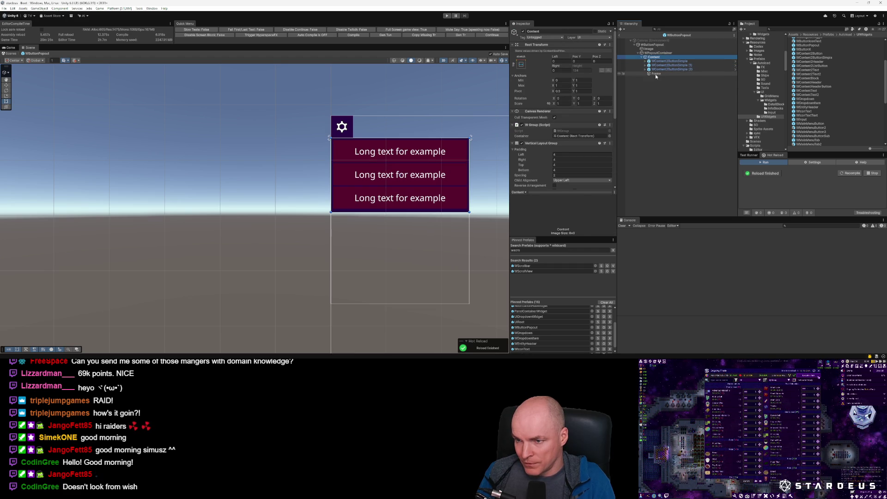
pyautogui.hotkey('ctrl', 'z')
# Step: Move Frame out of Content to sit just below it, then collapse Content
pyautogui.click(654, 57)
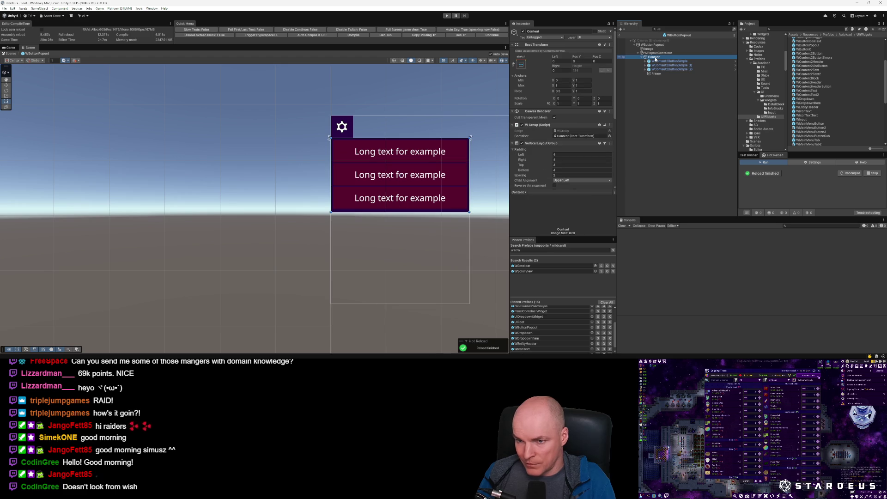
pyautogui.moveTo(655, 74)
pyautogui.mouseDown()
pyautogui.moveTo(642, 56)
pyautogui.moveTo(653, 63)
pyautogui.mouseUp()
pyautogui.click(642, 61)
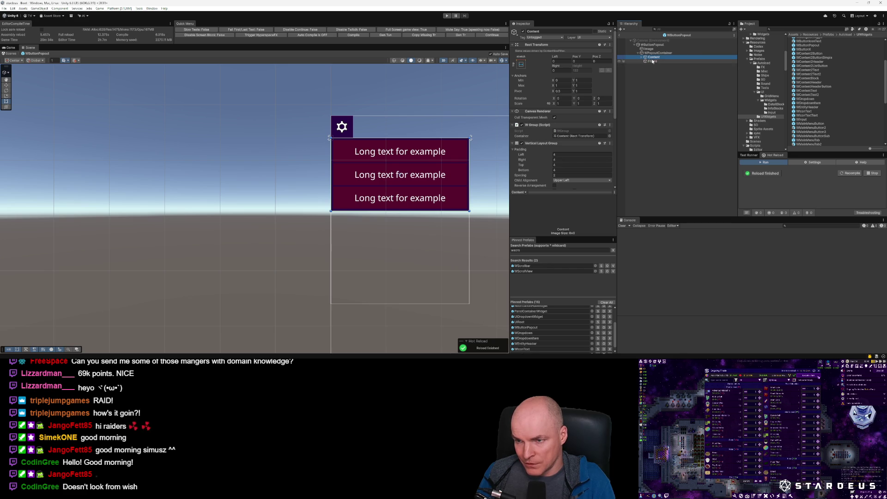
pyautogui.click(642, 57)
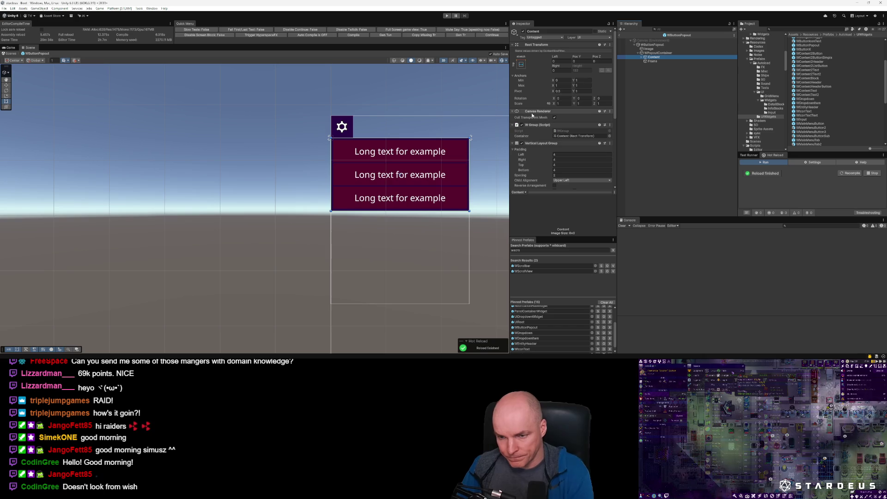
# Step: Anchor Frame with the stretch-stretch preset, resetting its offsets to fill the parent
pyautogui.click(647, 62)
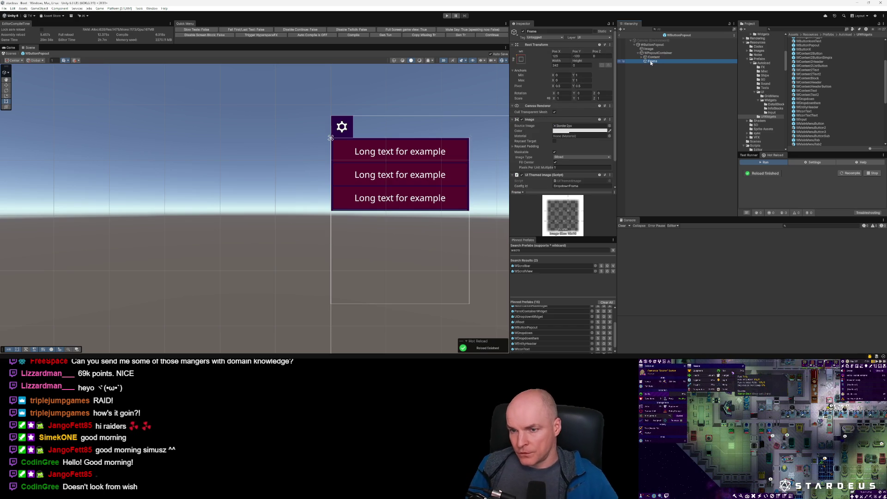
pyautogui.click(521, 59)
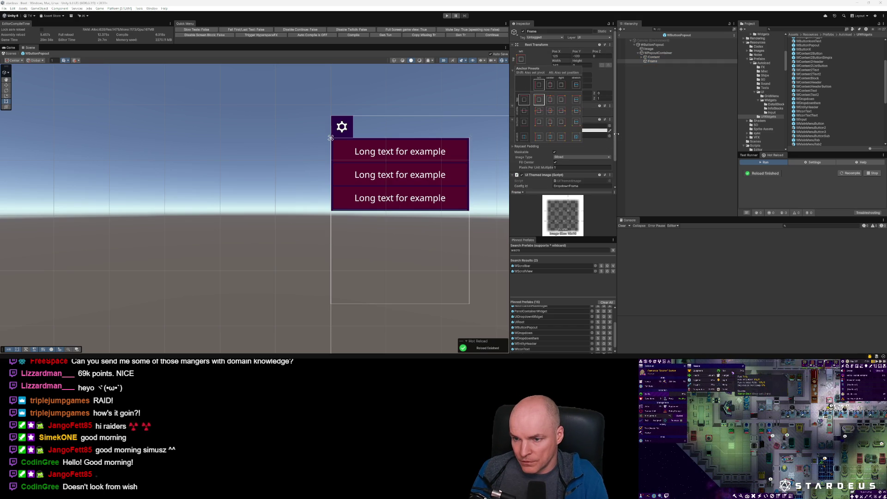
pyautogui.click(616, 134)
pyautogui.click(521, 59)
pyautogui.keyDown('alt'); pyautogui.click(576, 137); pyautogui.keyUp('alt')
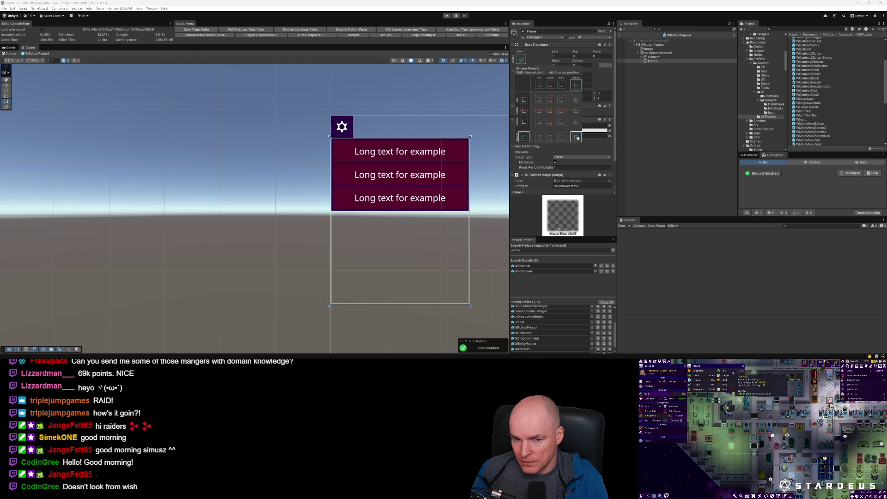
# Step: Set WPopoutContainer's Rect Transform width and height to 0
pyautogui.click(652, 45)
pyautogui.click(659, 53)
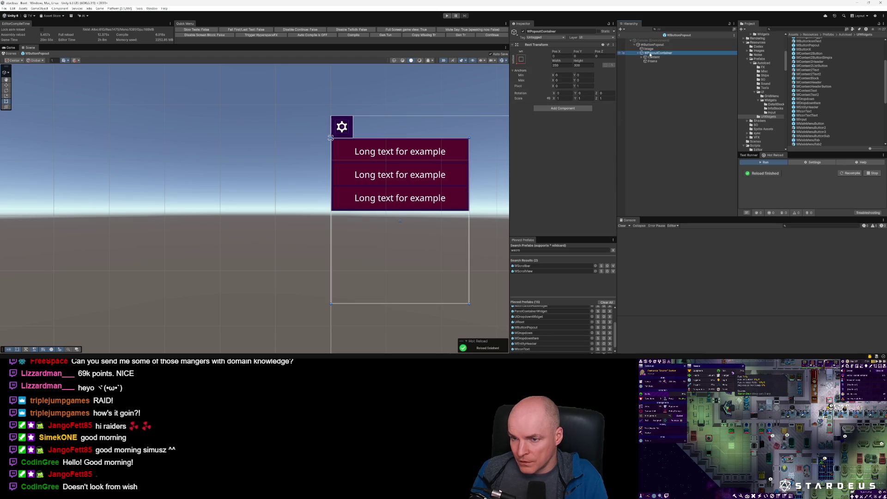
pyautogui.click(585, 66)
pyautogui.write('0')
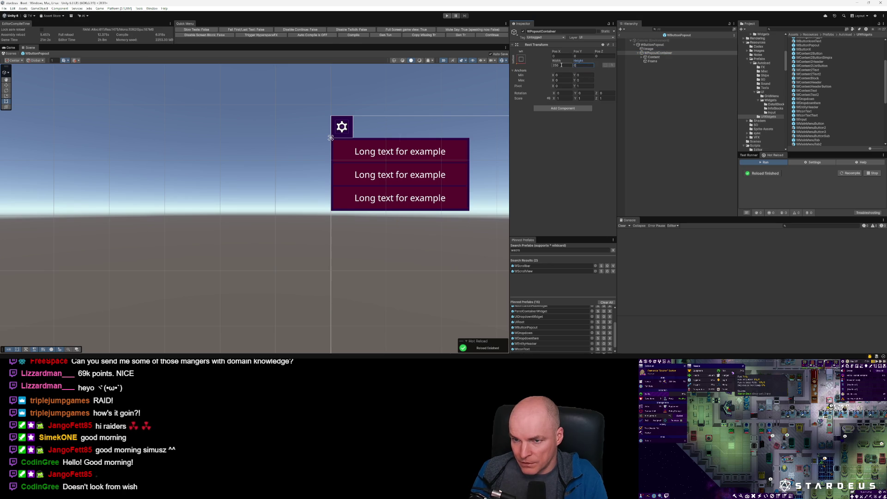
pyautogui.click(562, 65)
pyautogui.write('07')
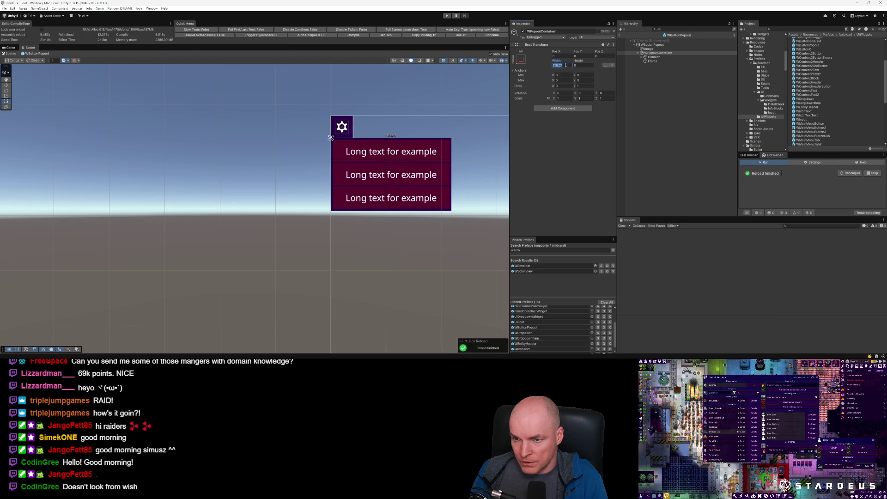
pyautogui.write('0')
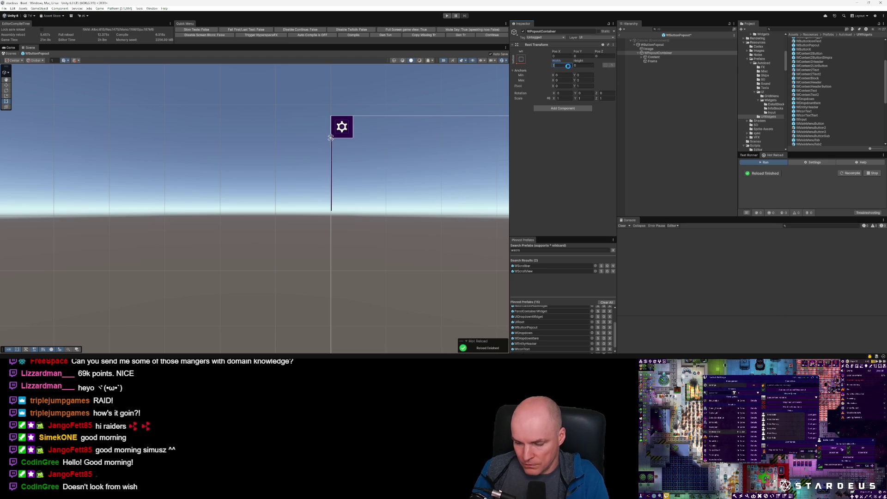
pyautogui.click(656, 57)
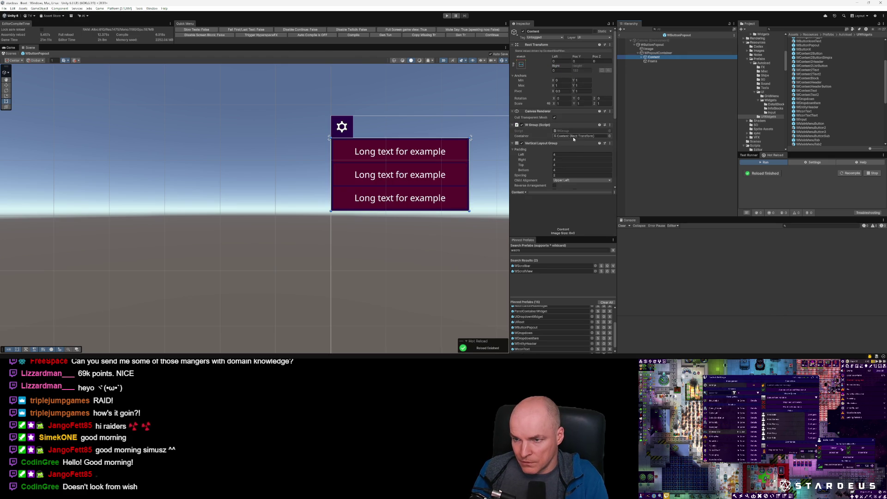
# Step: Search Frame's Add Component list for 'rect' entries, then cancel without adding anything
pyautogui.press('Left')
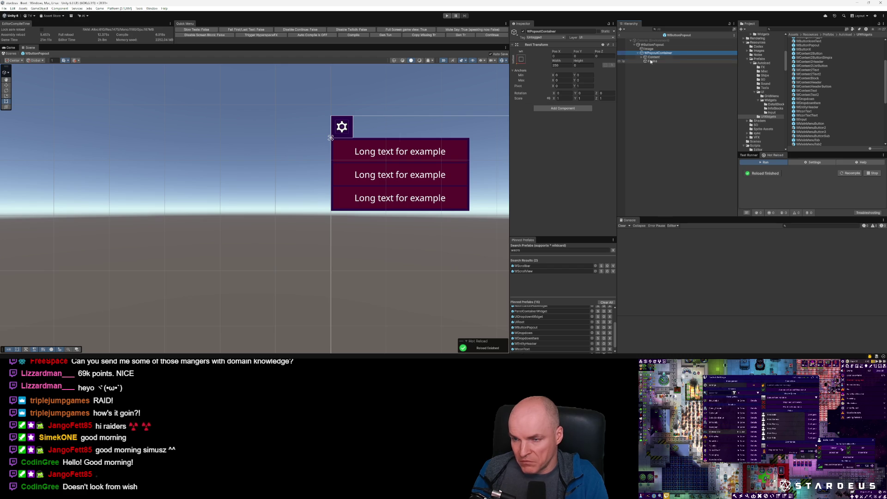
pyautogui.click(651, 62)
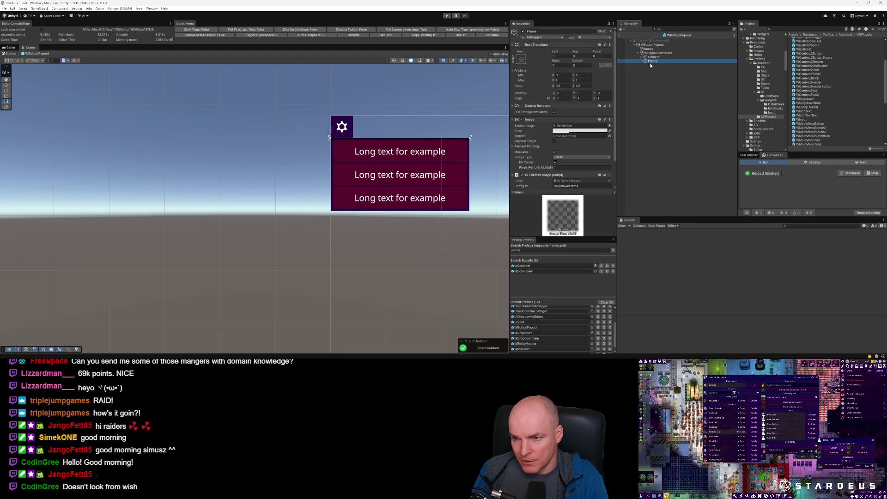
pyautogui.scroll(-2, 574, 120)
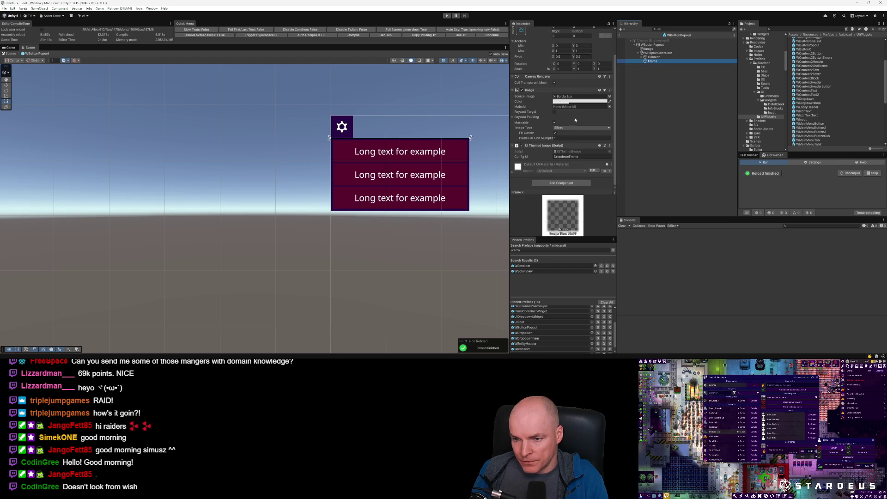
pyautogui.click(558, 183)
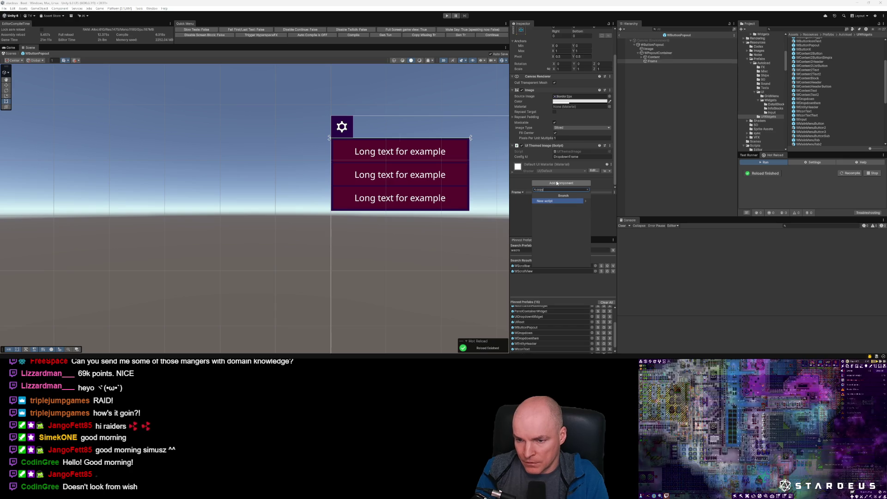
pyautogui.write('rect')
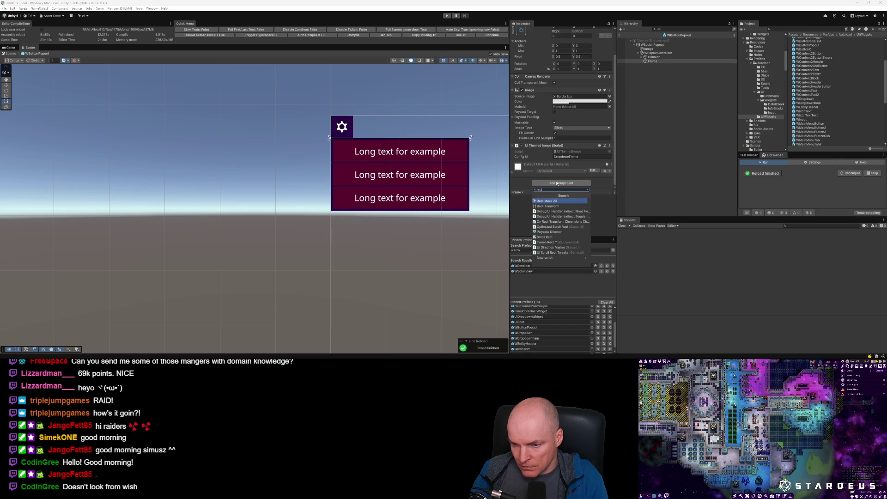
pyautogui.press('Down')
pyautogui.press('Down')
pyautogui.press('Down')
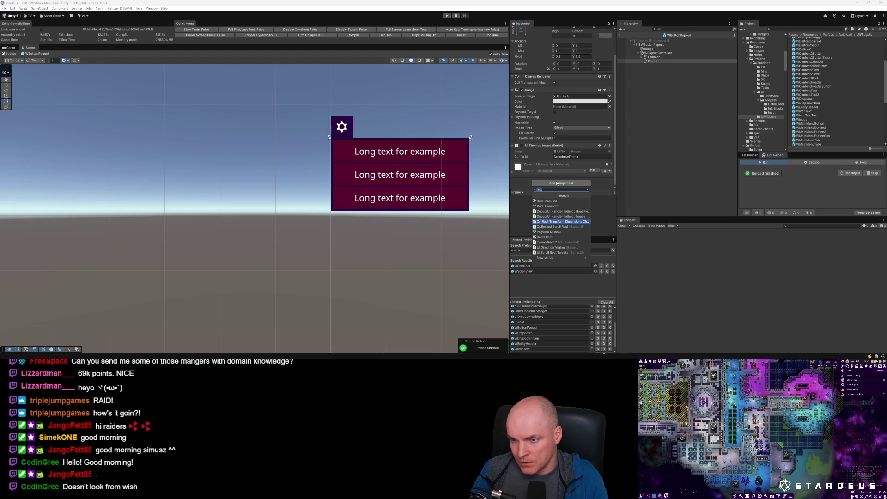
pyautogui.press('Escape')
pyautogui.click(659, 58)
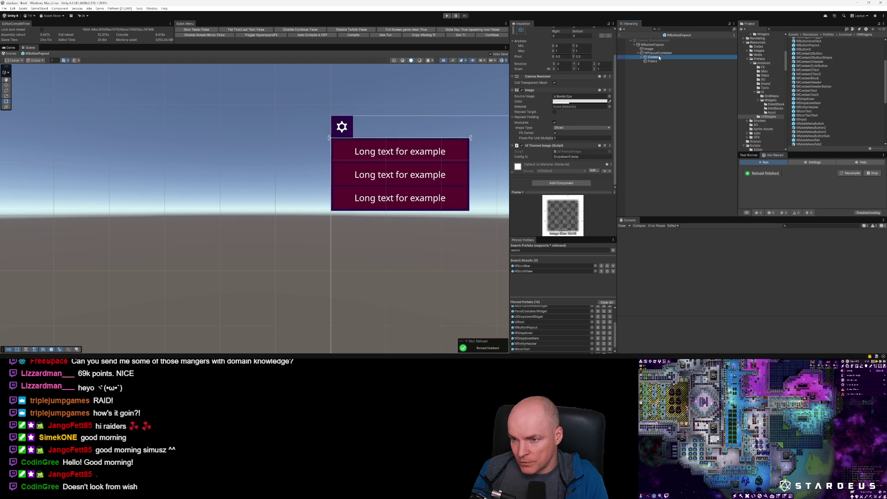
# Step: Add the On Rect Transform Dimensions Change Event to Content, view its script, then remove it
pyautogui.scroll(-5, 560, 184)
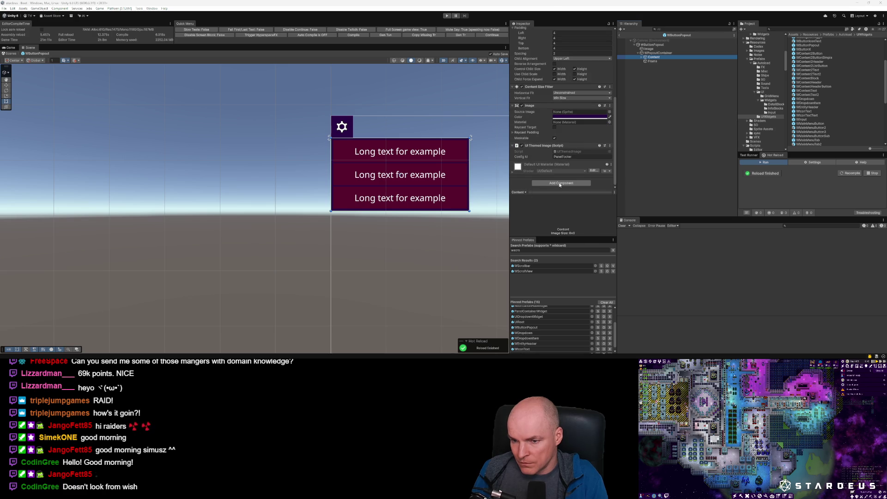
pyautogui.click(560, 184)
pyautogui.write('onrect')
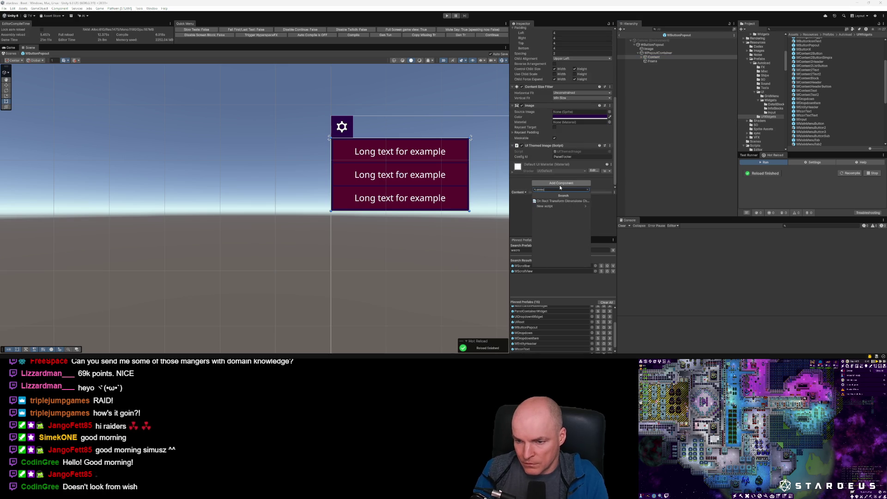
pyautogui.press('Return')
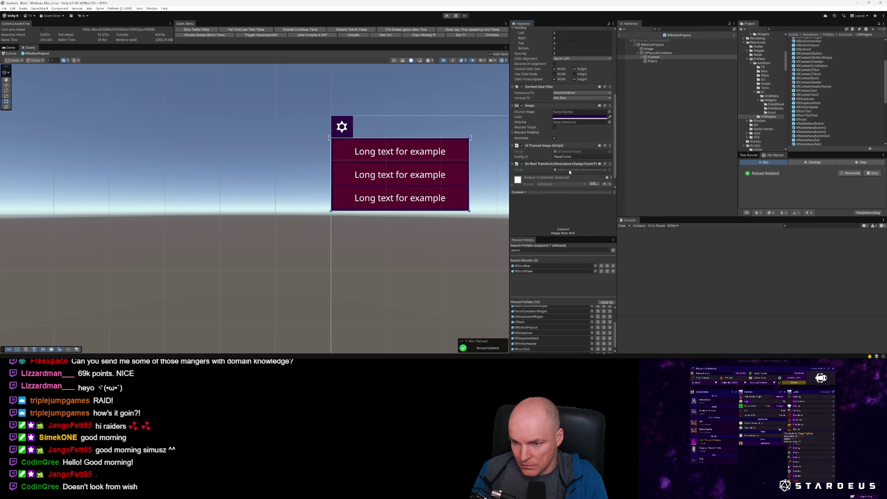
pyautogui.doubleClick(570, 170)
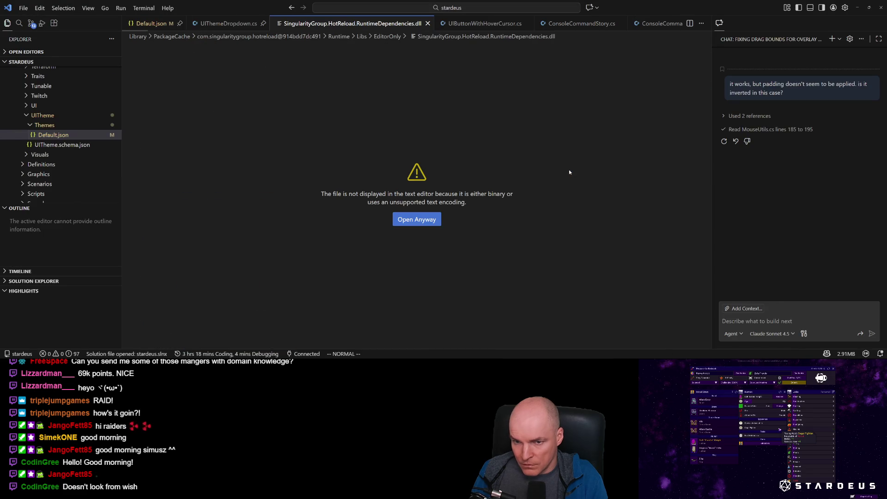
pyautogui.hotkey('alt', 'Tab')
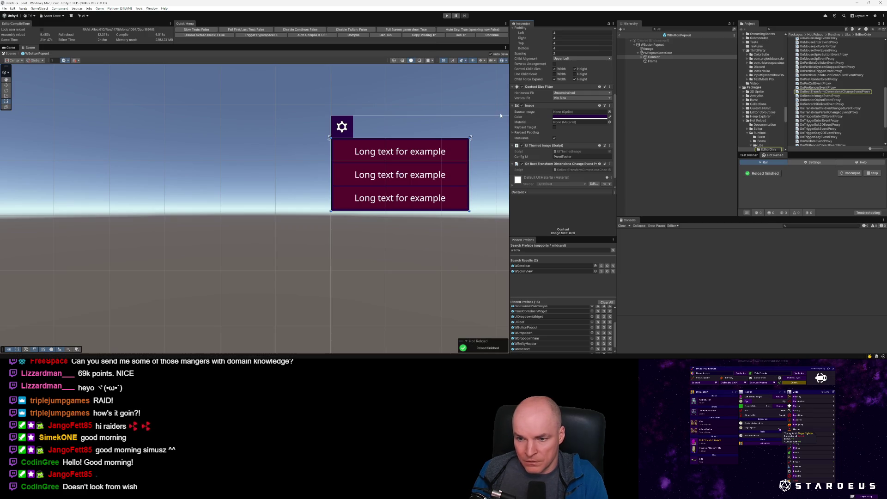
pyautogui.click(610, 165)
pyautogui.click(632, 189)
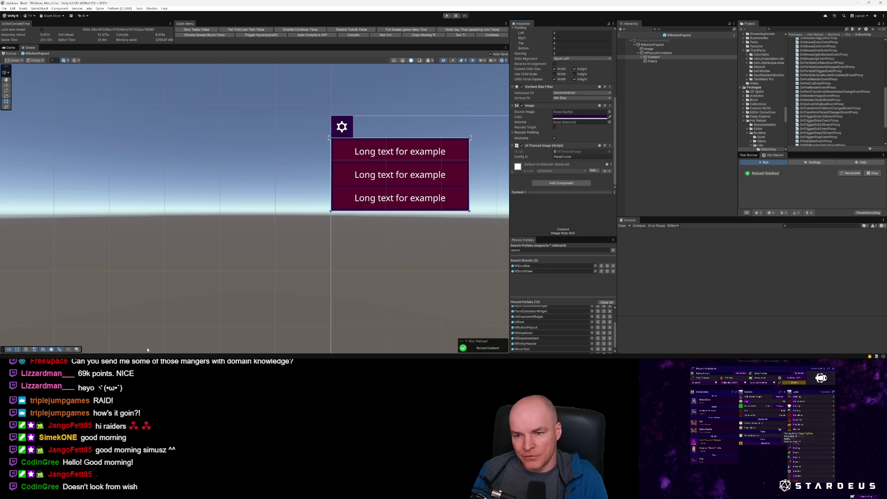
# Step: Close the binary dll tab in VS Code, leaving Default.json in view
pyautogui.hotkey('alt', 'Tab')
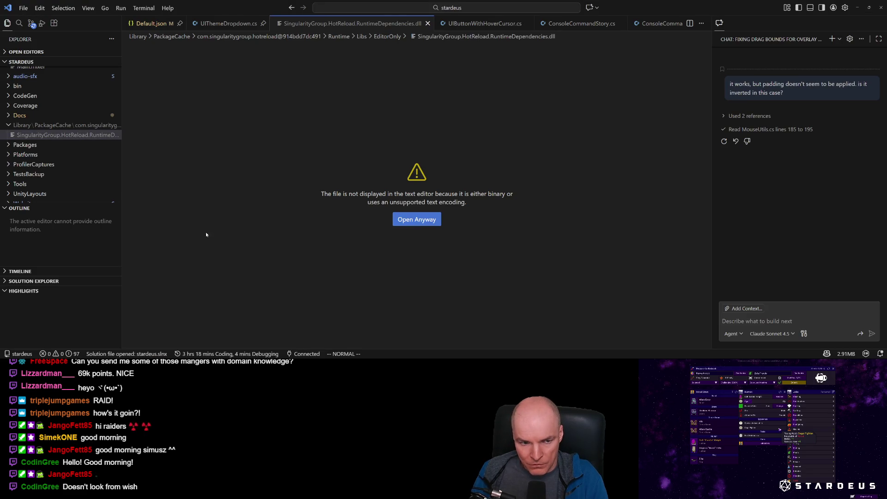
pyautogui.hotkey('alt', 'Tab')
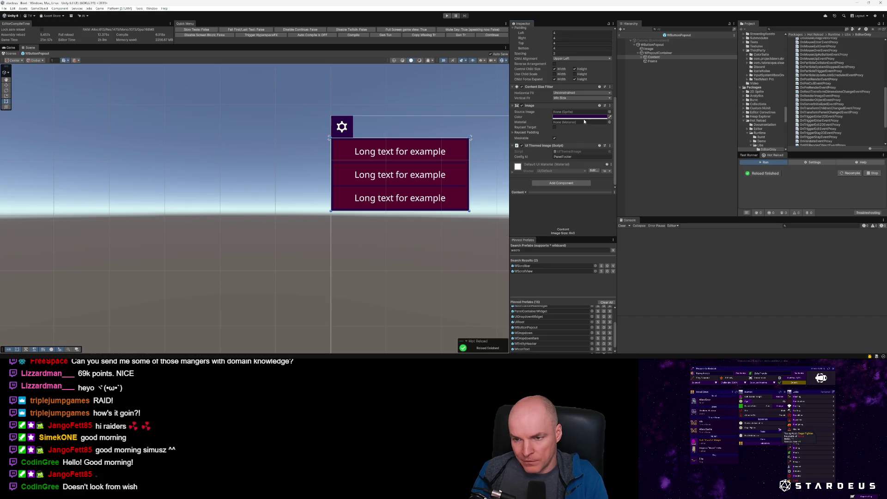
pyautogui.click(650, 61)
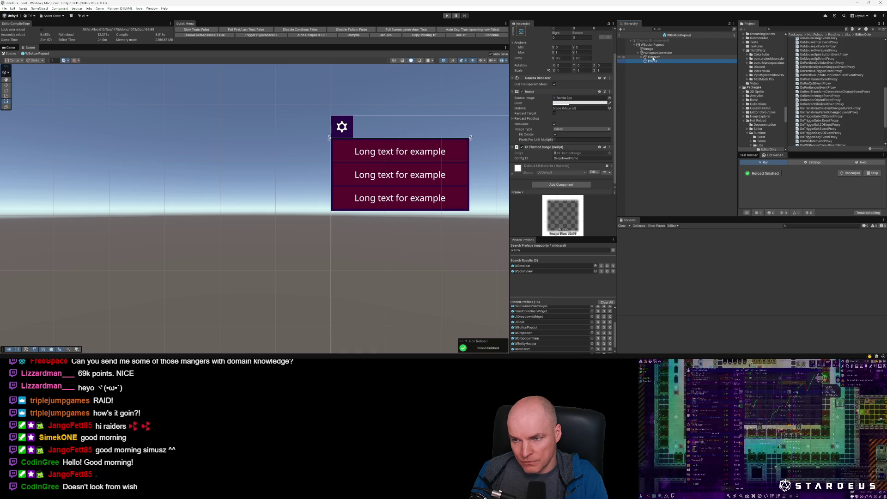
pyautogui.hotkey('alt', 'Tab')
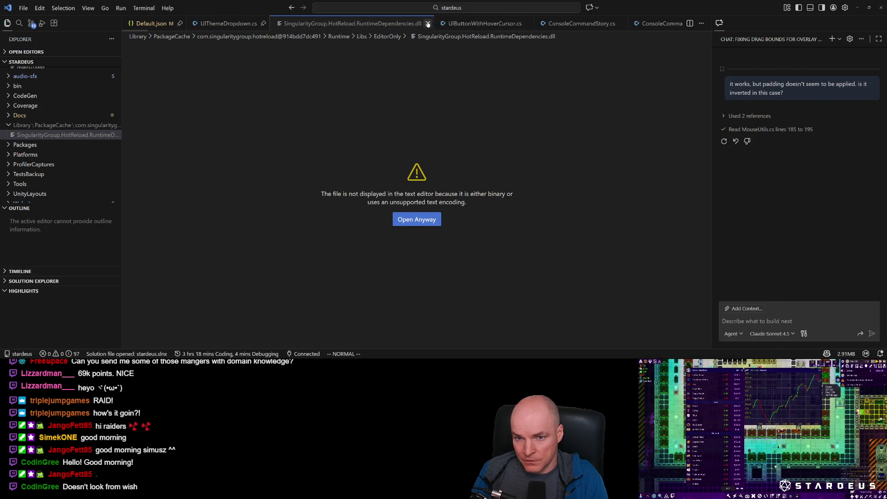
pyautogui.click(428, 23)
pyautogui.scroll(5, 56, 139)
pyautogui.click(331, 138)
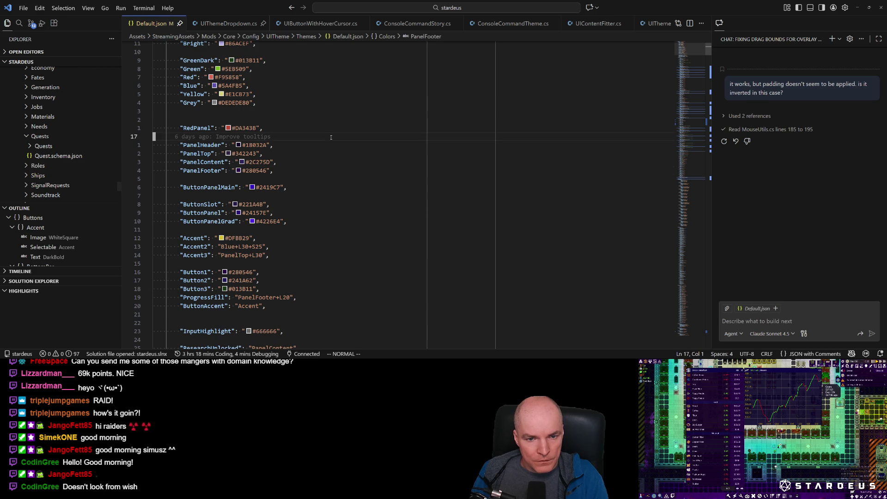
# Step: Open LinkRectTransform.cs and add an if (sizeBefore != rect.size) block in LateUpdate
pyautogui.hotkey('ctrl', 'p')
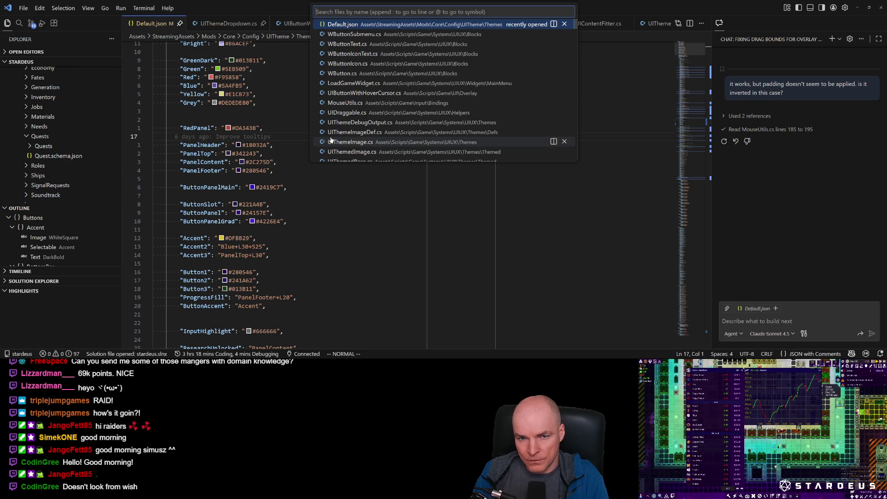
pyautogui.write('wlinkrect')
pyautogui.press('Return')
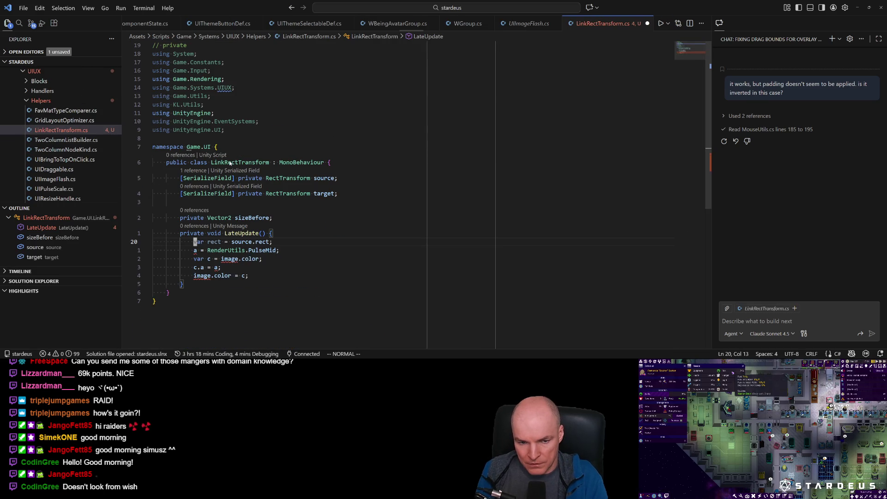
pyautogui.write('oif (sizeBefore != rect.si')
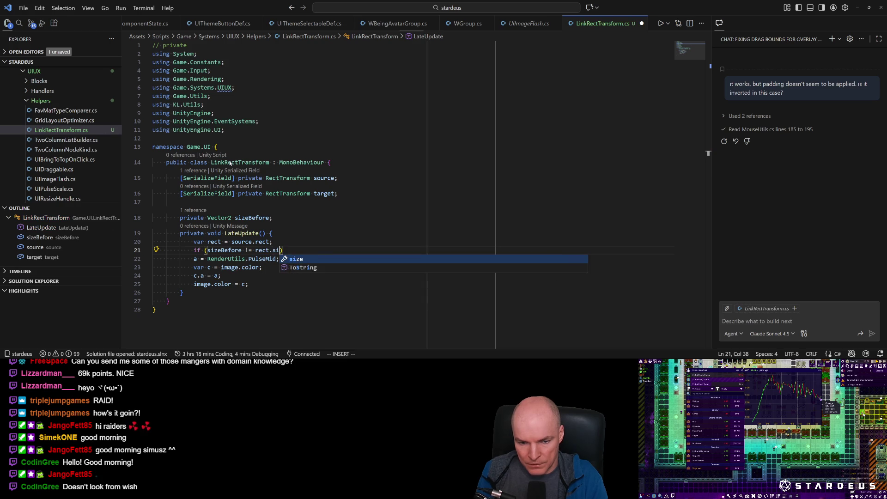
pyautogui.press('Tab')
pyautogui.write(') {')
pyautogui.press('Return')
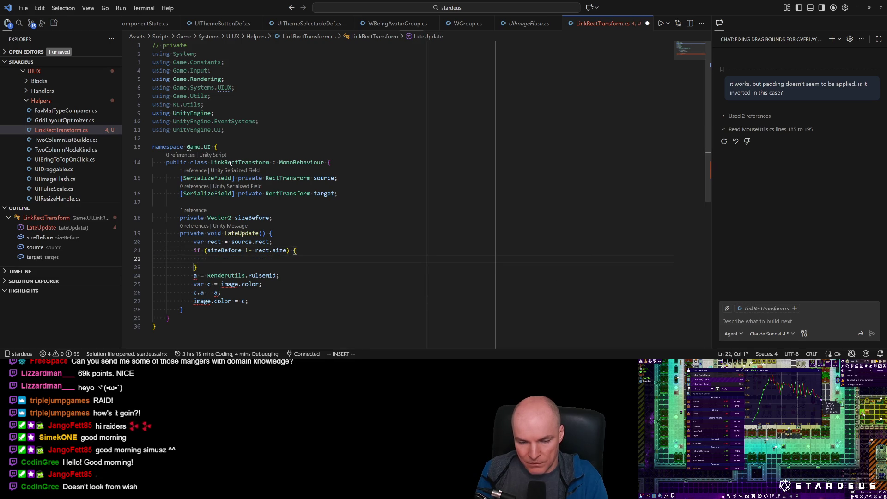
# Step: Inside it, set sizeBefore = rect.size and call CopyRectTransform(source, target), then select the old pulse lines
pyautogui.write('sizeBefore = rect.s')
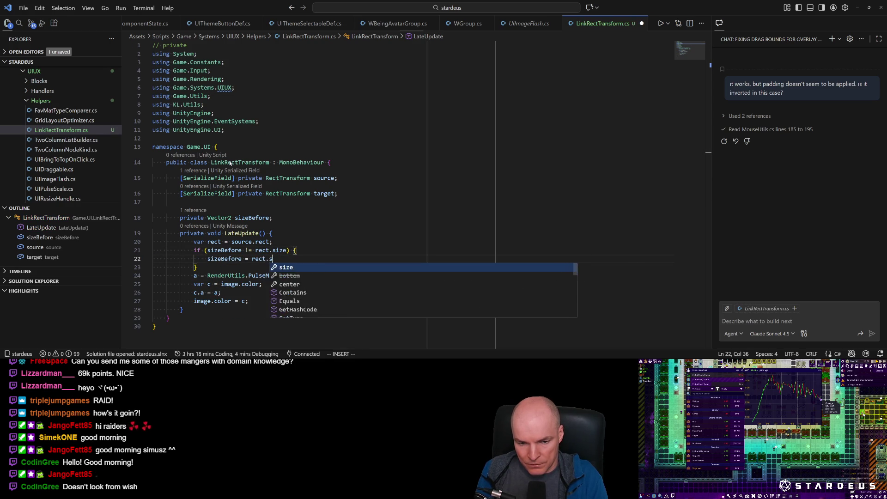
pyautogui.press('Tab')
pyautogui.write(';')
pyautogui.press('Return')
pyautogui.write('Copy')
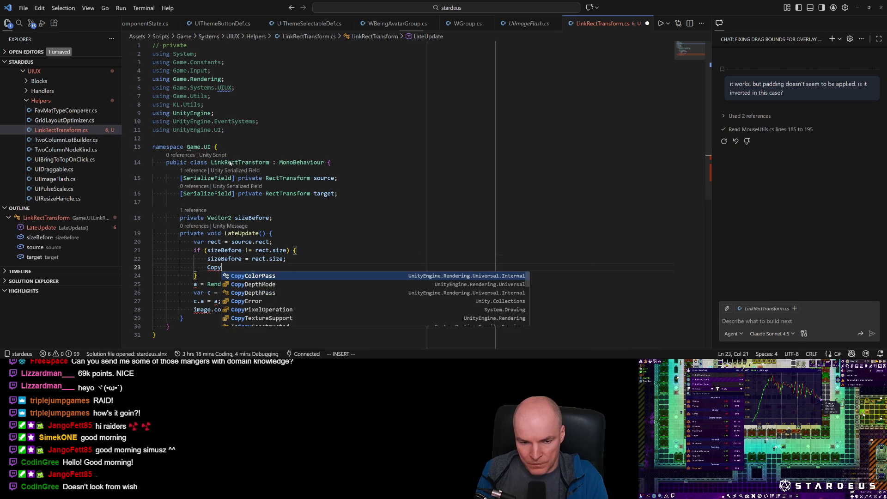
pyautogui.write('RectT')
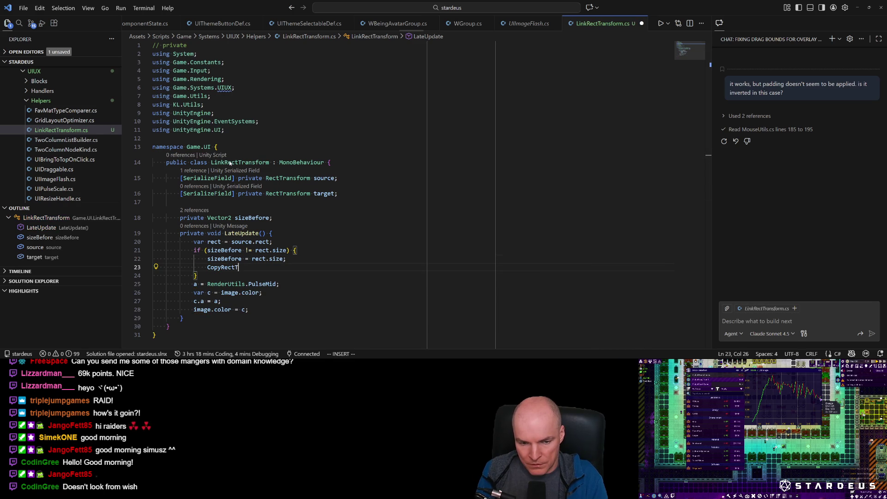
pyautogui.write('ransform(f);')
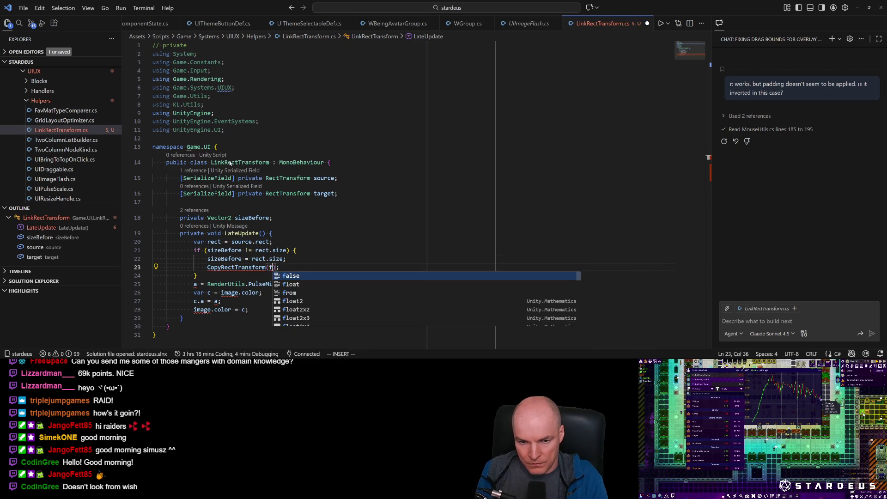
pyautogui.press('BackSpace')
pyautogui.write('source, target')
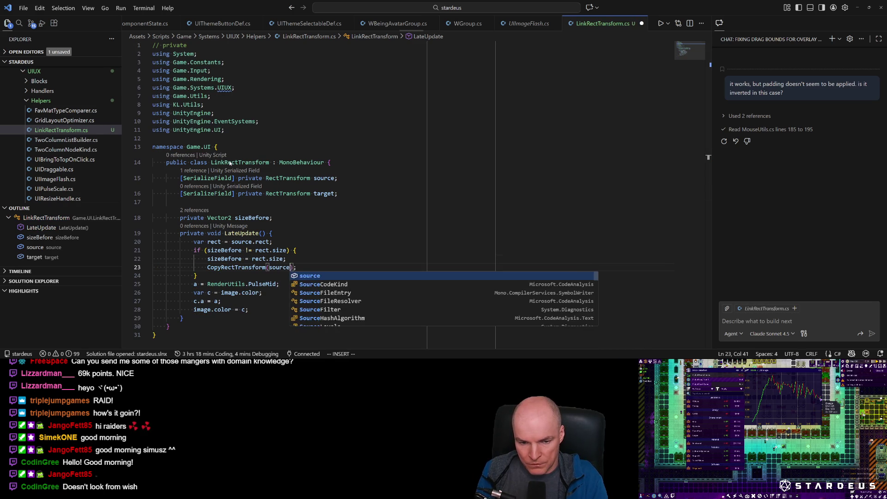
pyautogui.press('Escape')
pyautogui.press('j')
pyautogui.press('j')
pyautogui.hotkey('shift', 'v')
# Step: Delete the old colour-pulse lines and look up the CopyRT symbol
pyautogui.press('j')
pyautogui.press('j')
pyautogui.press('j')
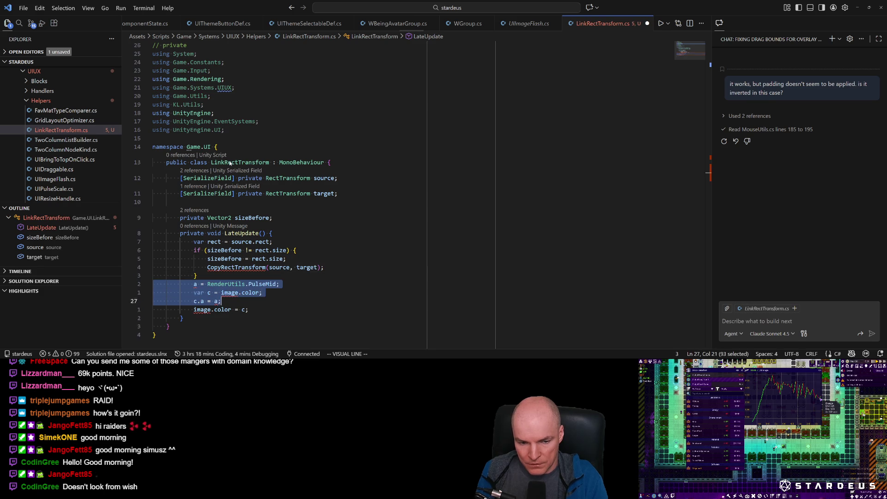
pyautogui.press('d')
pyautogui.hotkey('ctrl', 'p')
pyautogui.write('copyr')
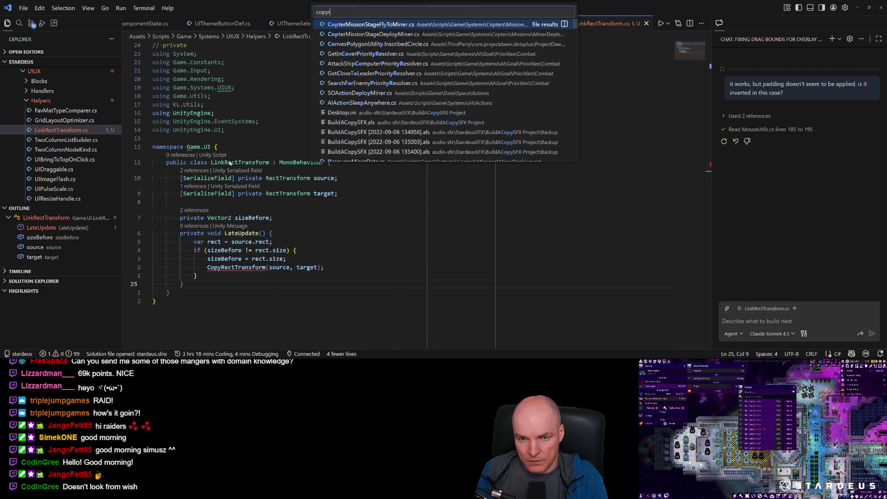
pyautogui.write('#copyrt')
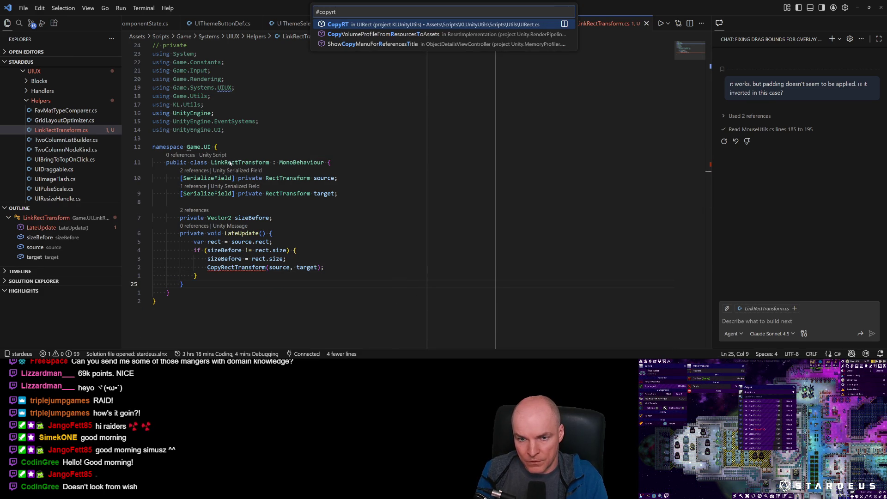
pyautogui.press('Escape')
# Step: Change the copy call to UIRect.CopyRT(source, target)
pyautogui.press('k')
pyautogui.press('k')
pyautogui.hotkey('shift', 'i')
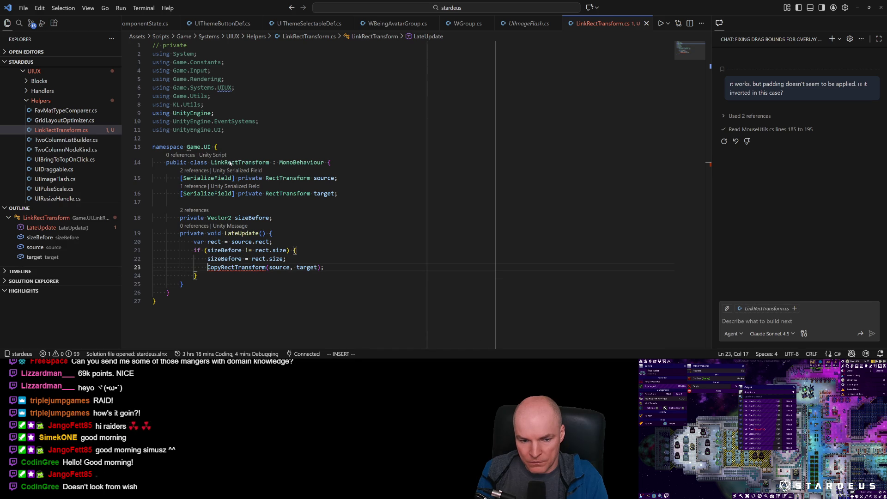
pyautogui.hotkey('ctrl', 'Delete')
pyautogui.write('UIRect.')
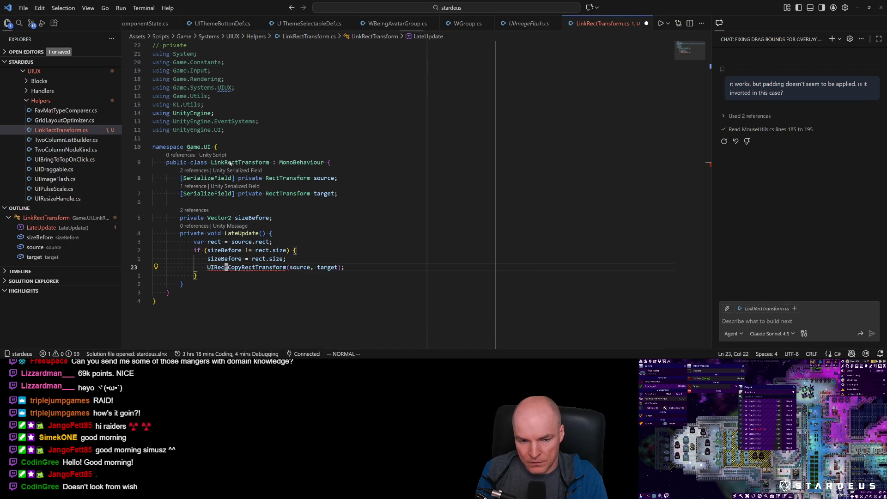
pyautogui.write('Co')
pyautogui.press('Tab')
pyautogui.press('Escape')
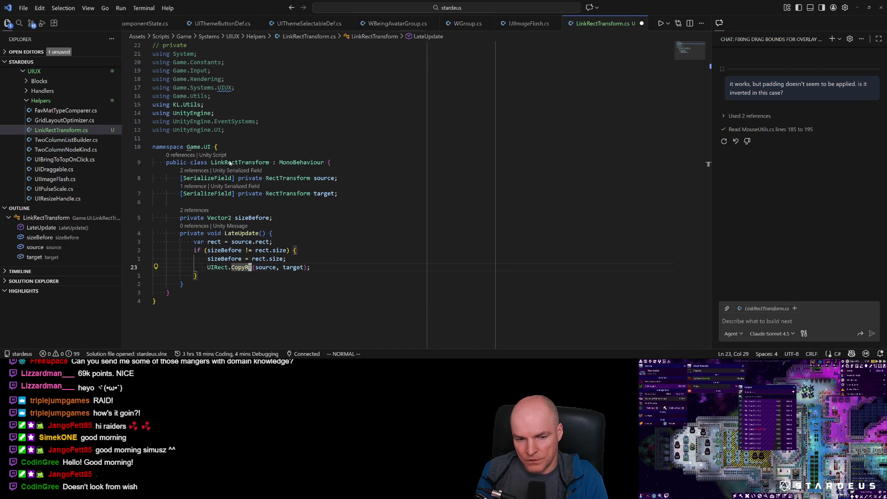
# Step: Delete the blank line above sizeBefore and remove the unused using lines
pyautogui.press('6')
pyautogui.press('k')
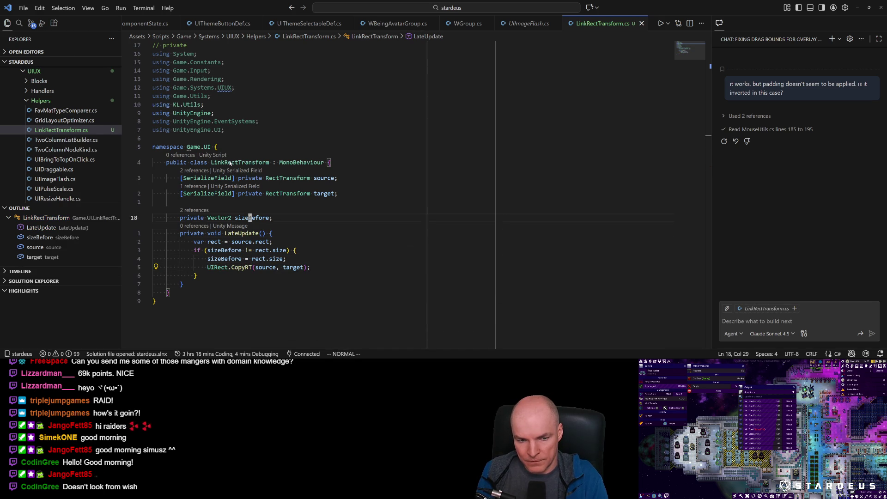
pyautogui.press('d')
pyautogui.press('d')
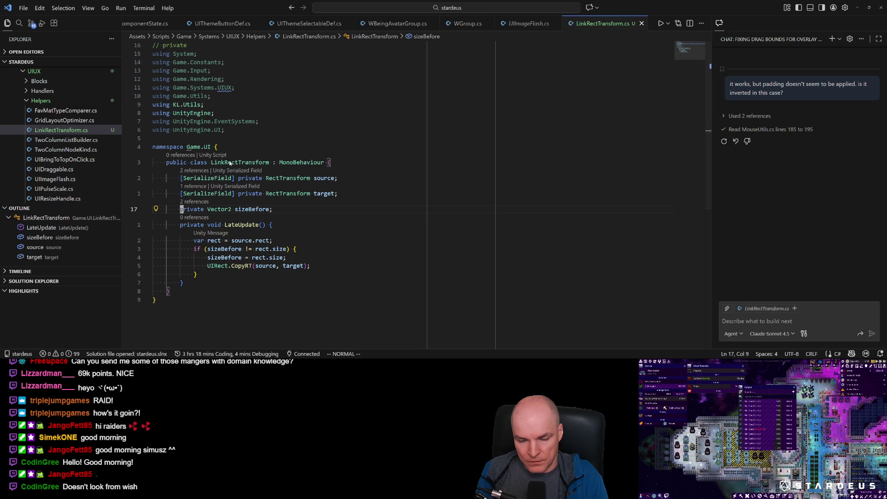
pyautogui.press('j')
pyautogui.press('j')
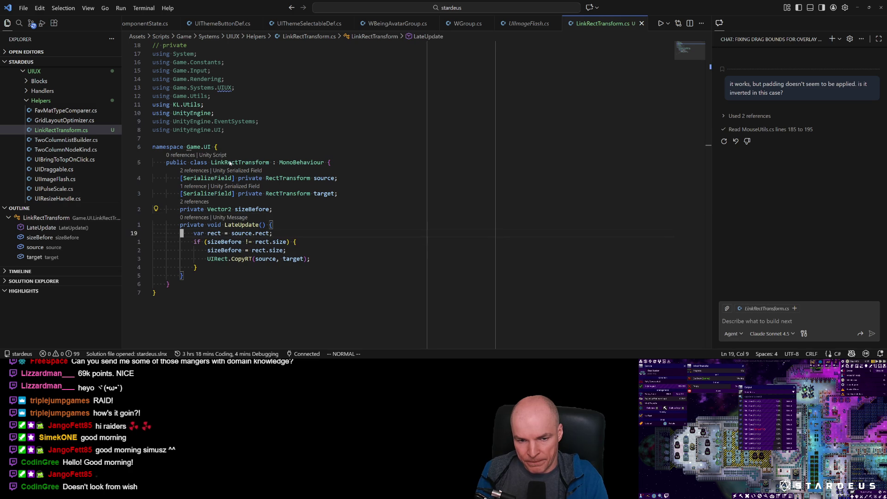
pyautogui.press('9')
pyautogui.press('k')
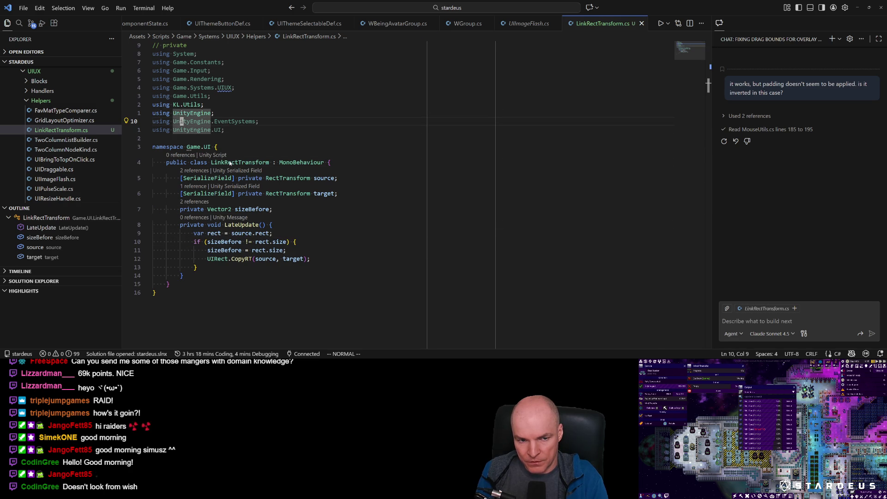
pyautogui.hotkey('ctrl', '.')
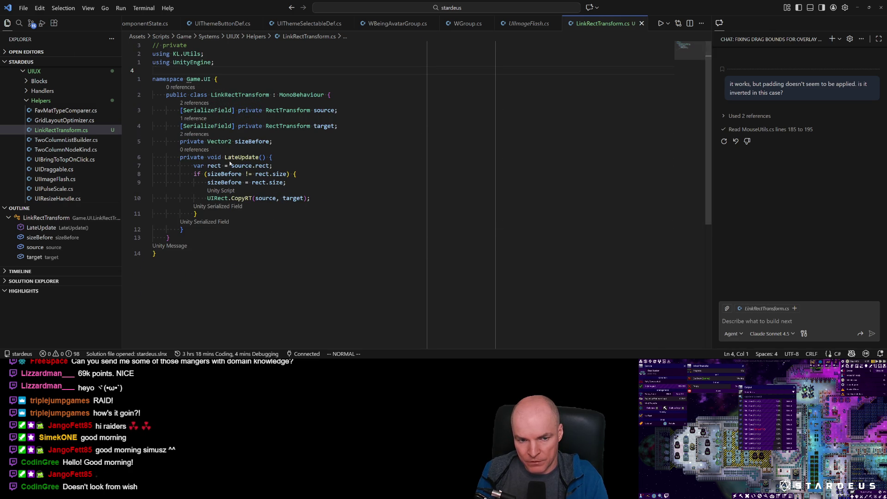
pyautogui.hotkey('shift', 'g')
# Step: Review LateUpdate, glance at Unity, and return to LinkRectTransform.cs
pyautogui.press('7')
pyautogui.press('k')
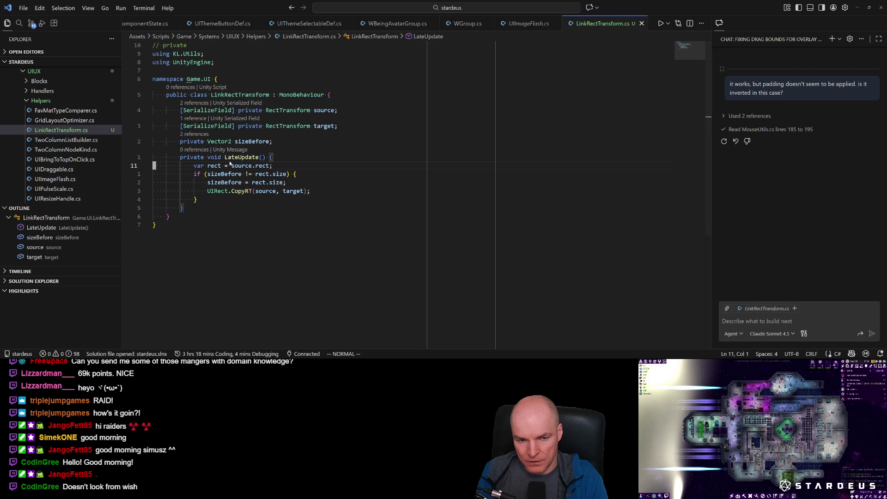
pyautogui.press('j')
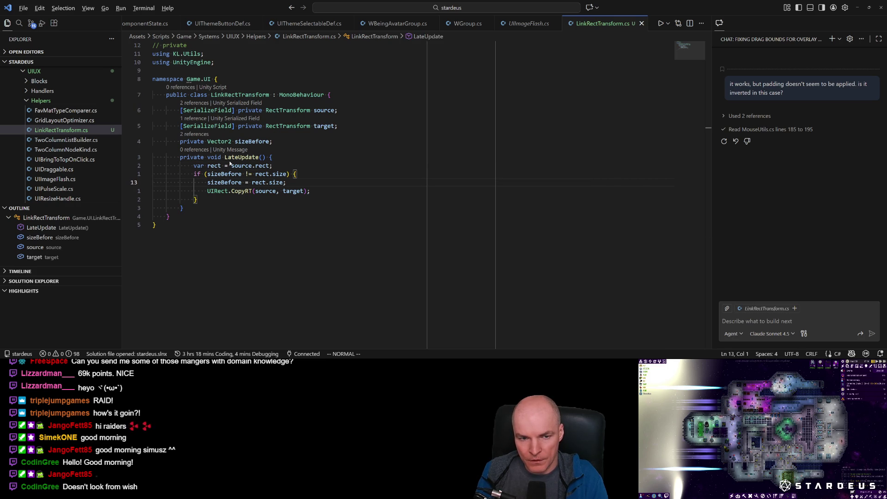
pyautogui.press('k')
pyautogui.press('k')
pyautogui.press('k')
pyautogui.press('l')
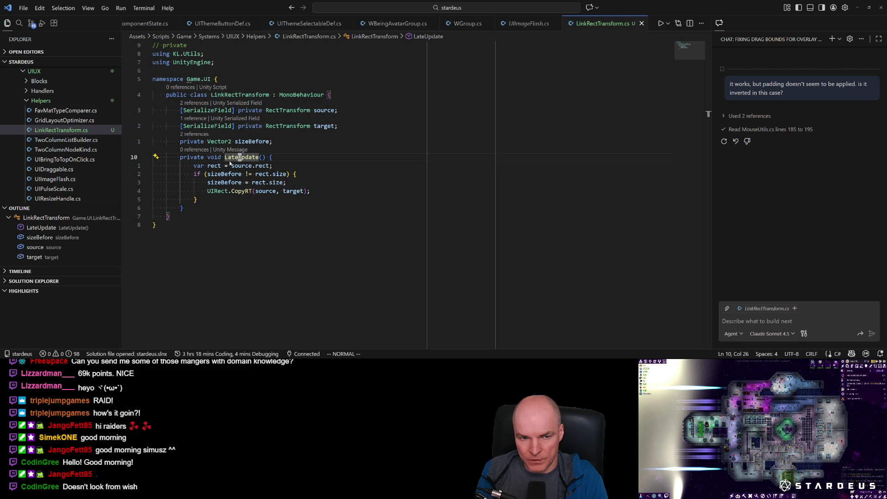
pyautogui.press('g')
pyautogui.press('g')
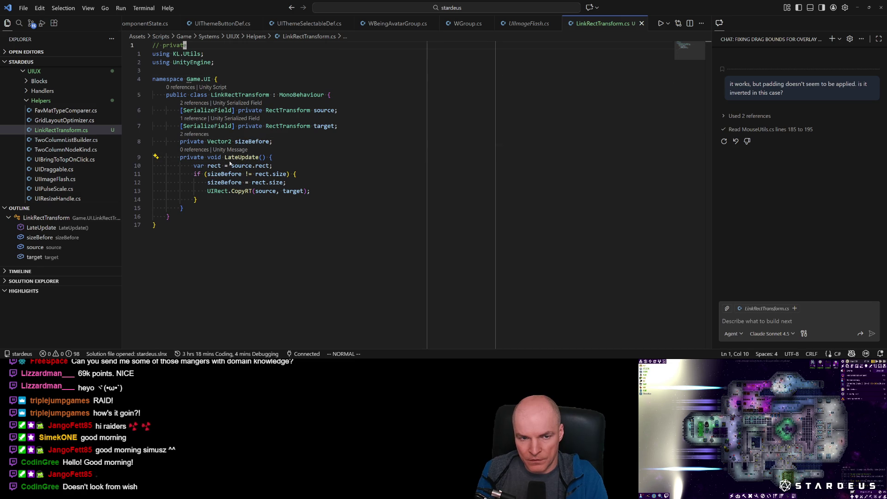
pyautogui.hotkey('alt', 'Tab')
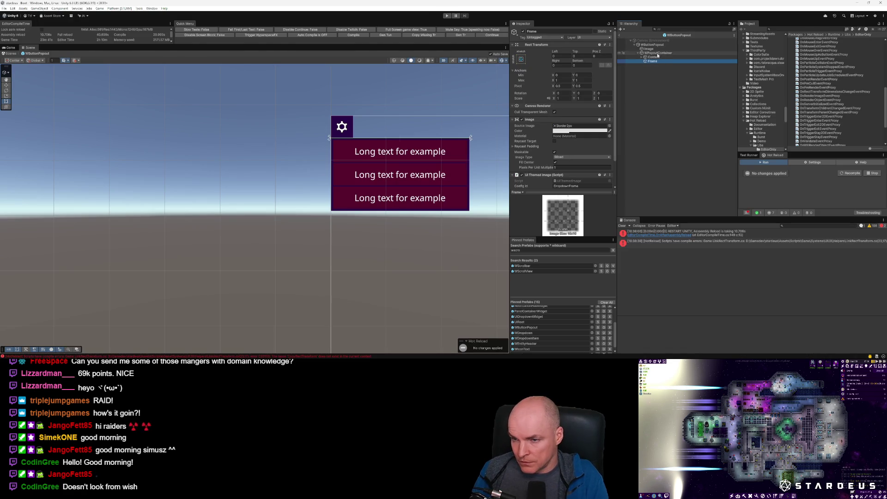
pyautogui.hotkey('alt', 'Tab')
# Step: Declare a new public ForceUpdate() method below LateUpdate in LinkRectTransform.cs
pyautogui.press('6')
pyautogui.press('j')
pyautogui.press('o')
pyautogui.press('Return')
pyautogui.write('public void ')
pyautogui.write('Force')
pyautogui.hotkey('ctrl', 'BackSpace')
pyautogui.write('orceUpda')
pyautogui.write('te(')
pyautogui.write(') {')
pyautogui.press('Escape')
pyautogui.press('j')
# Step: Rename the method to CopyRT and move the UIRect.CopyRT call from LateUpdate into it
pyautogui.press('k')
pyautogui.press('w')
pyautogui.press('w')
pyautogui.press('l')
pyautogui.press('l')
pyautogui.press('l')
pyautogui.write('ciw')
pyautogui.write('Copy')
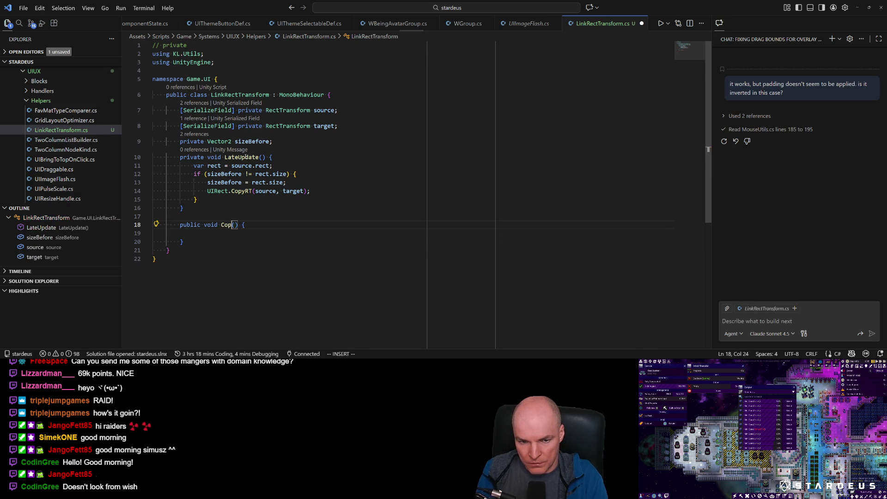
pyautogui.write('RT')
pyautogui.press('Escape')
pyautogui.press('k')
pyautogui.press('k')
pyautogui.press('k')
pyautogui.press('d')
pyautogui.press('d')
pyautogui.press('j')
pyautogui.press('j')
pyautogui.press('j')
pyautogui.press('p')
pyautogui.press('<')
pyautogui.press('<')
# Step: Call CopyRT(); from LateUpdate after the size update and save the script
pyautogui.press('I')
pyautogui.press('Escape')
pyautogui.press('k')
pyautogui.press('k')
pyautogui.press('k')
pyautogui.write('oCopy')
pyautogui.press('Tab')
pyautogui.write('();')
pyautogui.press('Escape')
pyautogui.hotkey('ctrl', 's')
# Step: Add a [ContextMenu("Copy RT")] attribute above CopyRT, save, and return to Unity
pyautogui.press('j')
pyautogui.press('j')
pyautogui.press('j')
pyautogui.press('l')
pyautogui.press('l')
pyautogui.press('l')
pyautogui.press('O')
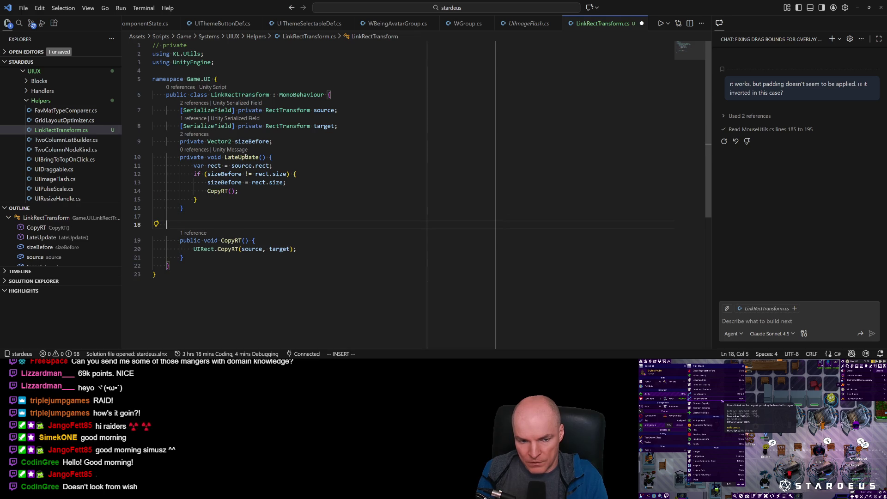
pyautogui.write('Cont')
pyautogui.press('Tab')
pyautogui.write('("Cop')
pyautogui.write('y RT')
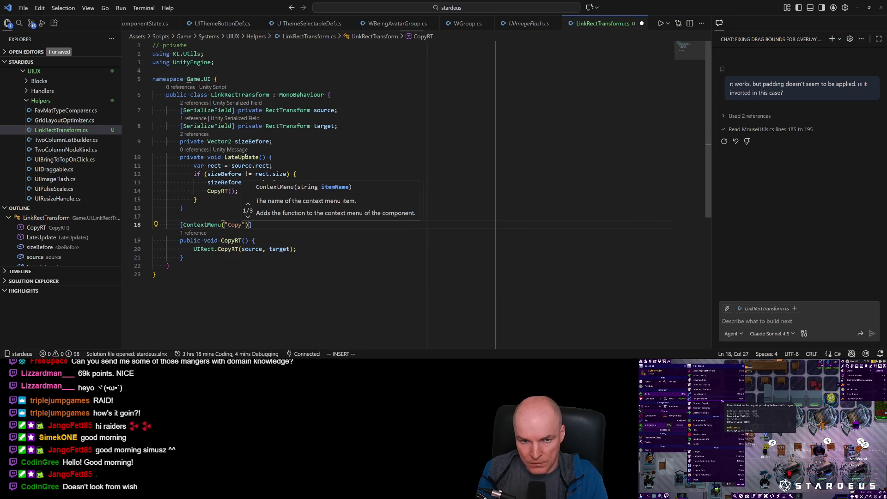
pyautogui.press('Escape')
pyautogui.hotkey('ctrl', 's')
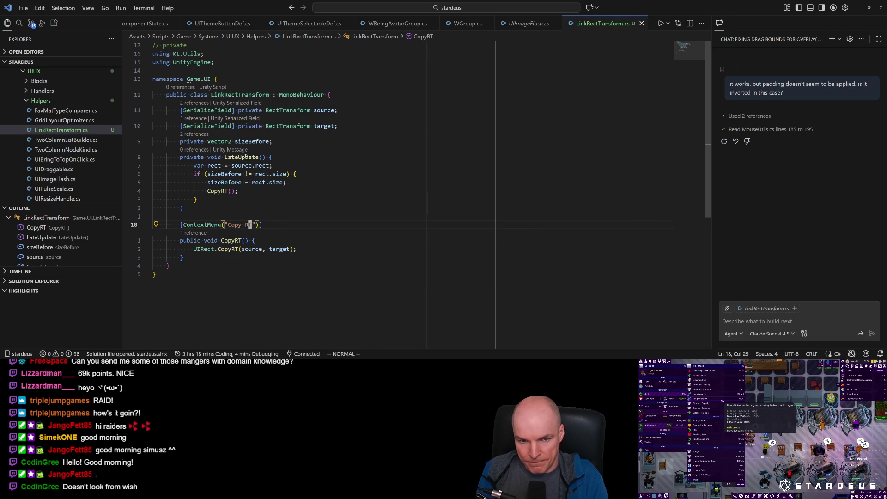
pyautogui.hotkey('alt', 'Tab')
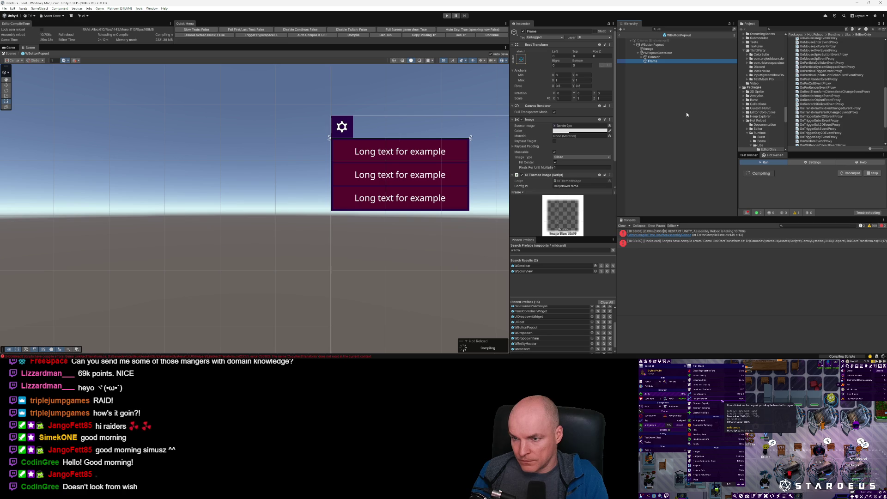
# Step: Add a Link Rect Transform component to the popout container
pyautogui.click(655, 54)
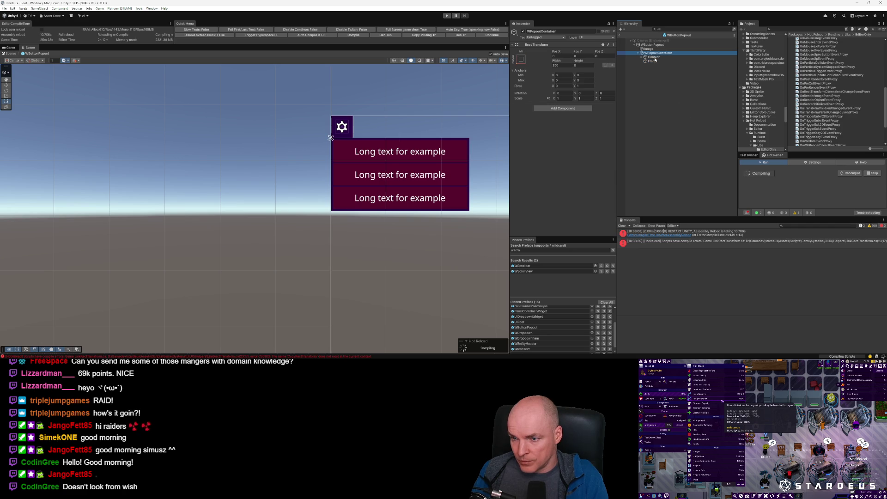
pyautogui.click(654, 57)
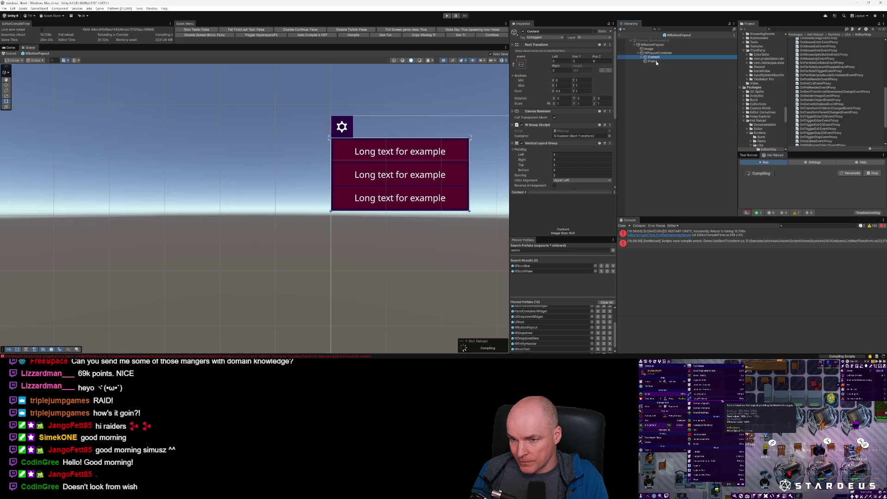
pyautogui.click(658, 53)
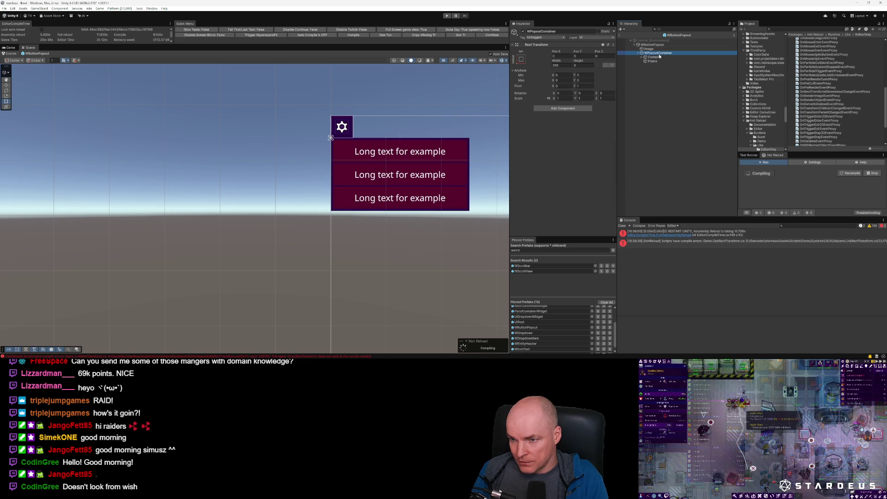
pyautogui.click(576, 110)
pyautogui.write('link')
pyautogui.press('Return')
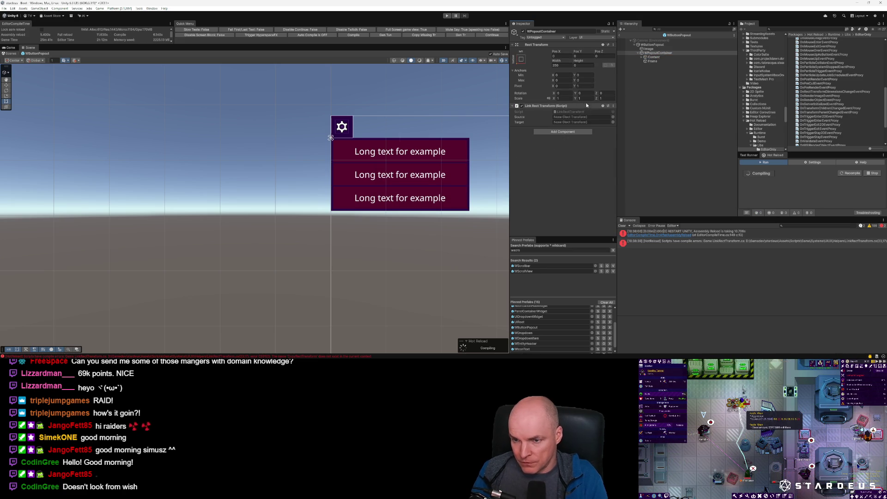
# Step: Assign Content as the Source and Frame as the Target of Link Rect Transform
pyautogui.moveTo(653, 58); pyautogui.dragTo(582, 117)
pyautogui.moveTo(655, 63)
pyautogui.mouseDown()
pyautogui.moveTo(628, 74)
pyautogui.moveTo(582, 122)
pyautogui.mouseUp()
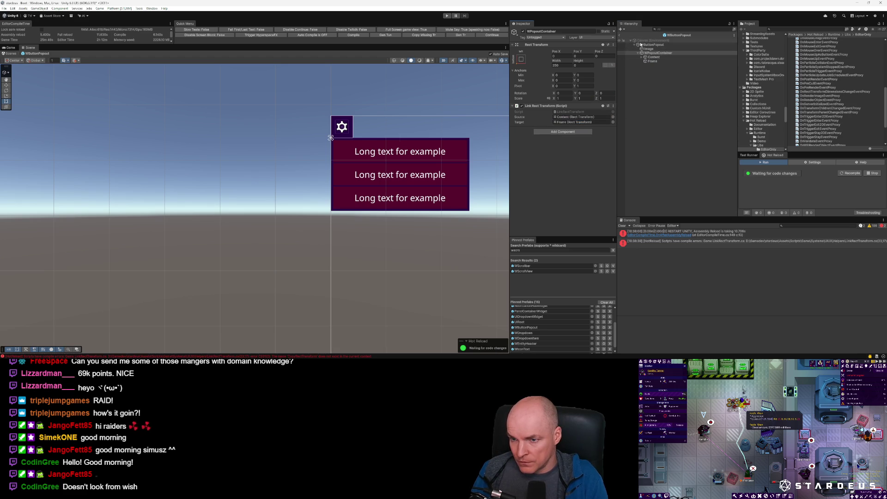
pyautogui.click(653, 61)
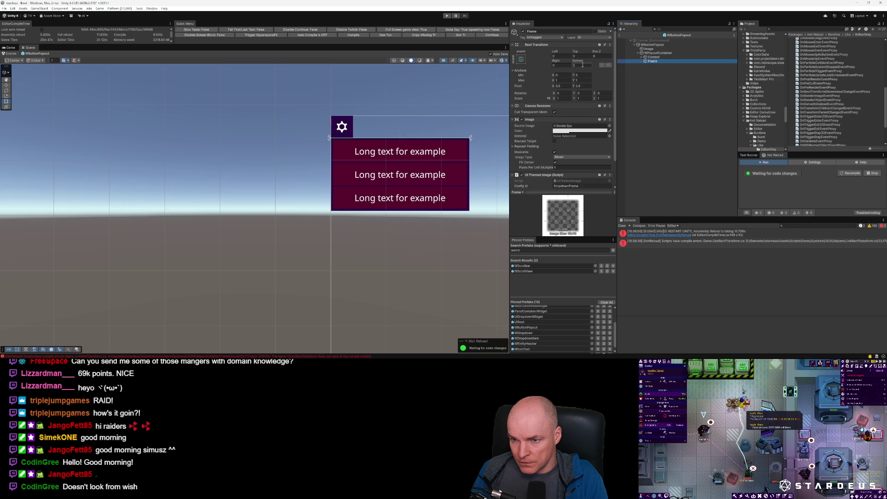
pyautogui.press('Up')
pyautogui.press('Up')
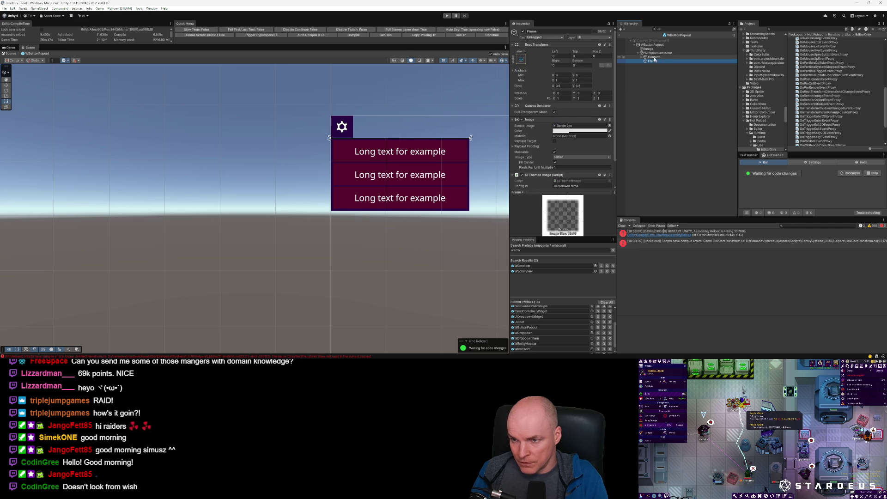
pyautogui.rightClick(568, 105)
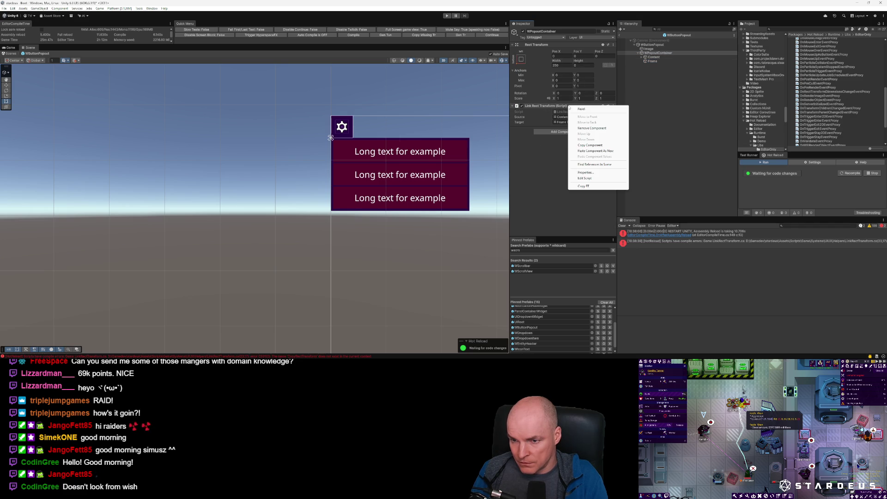
# Step: Delete the third Long text button from Content
pyautogui.click(587, 187)
pyautogui.press('Down')
pyautogui.press('Down')
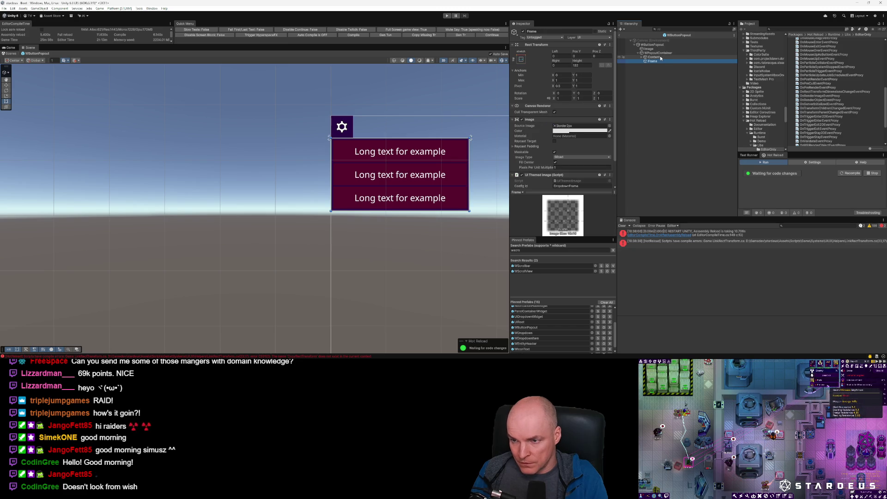
pyautogui.click(661, 58)
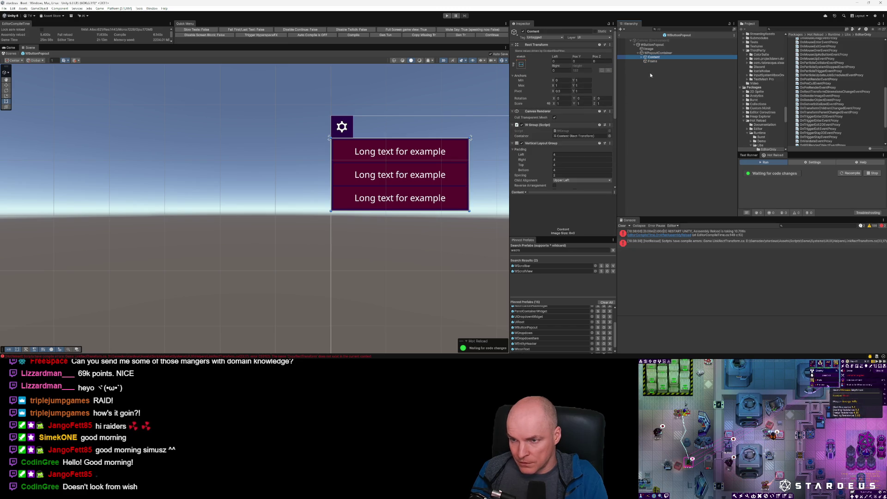
pyautogui.click(643, 57)
pyautogui.click(668, 69)
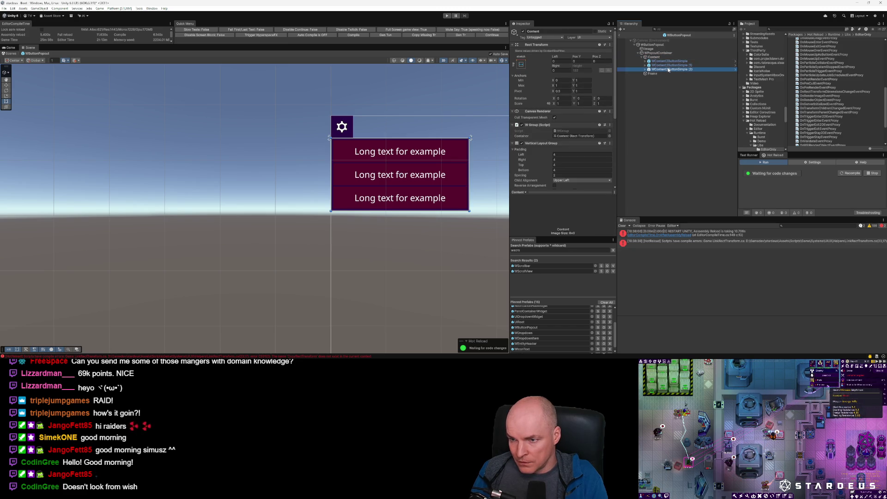
pyautogui.press('Delete')
# Step: Run the Link Rect Transform Copy RT command so the frame fits the two buttons
pyautogui.scroll(3, 324, 226)
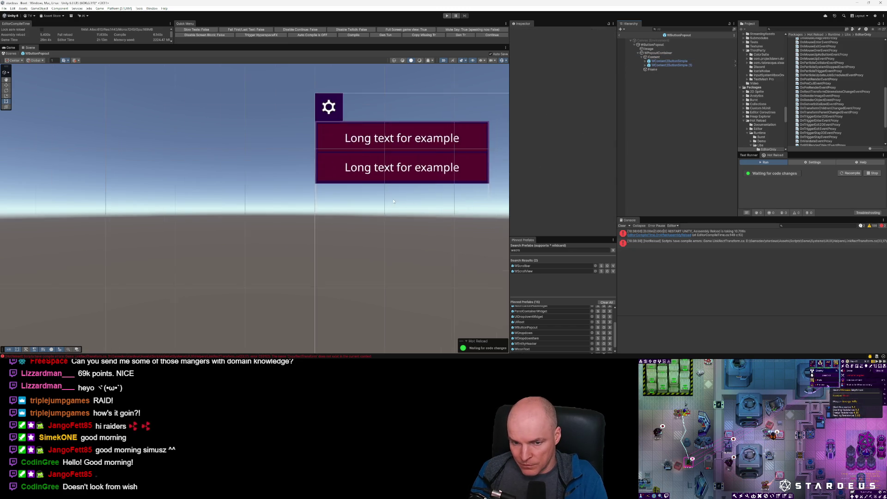
pyautogui.moveTo(324, 226)
pyautogui.mouseDown()
pyautogui.moveTo(341, 263)
pyautogui.moveTo(369, 289)
pyautogui.mouseUp()
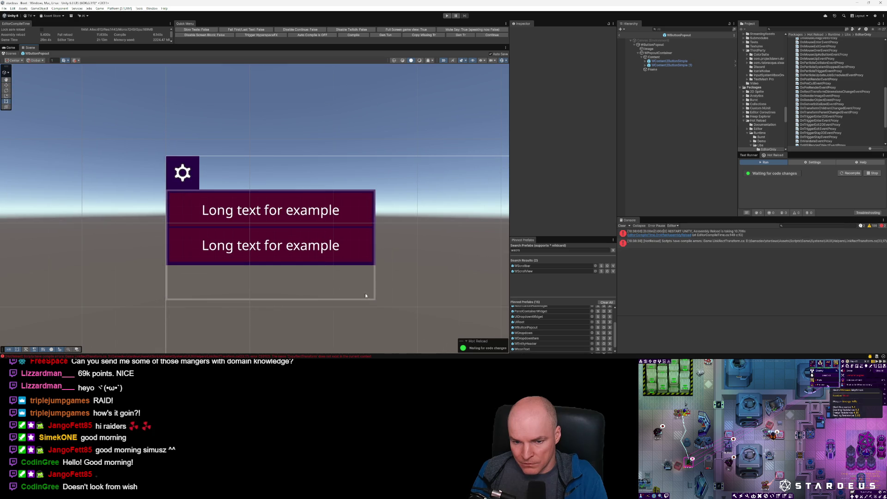
pyautogui.rightClick(653, 55)
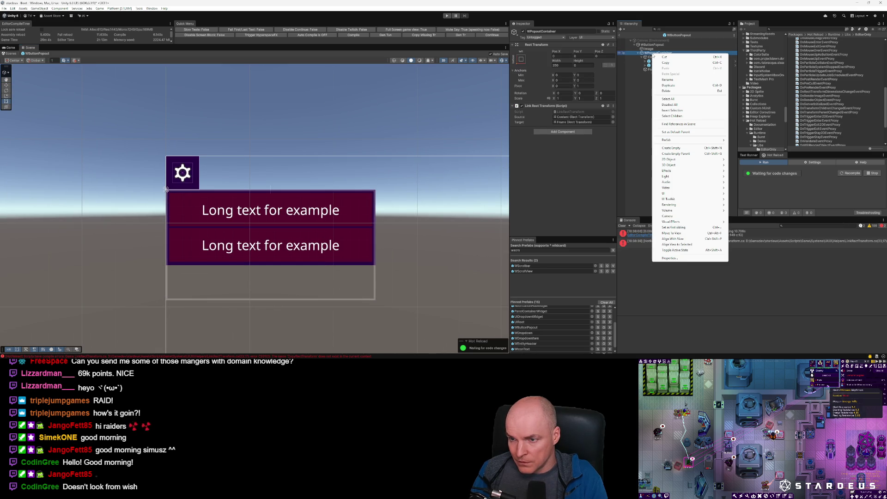
pyautogui.click(573, 105)
pyautogui.rightClick(573, 104)
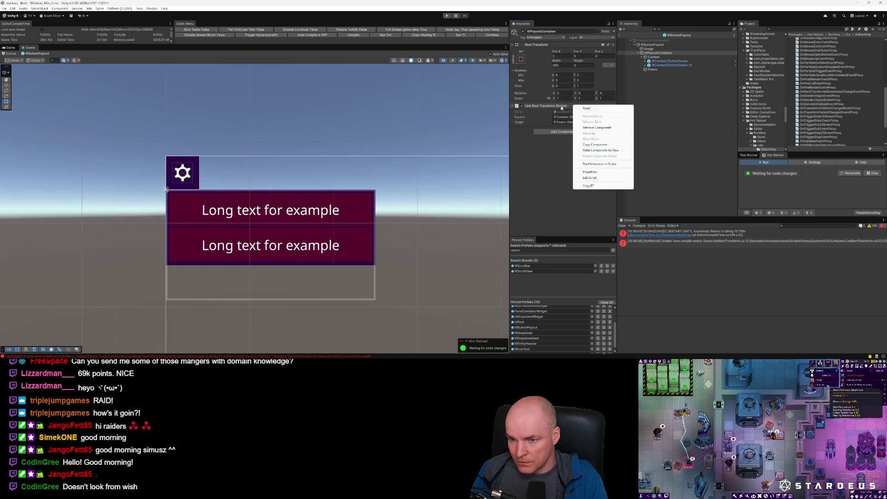
pyautogui.click(573, 186)
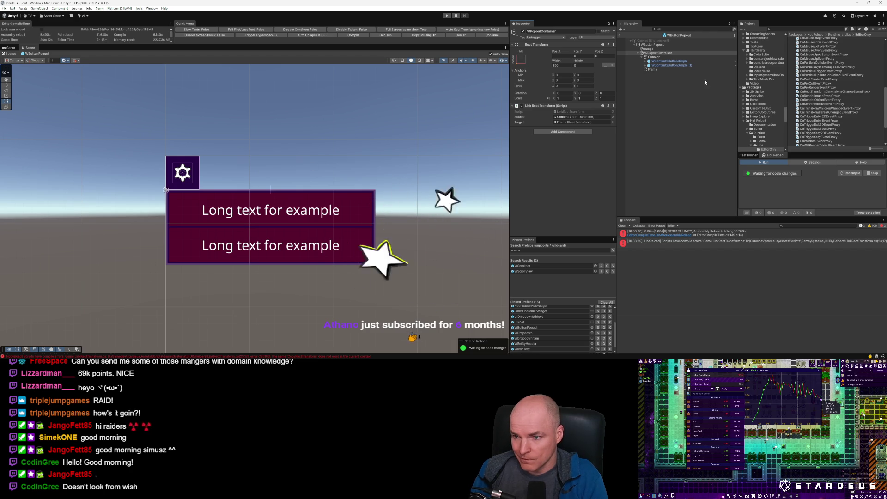
pyautogui.click(681, 66)
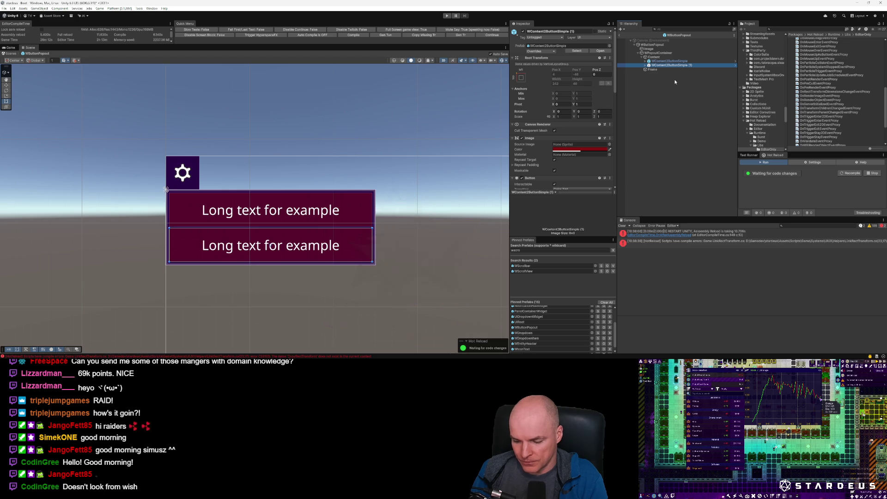
# Step: Drag the Scene/Inspector splitter left, then select the Canvas and WButtonPopout root
pyautogui.moveTo(511, 138); pyautogui.dragTo(466, 139)
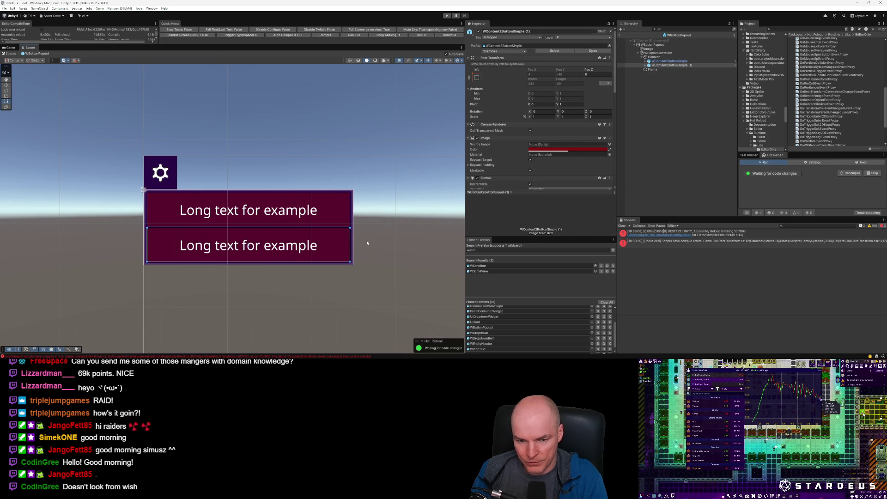
pyautogui.scroll(3, 401, 240)
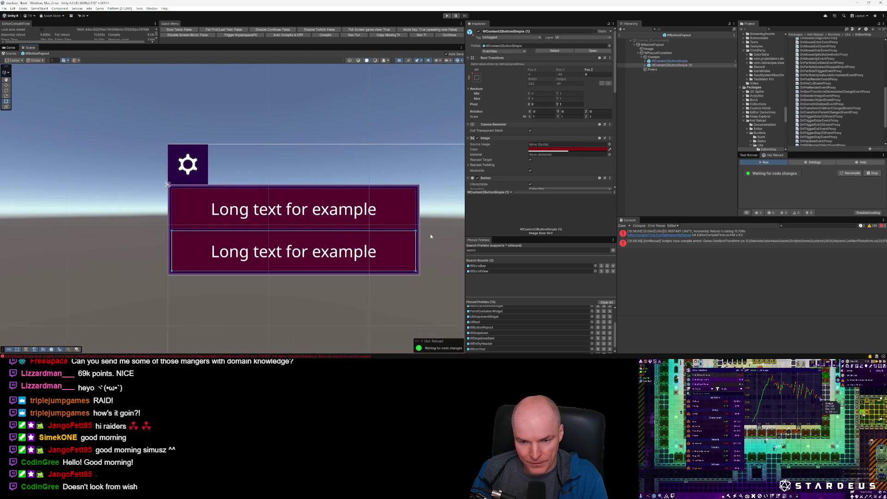
pyautogui.scroll(-1, 425, 237)
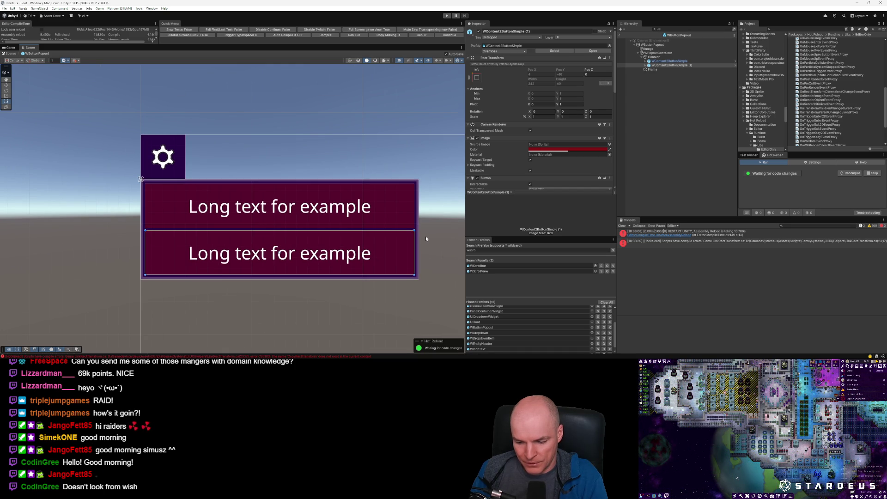
pyautogui.click(428, 261)
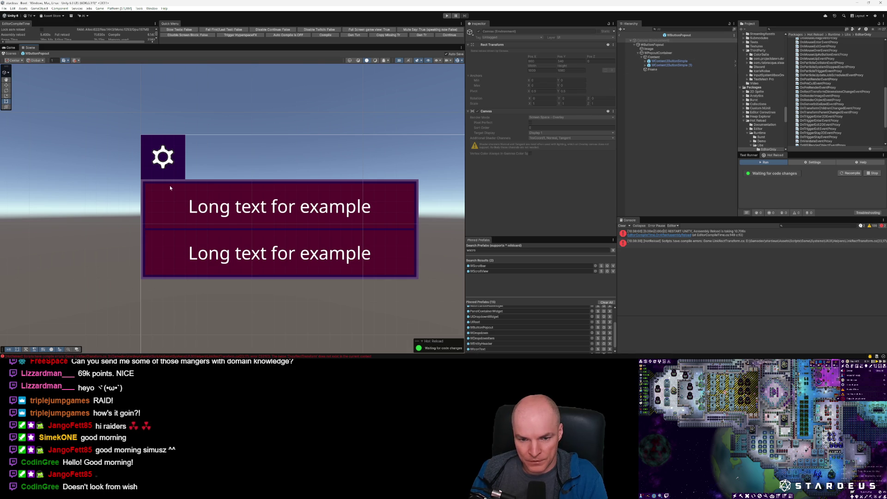
pyautogui.click(662, 46)
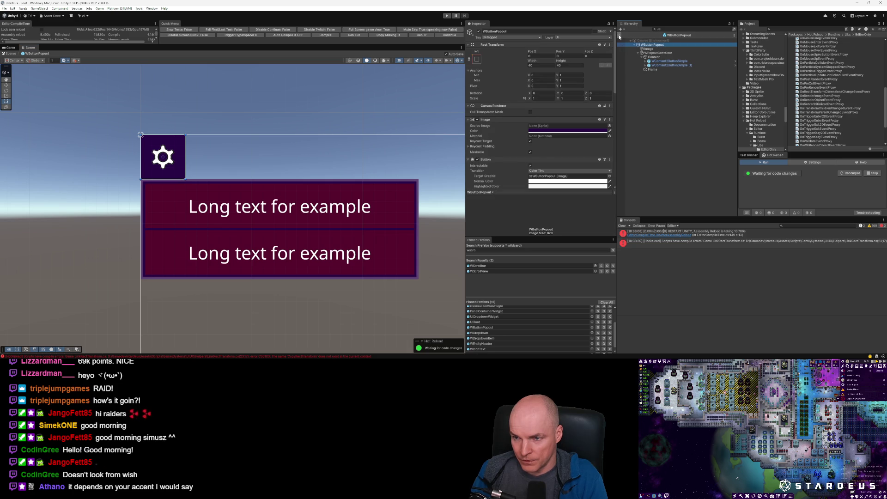
# Step: Open LoadGameWidget from Pinned Prefabs and zoom to frame its two-button popout
pyautogui.scroll(-10, 374, 222)
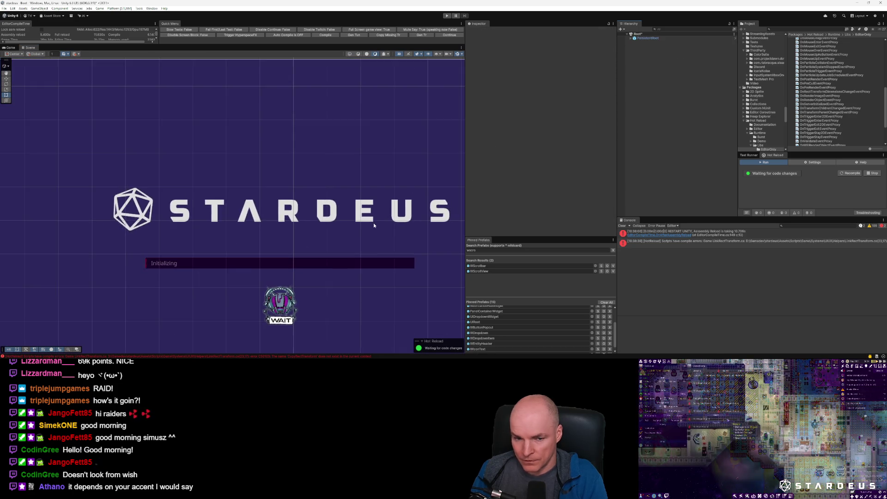
pyautogui.scroll(-2, 377, 223)
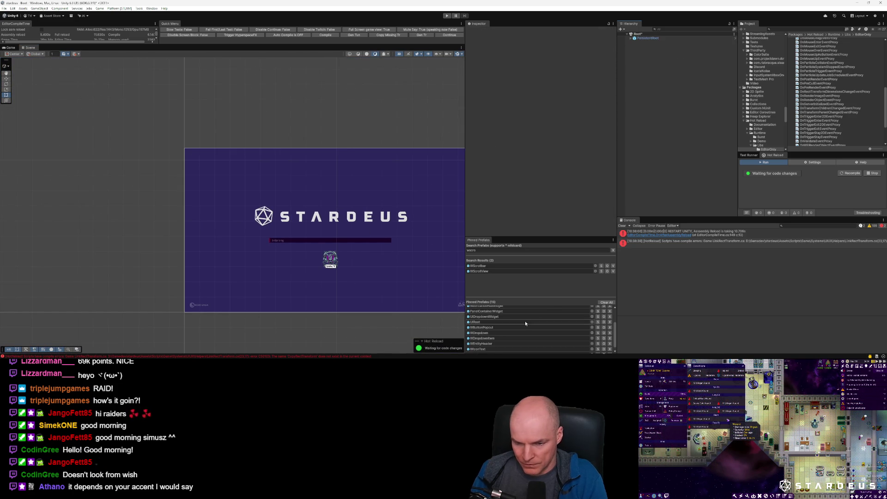
pyautogui.scroll(3, 504, 326)
pyautogui.doubleClick(493, 325)
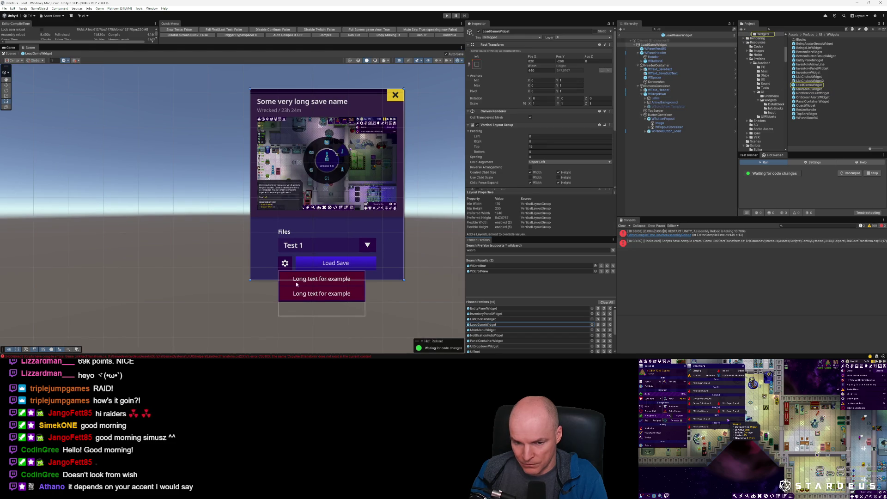
pyautogui.scroll(5, 298, 300)
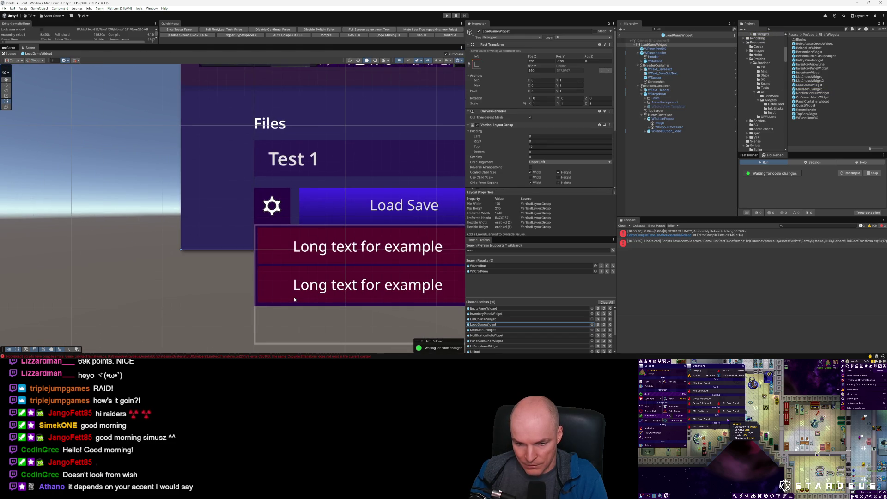
pyautogui.scroll(-4, 295, 300)
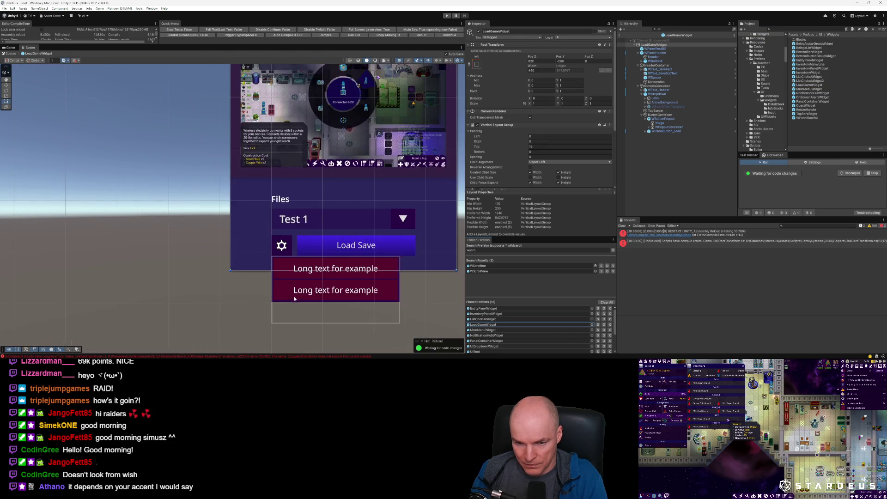